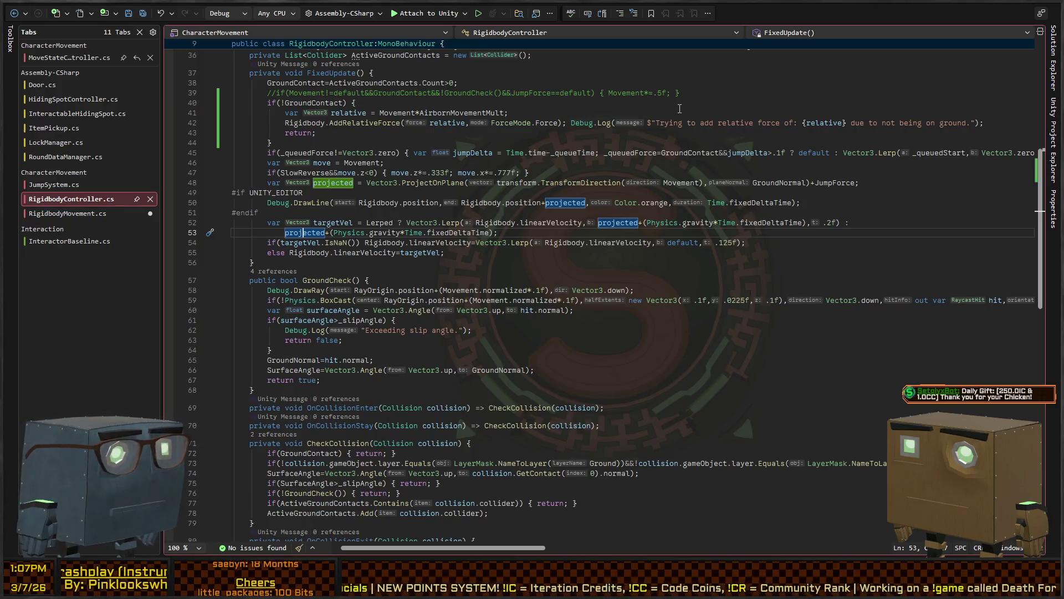
Review targetVel uses in RigidbodyController.cs, restore the GetSpeed/MoveInDirection code in RigidbodyMovement.cs, and save it
left_click(547, 234)
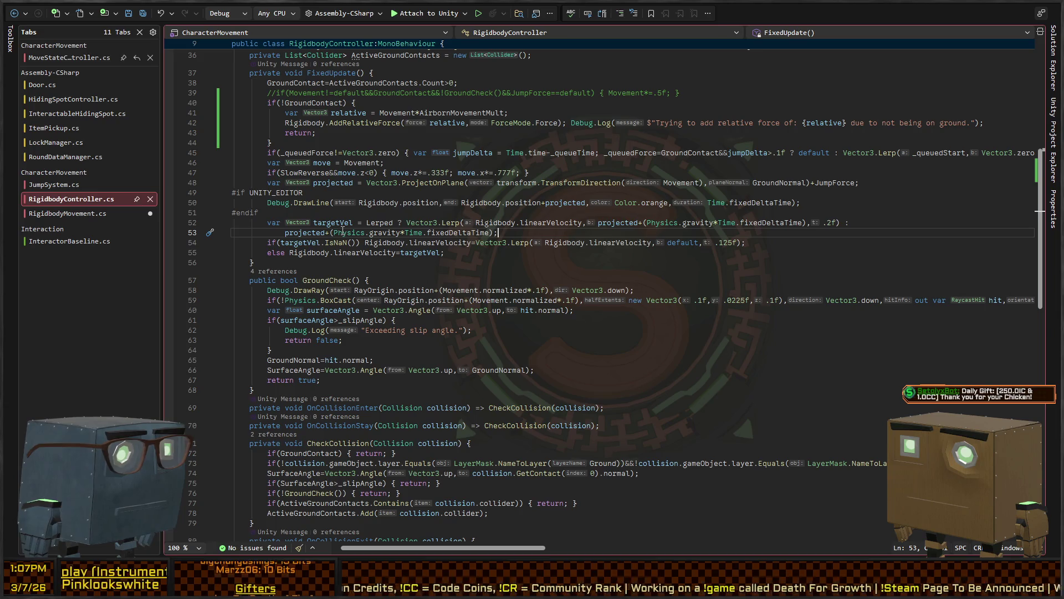
left_click(405, 253)
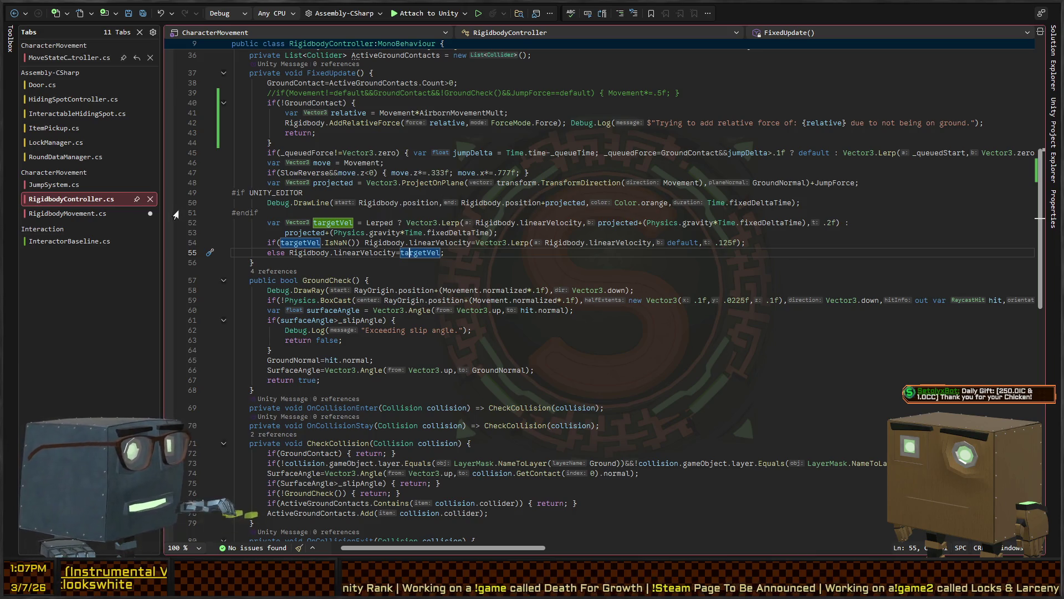
key("ctrl+Tab")
key("ctrl+z")
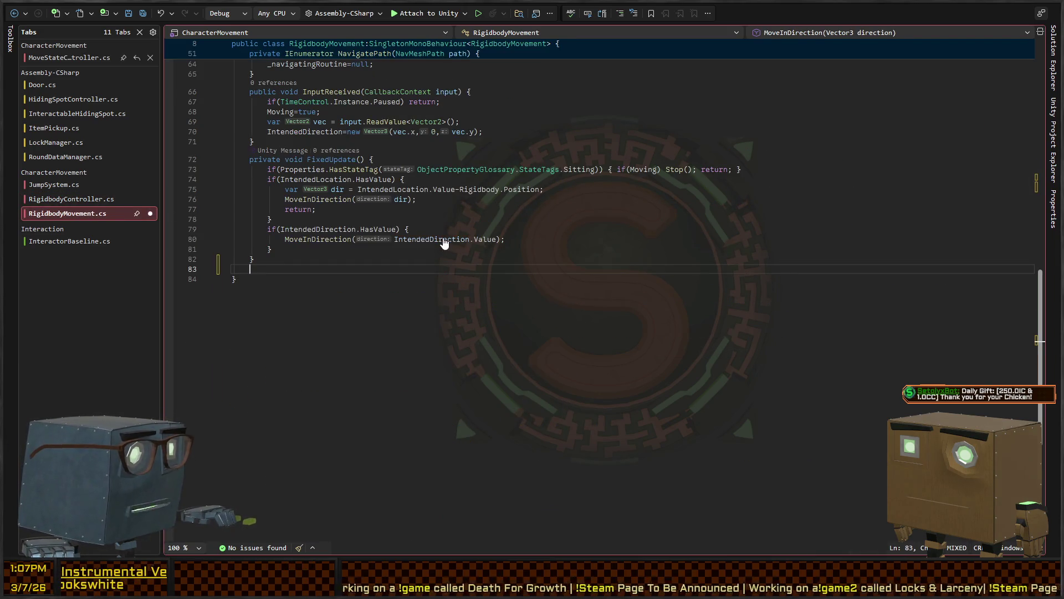
key("ctrl+y")
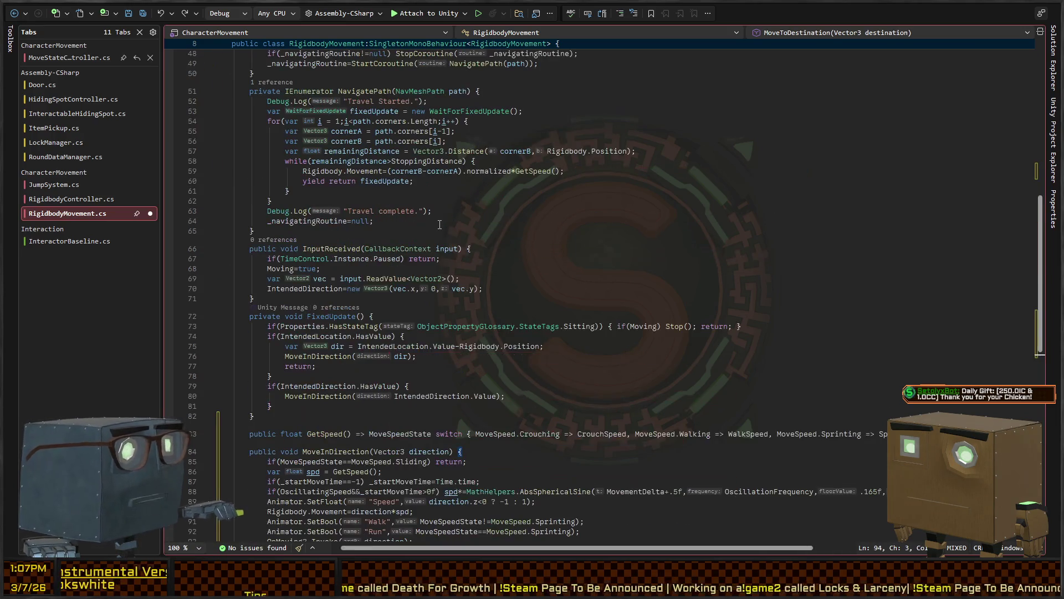
key("ctrl+s")
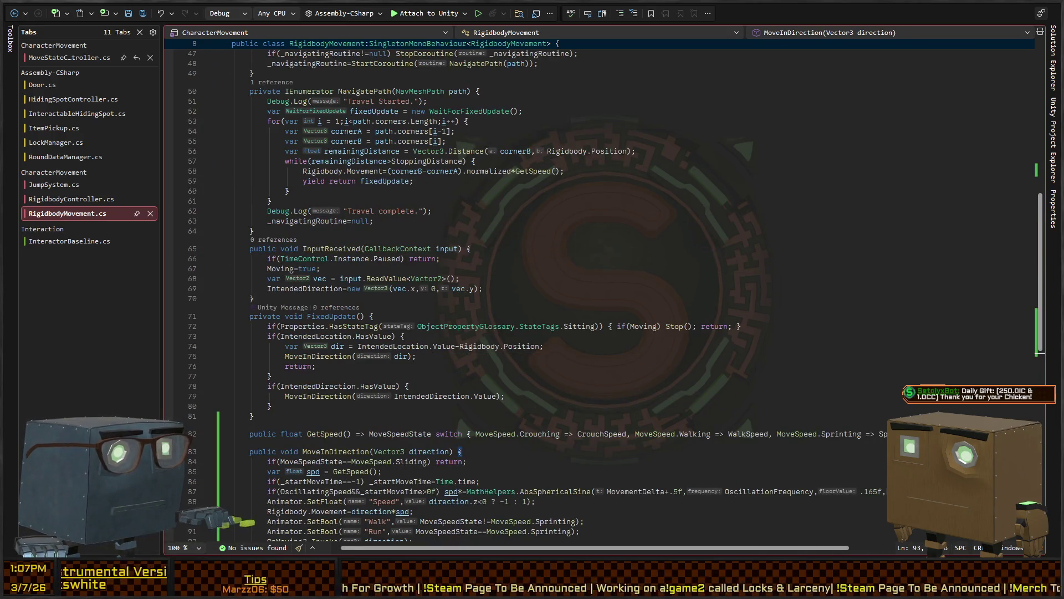
key("alt+Tab")
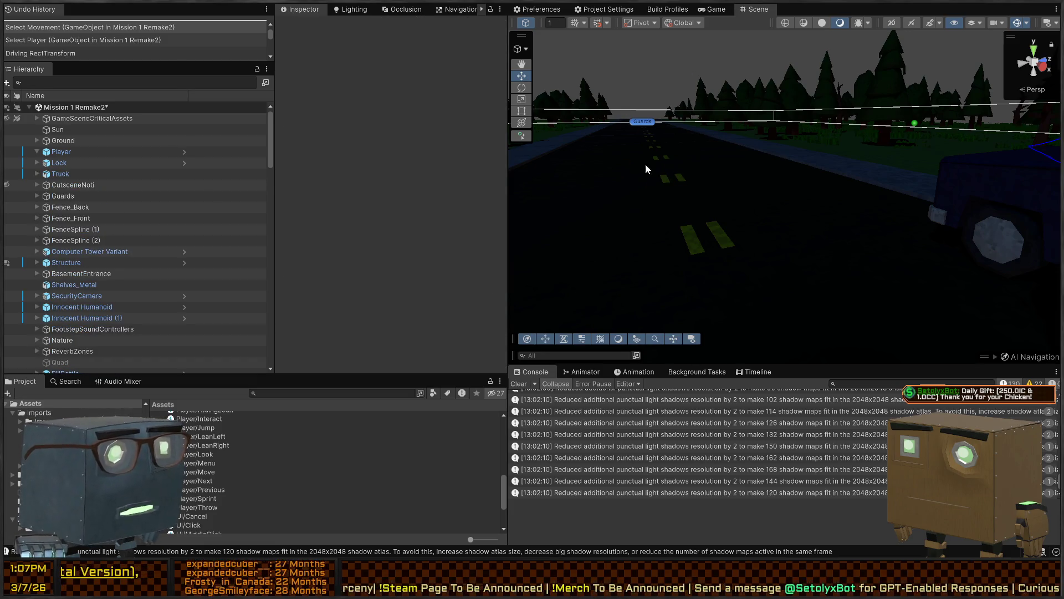
Reselect Movement, start play mode, and fly the Scene camera to a new viewpoint
key("ctrl+z")
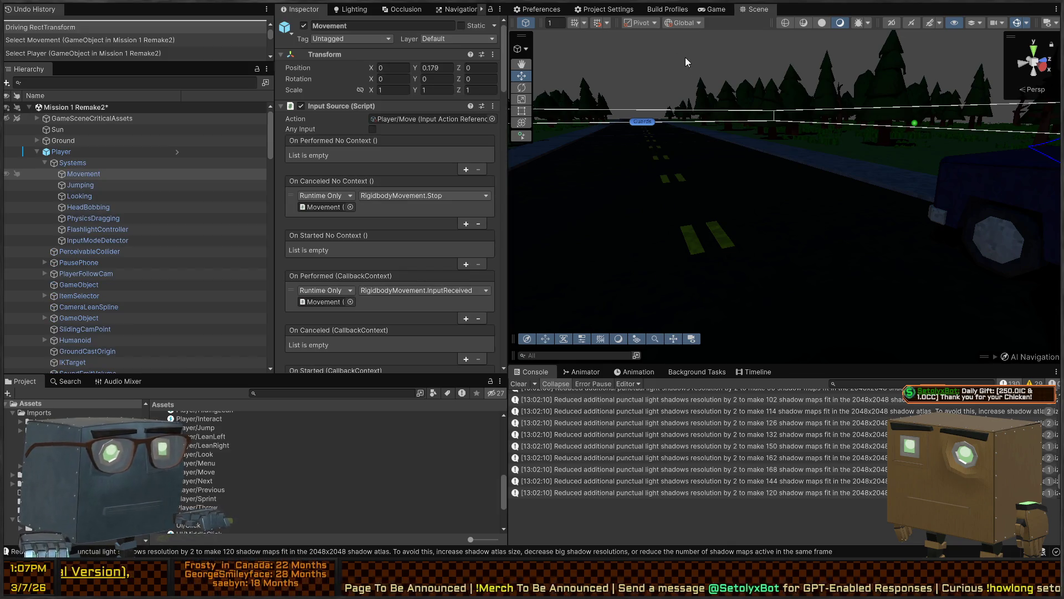
key("ctrl+p")
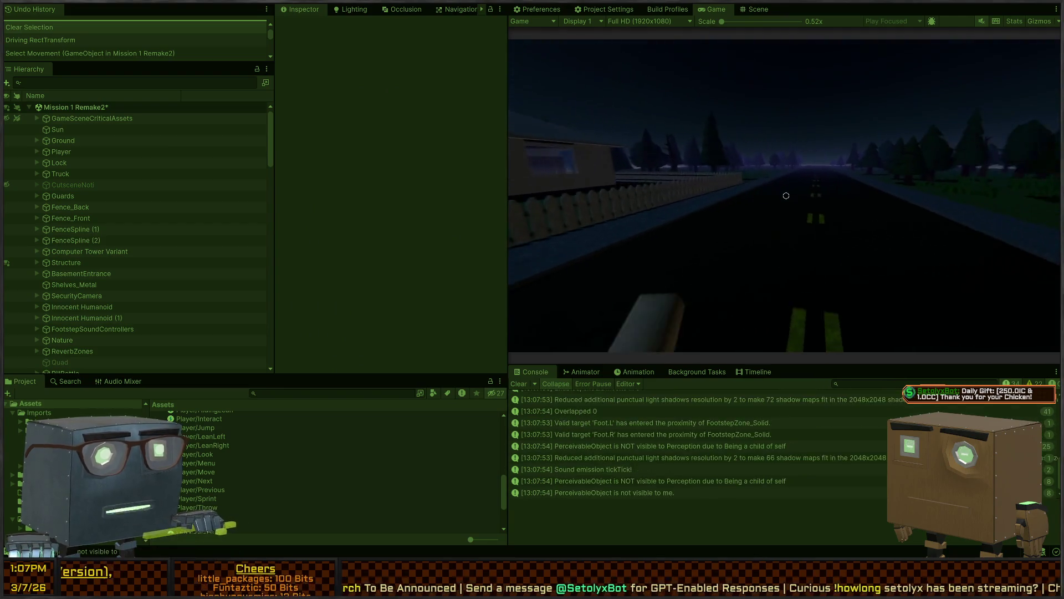
key("ctrl+1")
mouse_move(730, 135)
left_mouse_down()
mouse_move(368, 111)
mouse_move(380, 124)
left_mouse_up()
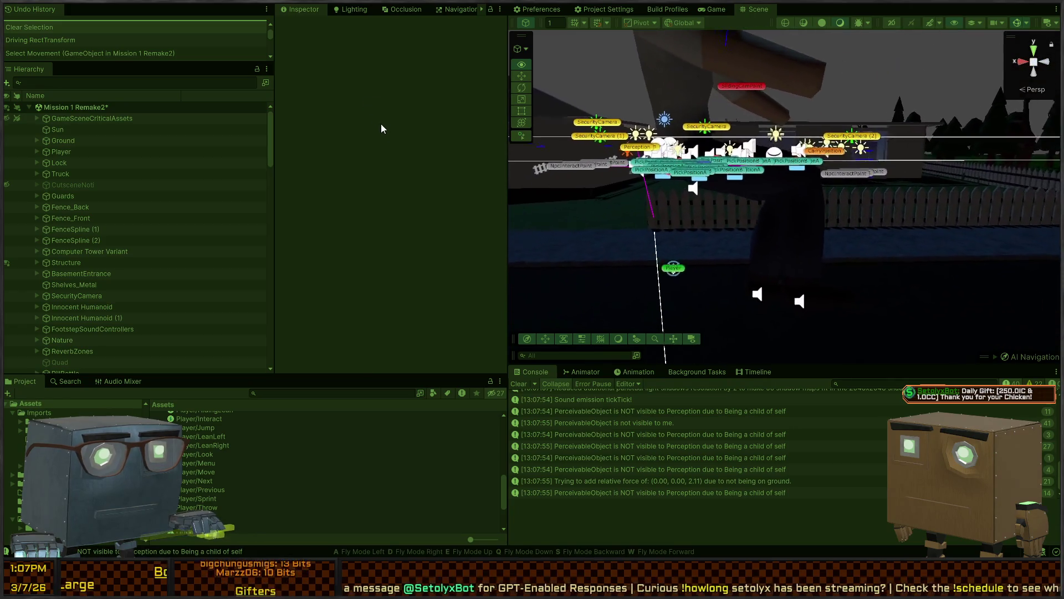
key("ctrl+2")
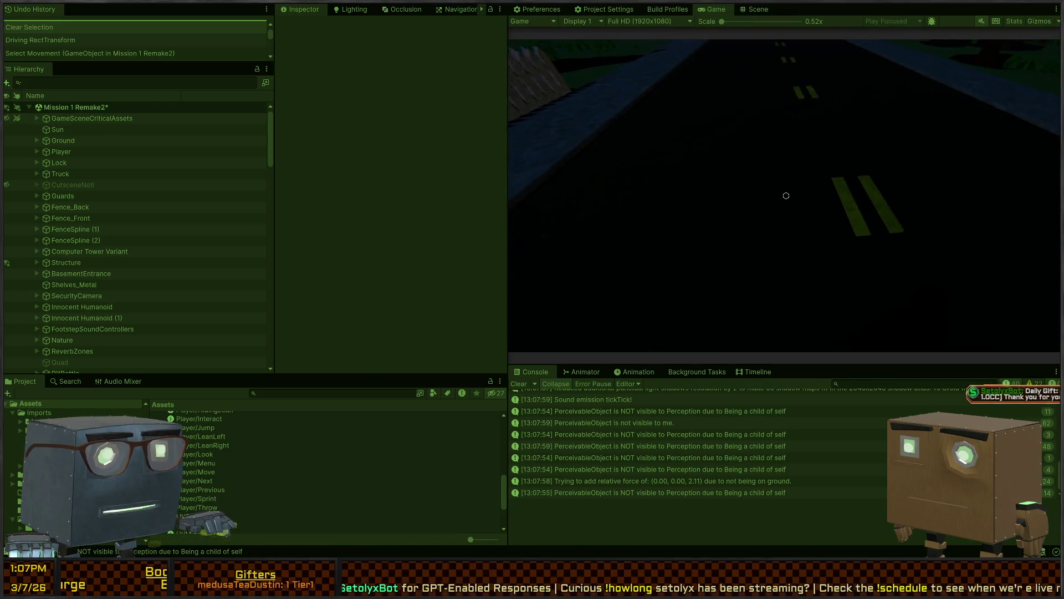
Turn the Scene camera toward the player and select its Humanoid model
key("ctrl+1")
mouse_move(786, 195)
left_mouse_down()
mouse_move(1020, 212)
mouse_move(946, 273)
left_mouse_up()
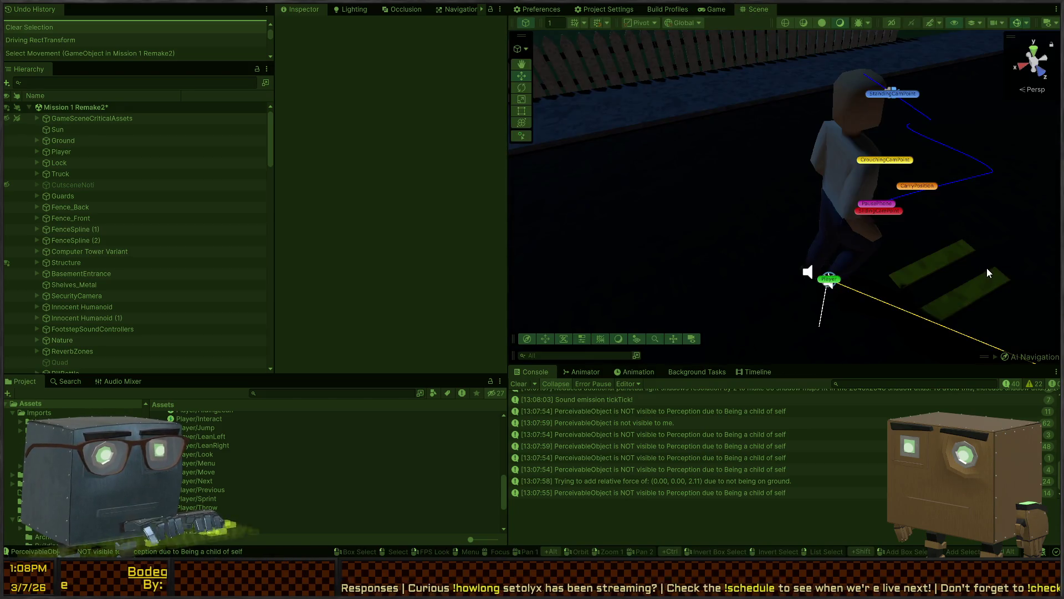
key("ctrl+2")
key("ctrl+1")
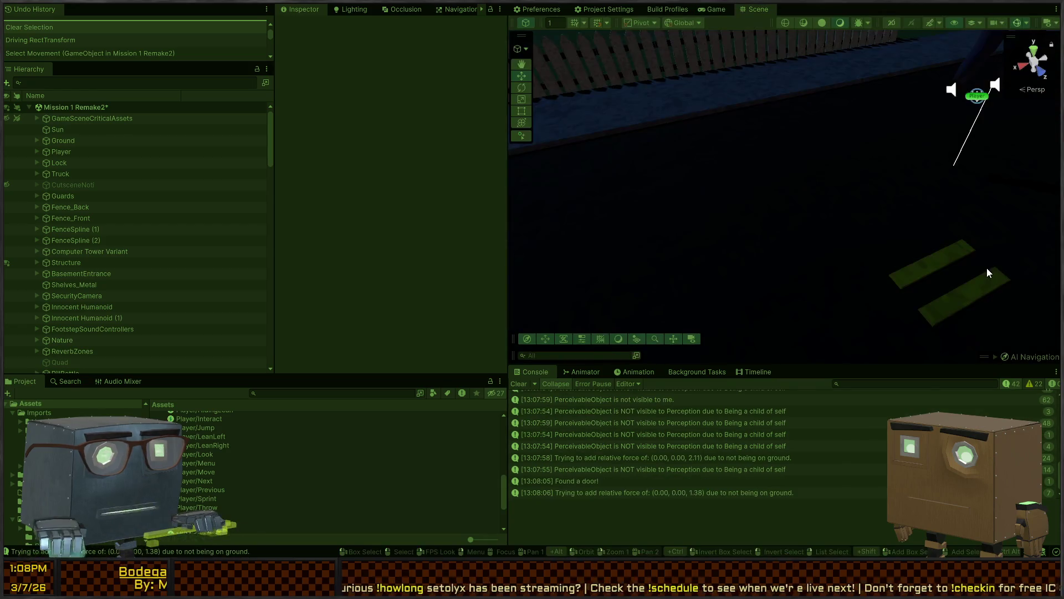
mouse_move(987, 268)
left_mouse_down()
mouse_move(850, 100)
mouse_move(776, 123)
mouse_move(786, 137)
left_mouse_up()
left_click(767, 204)
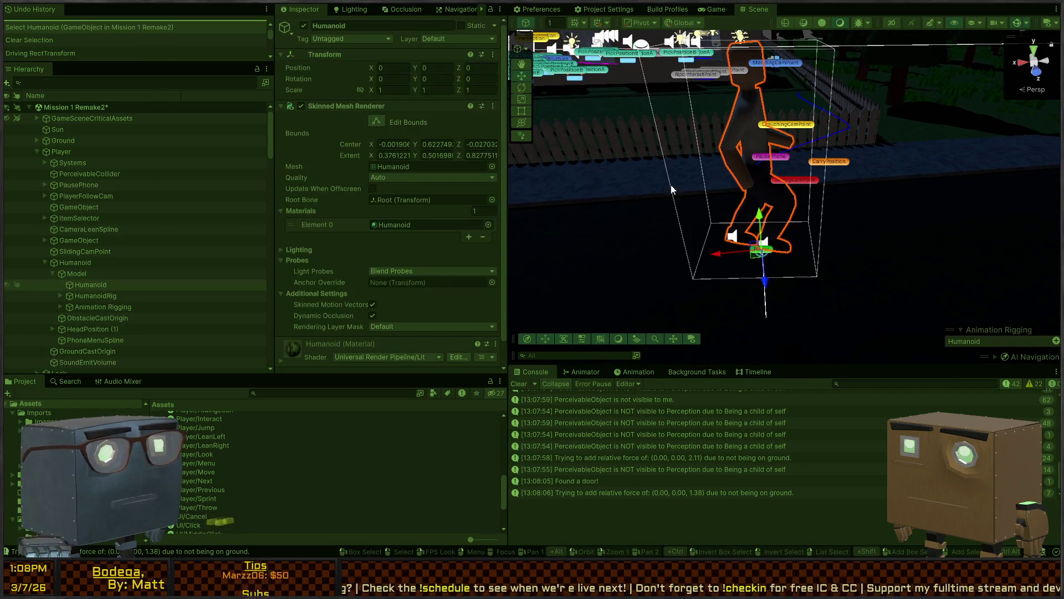
Select the Movement object under the player's Systems group in the Hierarchy
left_click(78, 264)
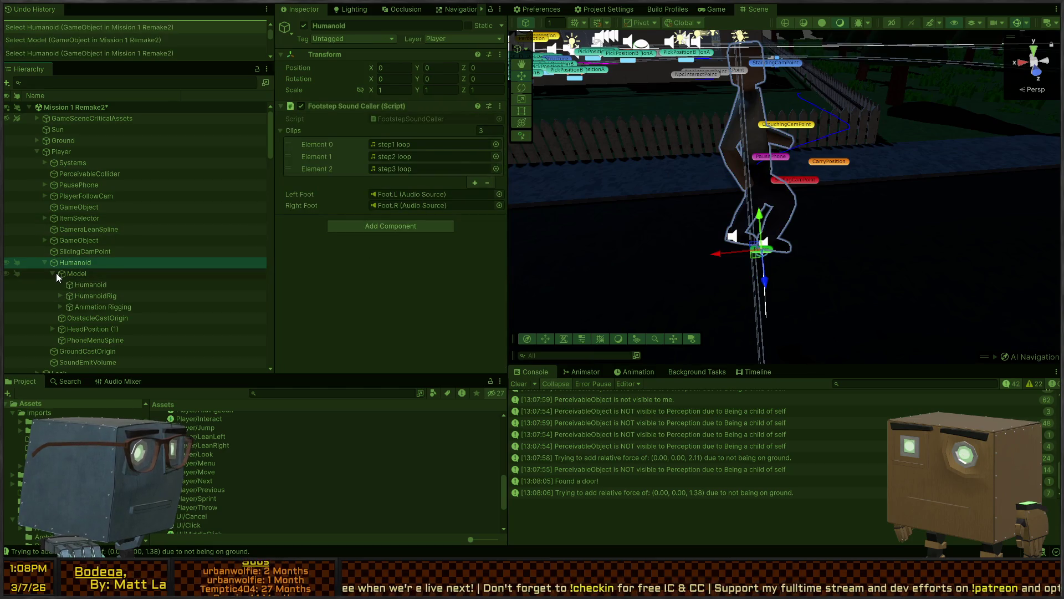
scroll(55, 273, "down", 3)
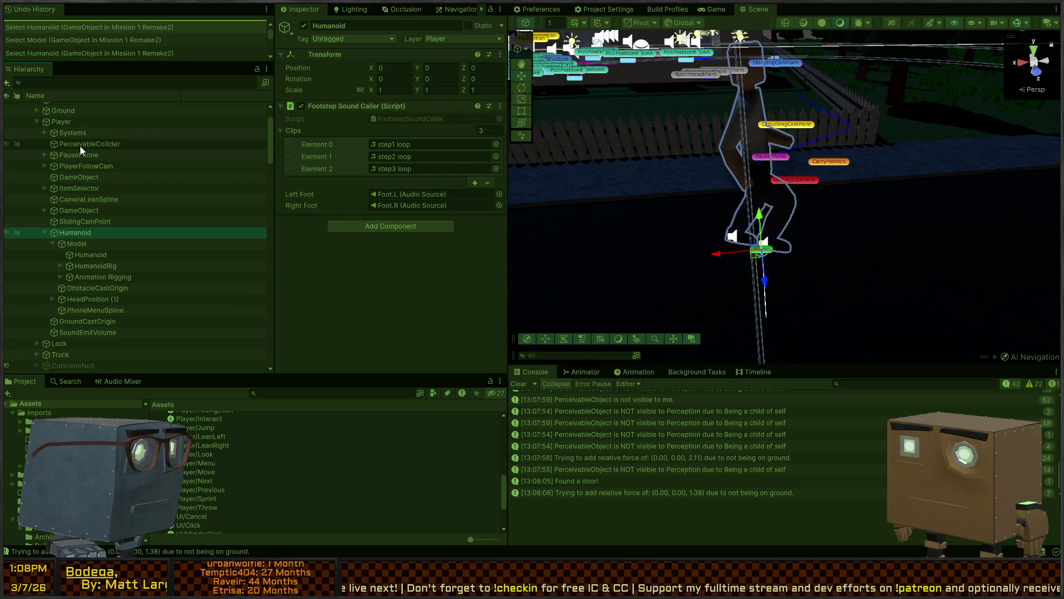
left_click(45, 133)
left_click(78, 143)
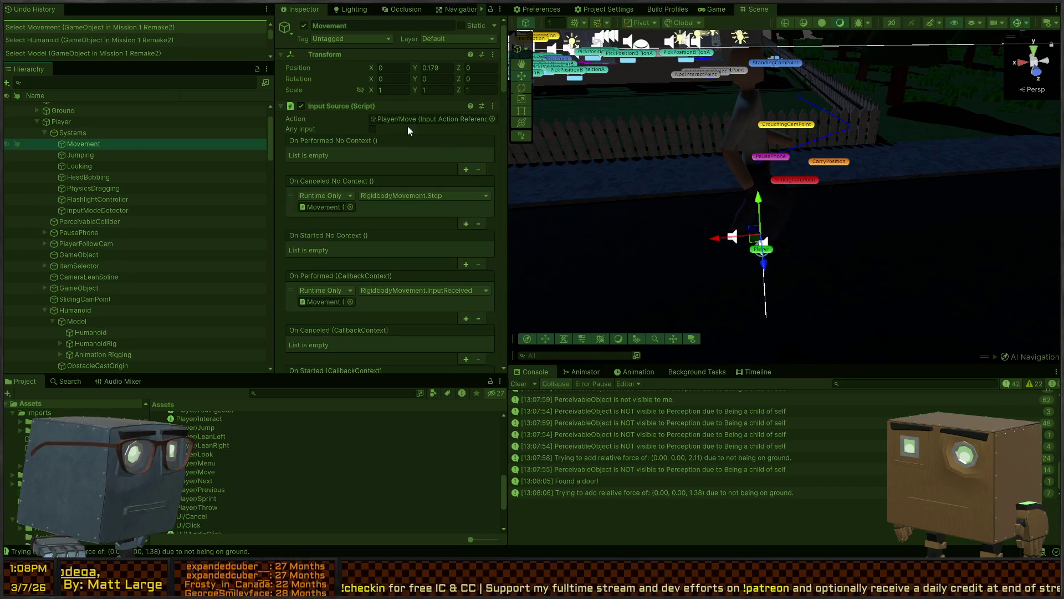
Scroll through the Rigidbody Movement speed settings, then select Player to show its Rigidbody Controller
scroll(348, 148, "down", 6)
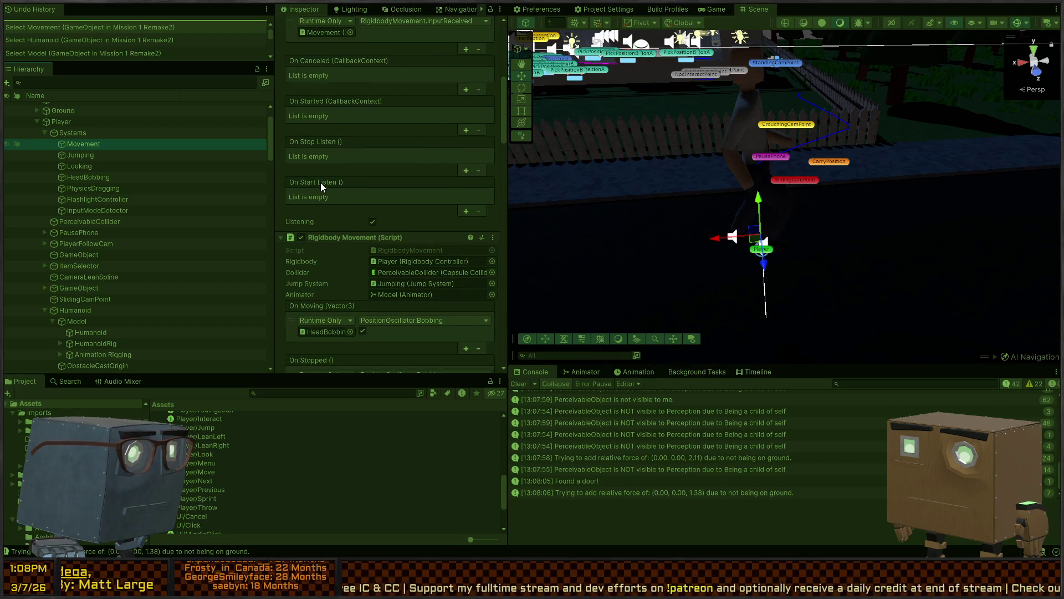
scroll(300, 174, "down", 3)
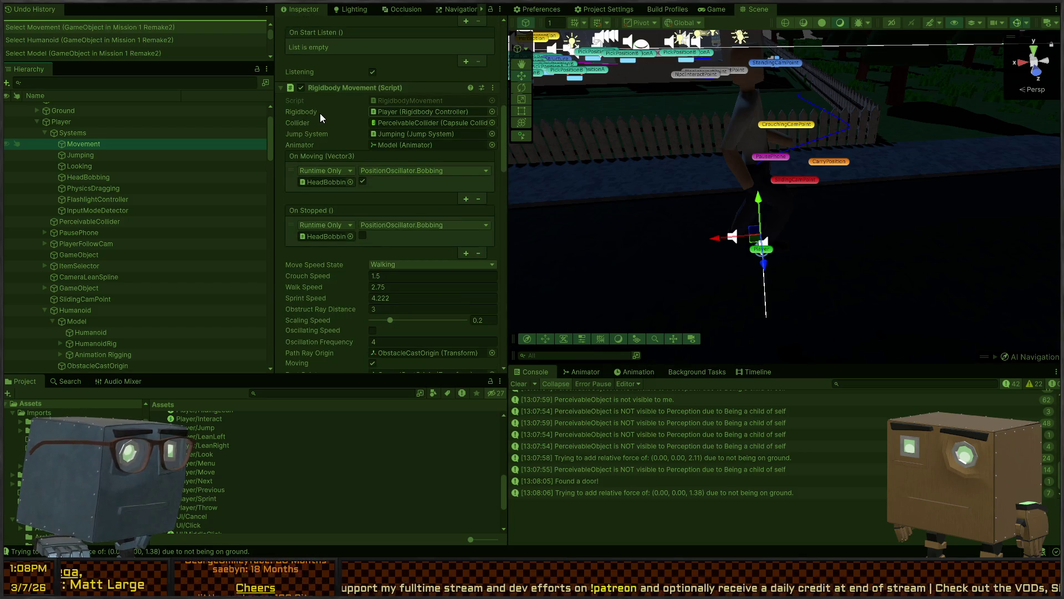
scroll(315, 125, "down", 3)
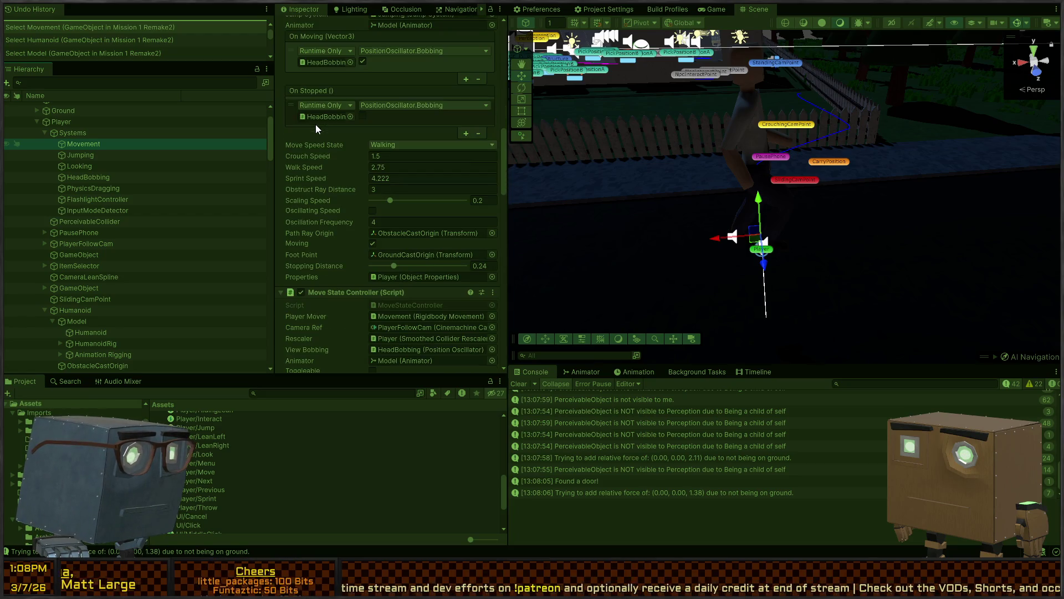
scroll(326, 163, "down", 3)
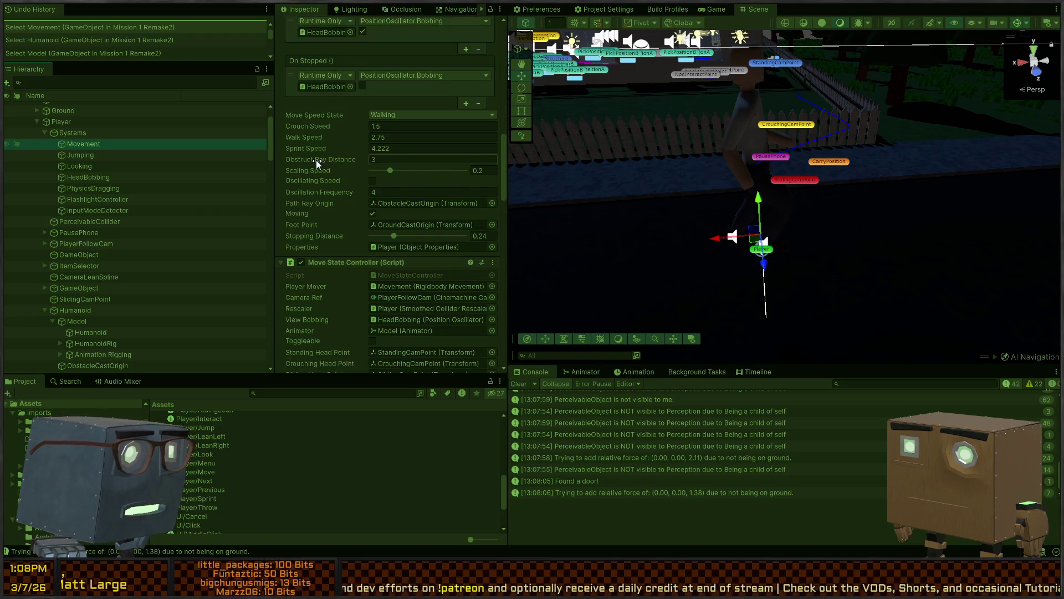
scroll(310, 164, "up", 5)
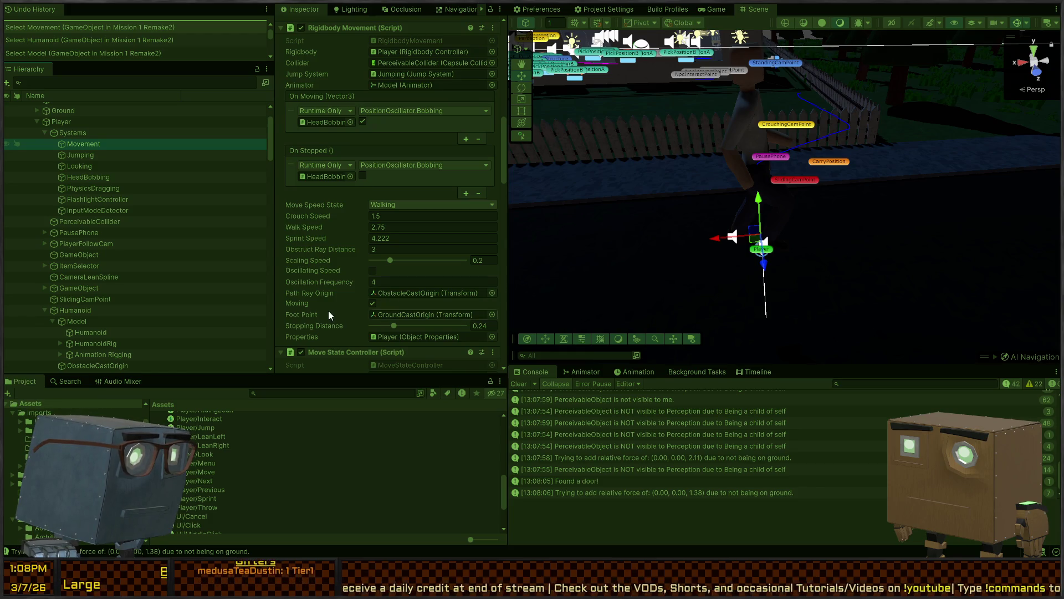
scroll(294, 222, "down", 7)
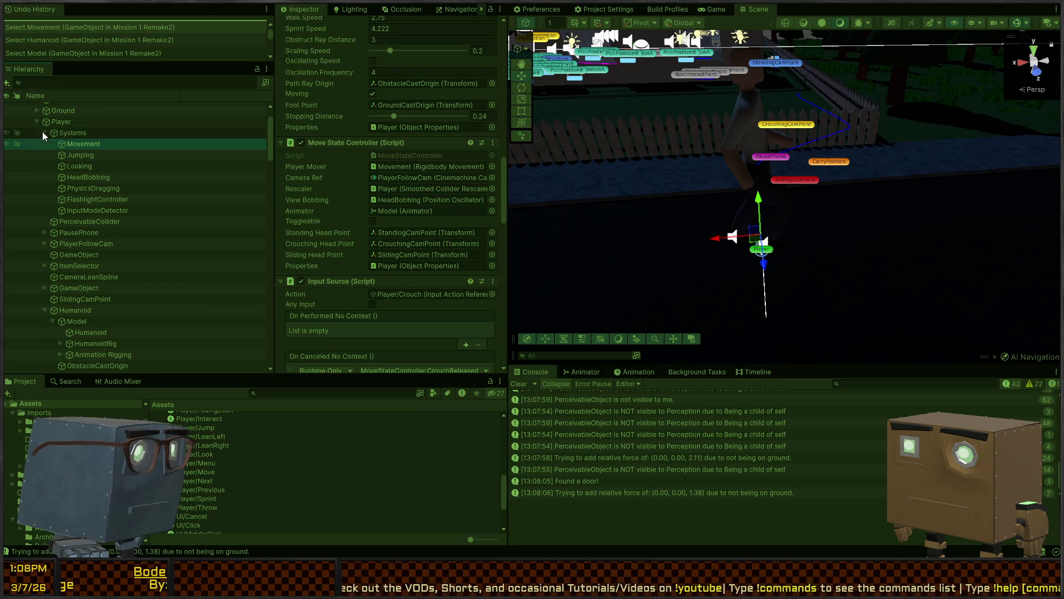
left_click(67, 122)
scroll(361, 168, "up", 15)
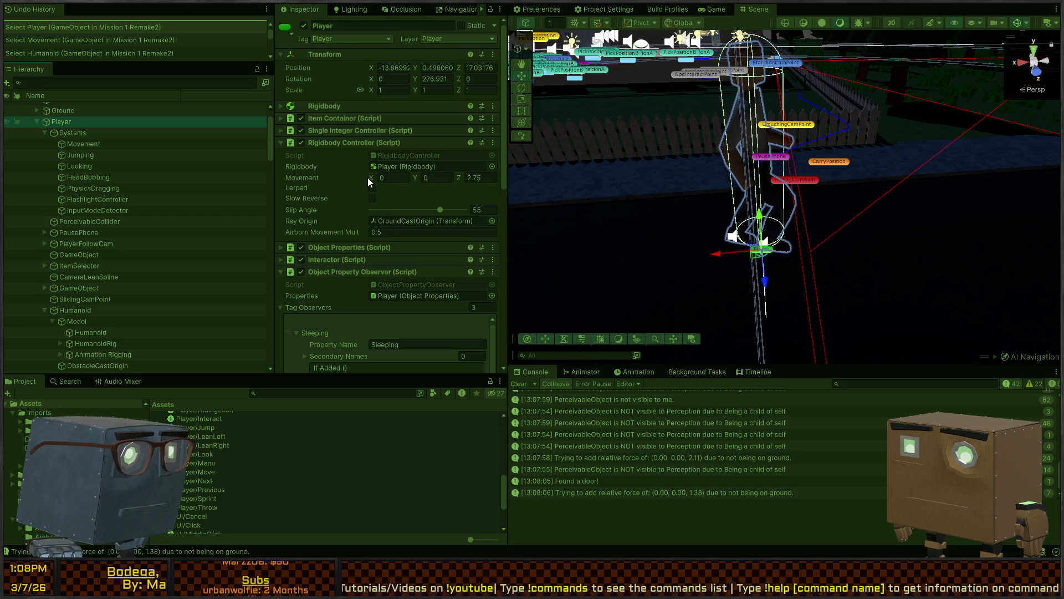
Set Airborn Movement Mult to 1 and play-test walking forward and sideways with W and D
left_click(380, 232)
type("1")
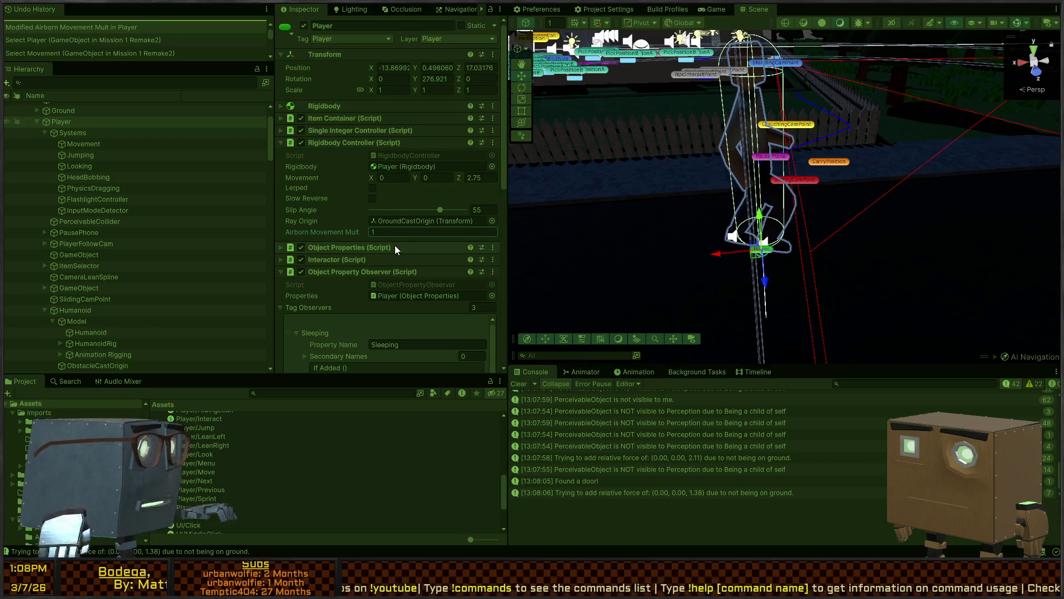
key("ctrl+p")
key("w")
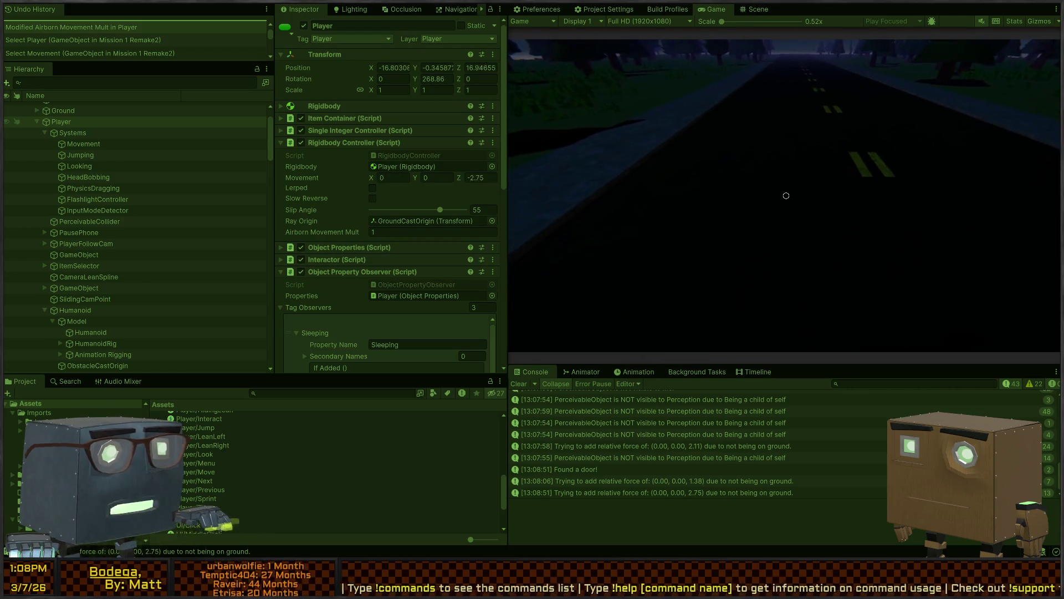
key("d")
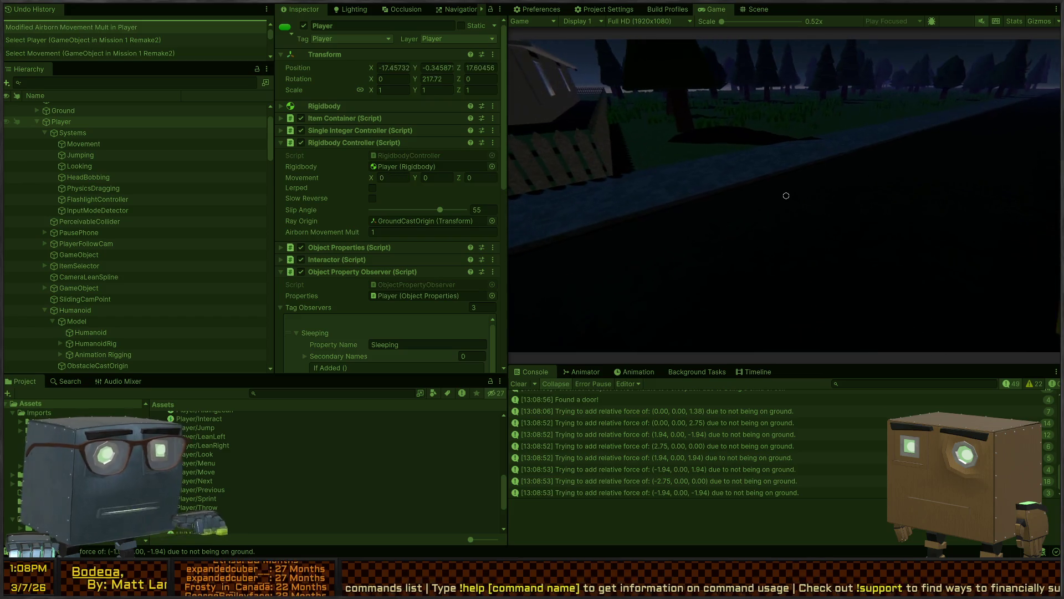
key("ctrl+p")
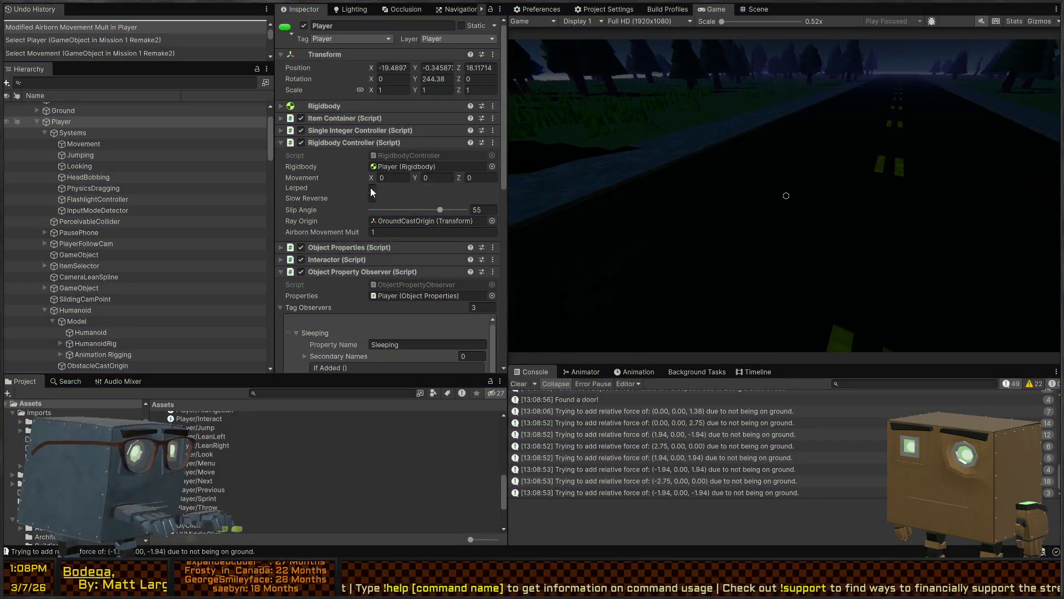
Select Systems > Jumping and open its JumpSystem script in Visual Studio
left_click(44, 132)
left_click(81, 155)
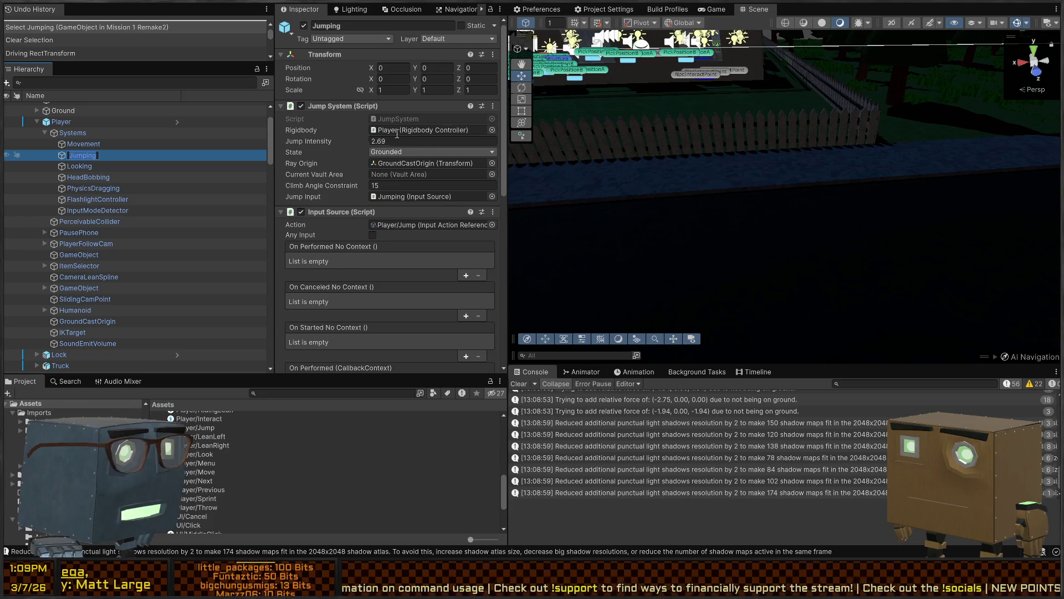
left_click(430, 131)
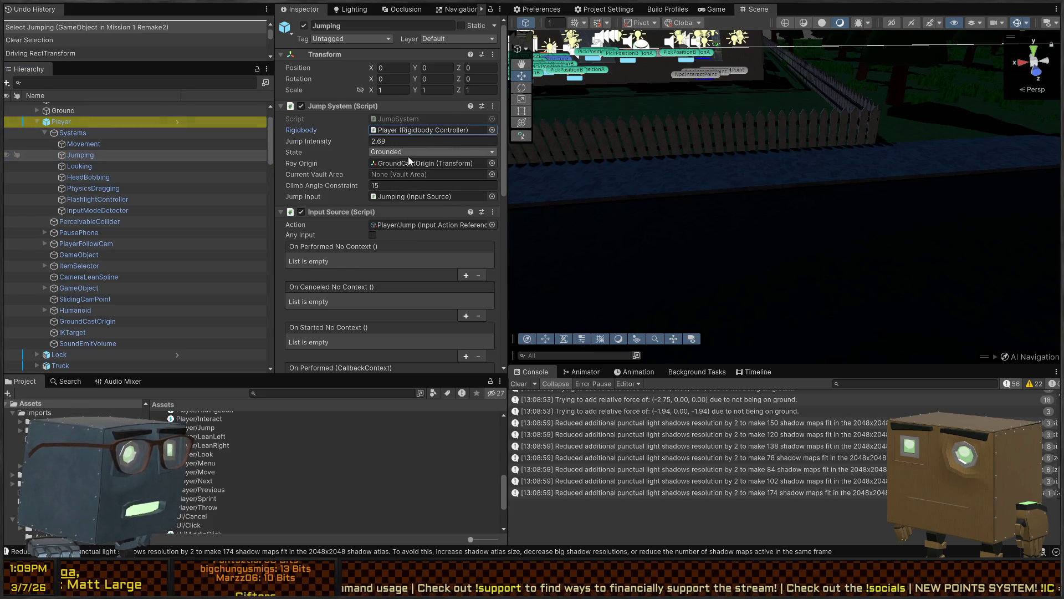
left_click(398, 118)
double_click(398, 118)
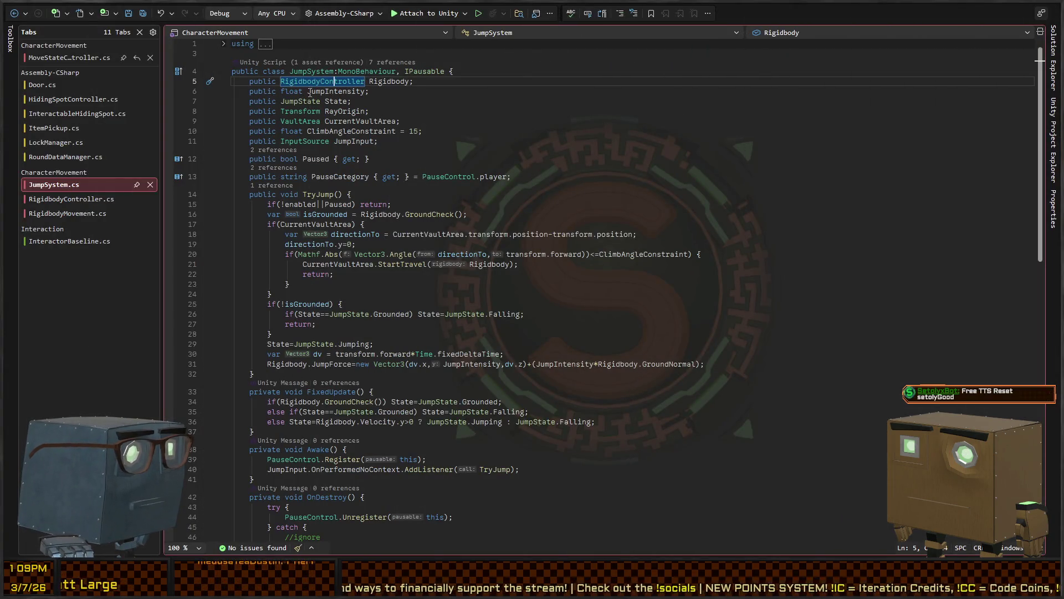
Step forward and back through the Rigidbody uses in JumpSystem.cs, ending on line 34
left_click(414, 81)
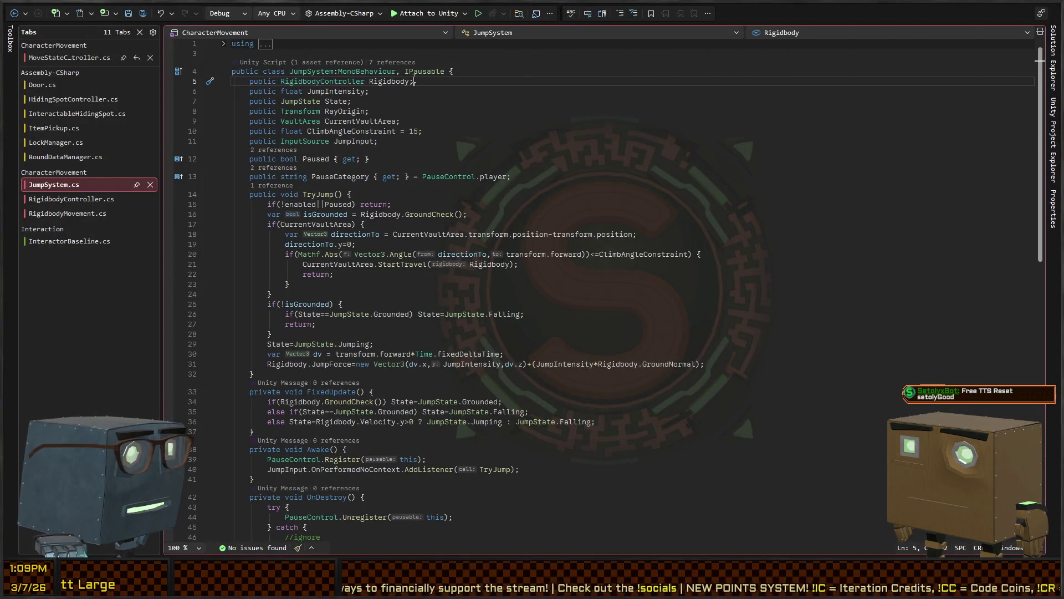
key("ctrl+F3")
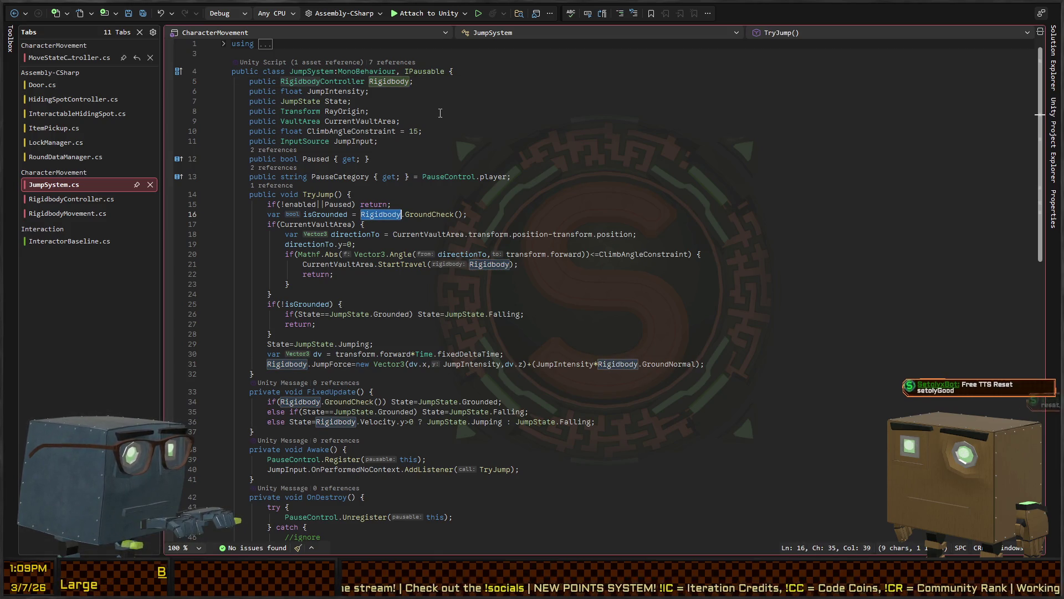
key("ctrl+F3")
key("ctrl+F3")
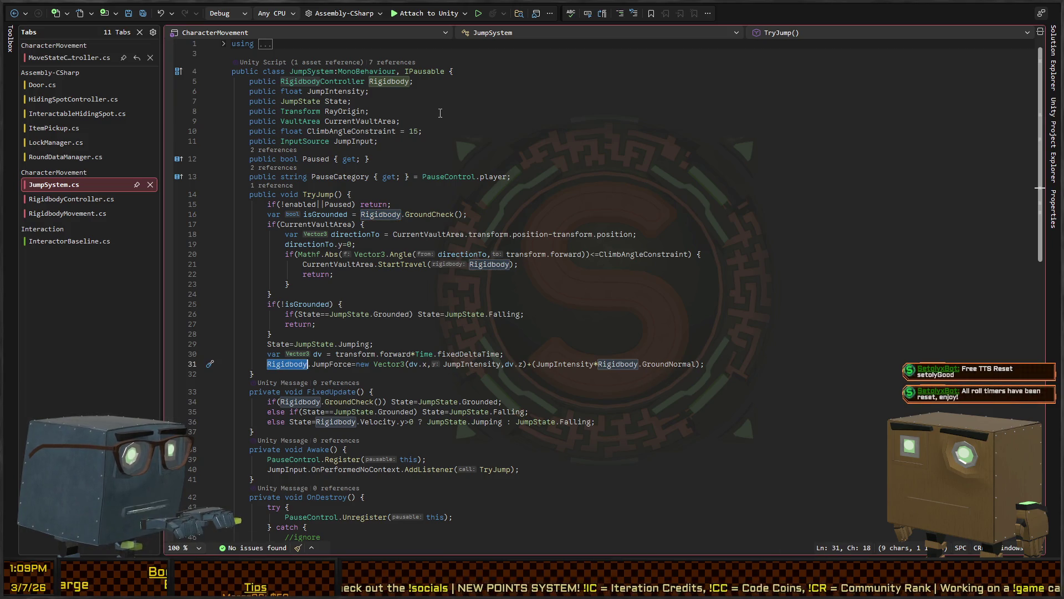
key("ctrl+F3")
key("ctrl+F3")
key("ctrl+F3")
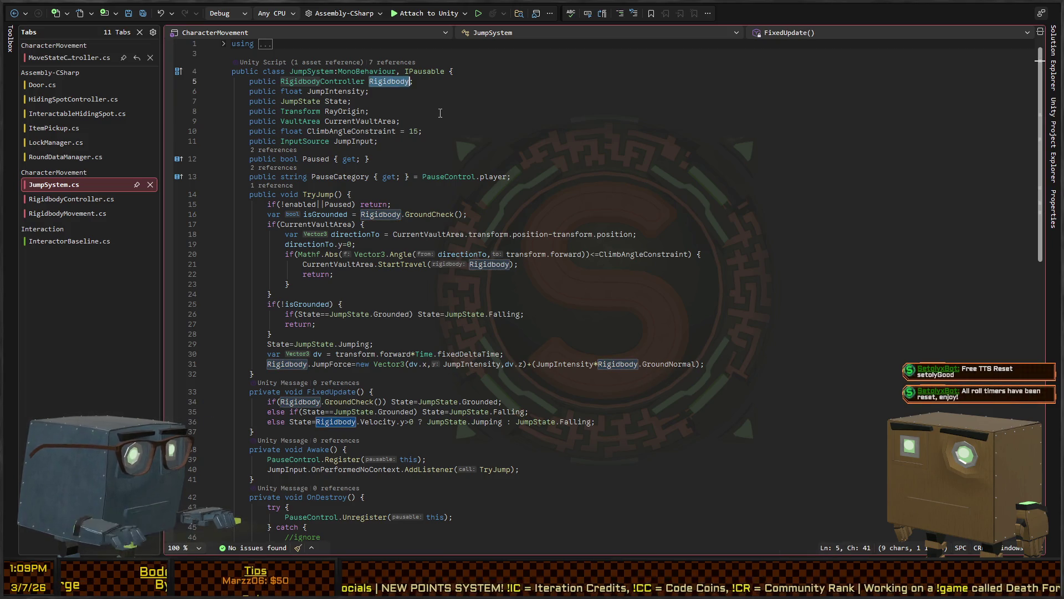
key("ctrl+shift+F3")
key("ctrl+shift+F3")
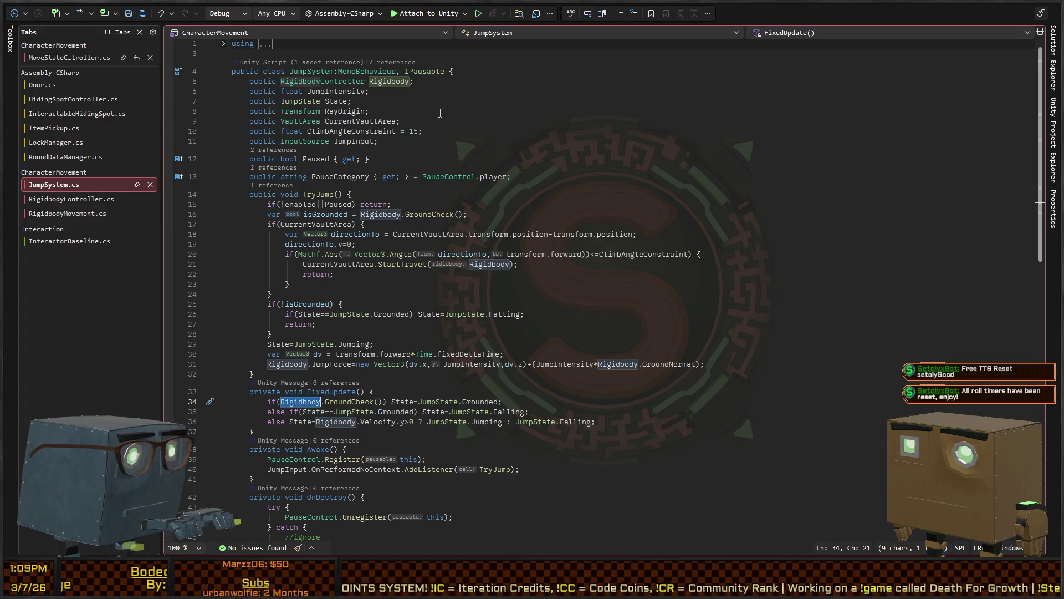
Highlight the Rigidbody references from GroundCheck on line 34, then return to RigidbodyMovement.cs
scroll(371, 317, "down", 4)
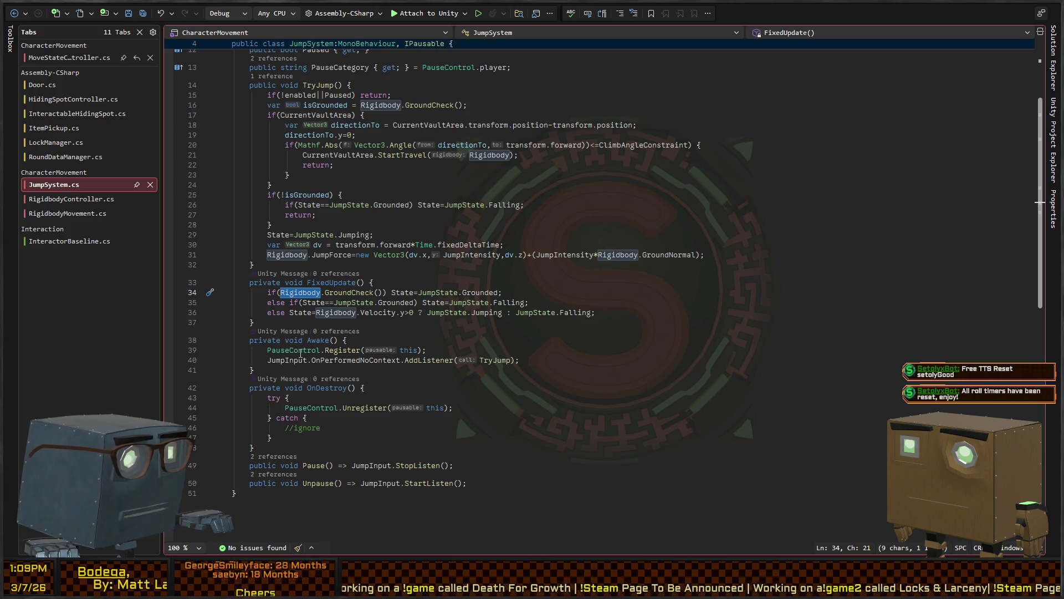
left_click(358, 293)
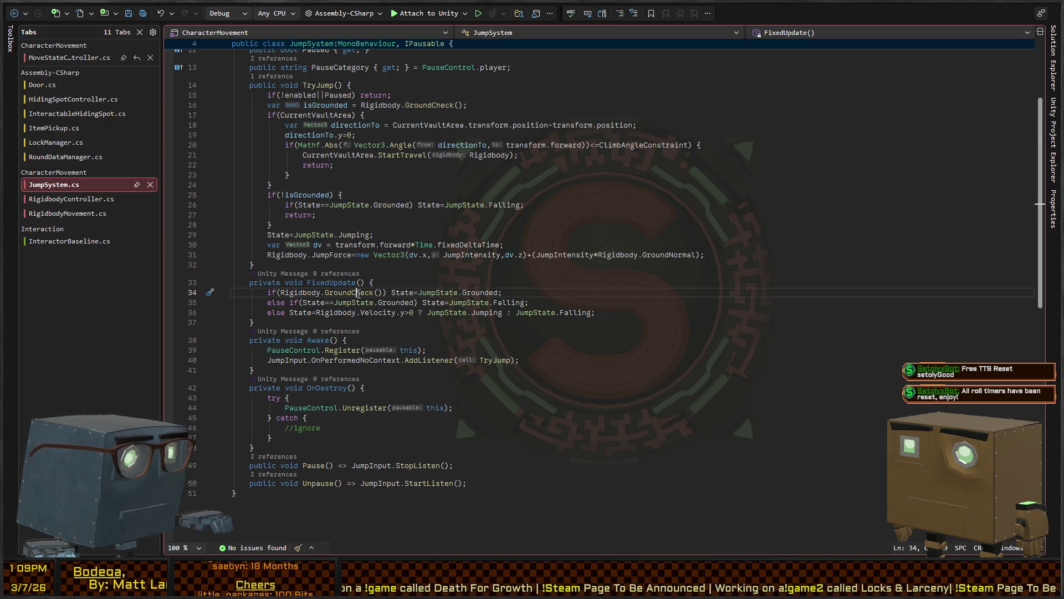
left_click(299, 294)
scroll(445, 252, "up", 4)
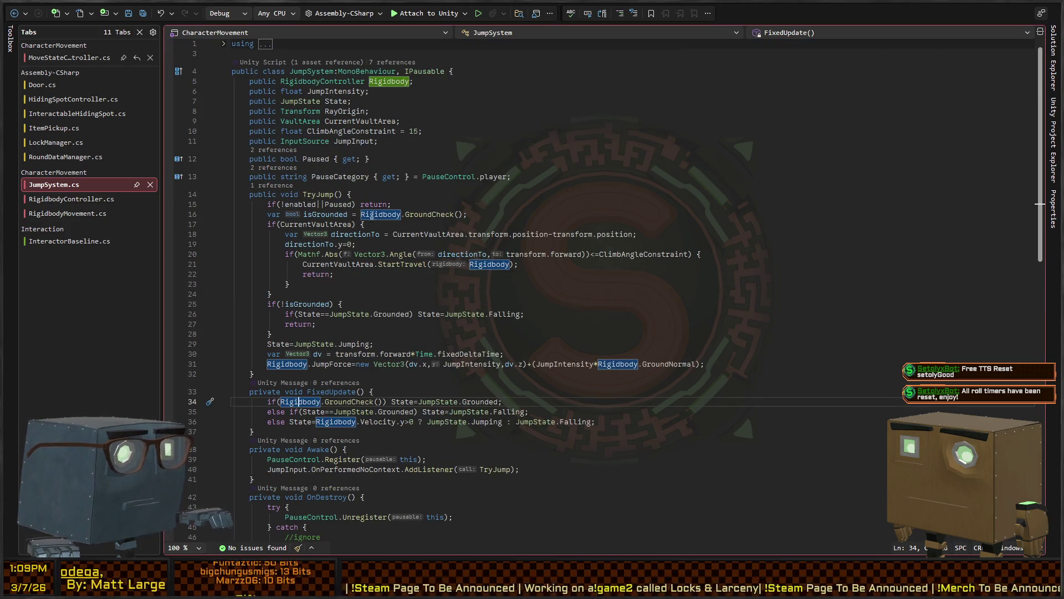
key("ctrl+Tab")
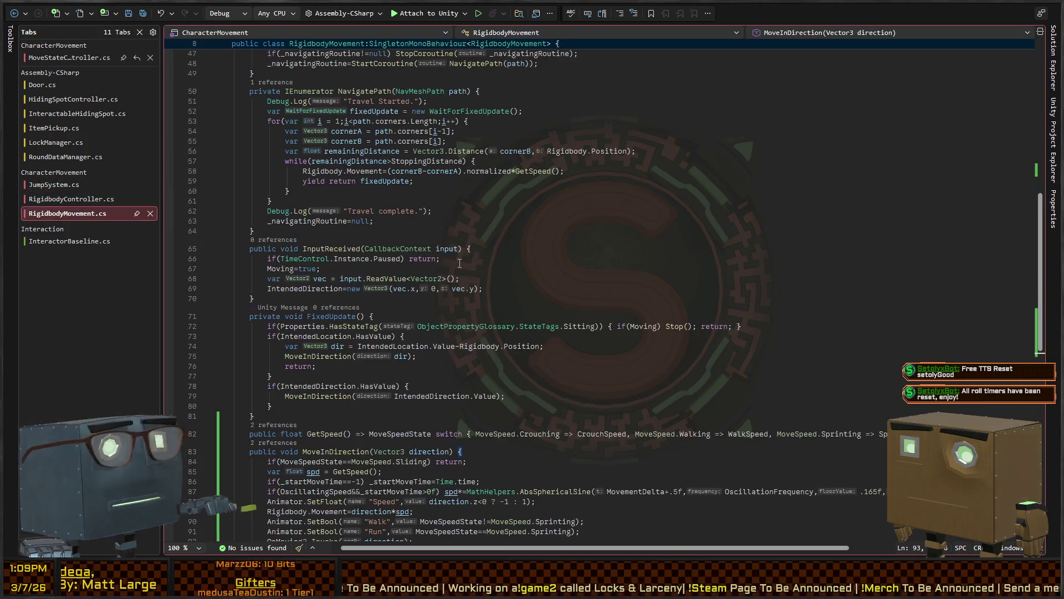
Insert Debug.Log("Receiving an input!"); as InputReceived's first line, then return to Unity
scroll(544, 212, "down", 2)
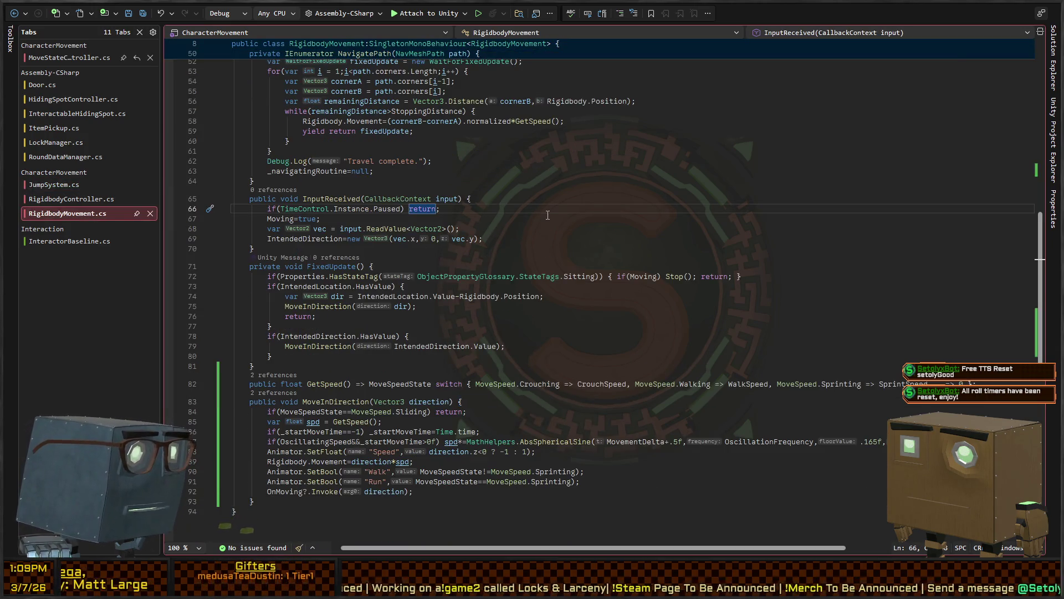
key("ctrl+Return")
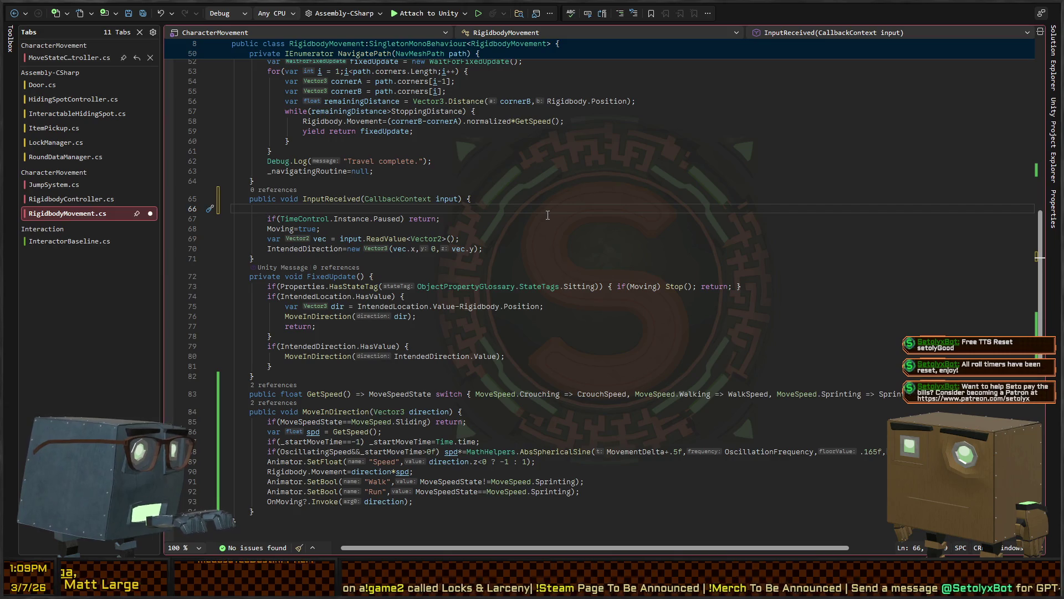
type("Debug.Log(\"Rece")
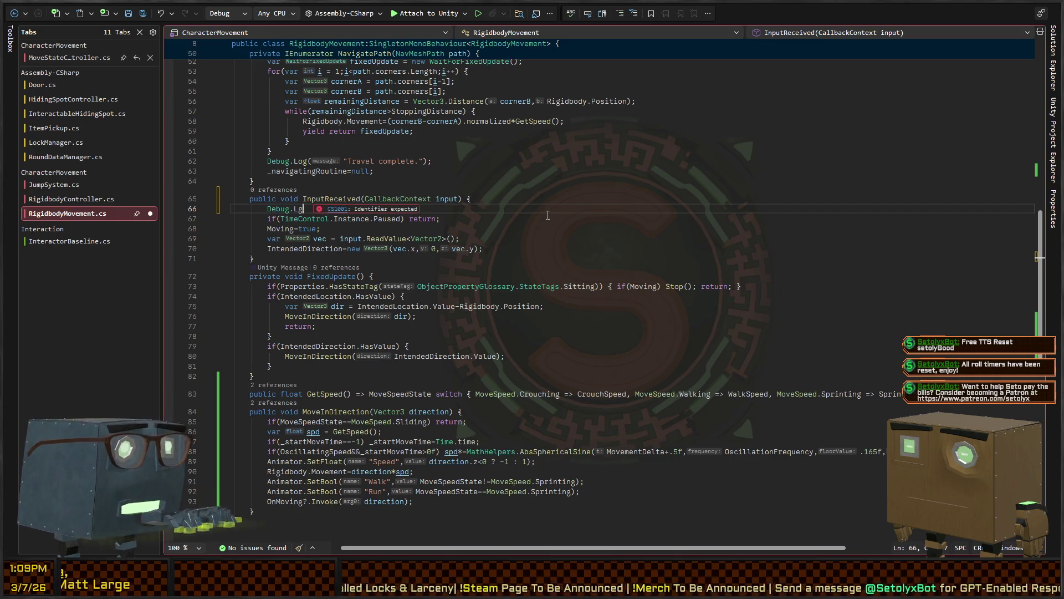
type("iving an input!\"")
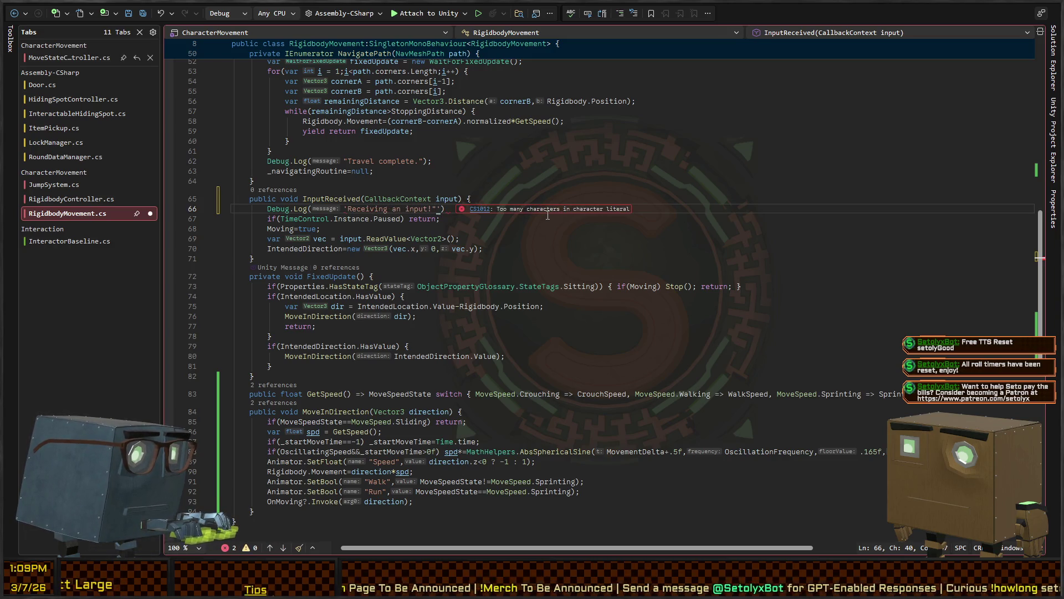
key("BackSpace")
key("Delete")
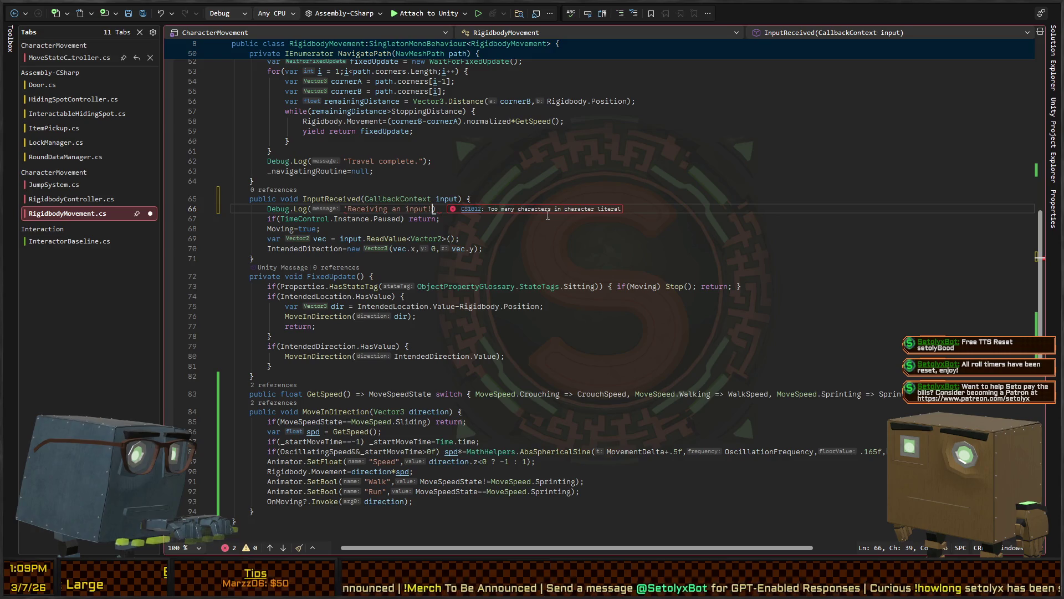
type("\"")
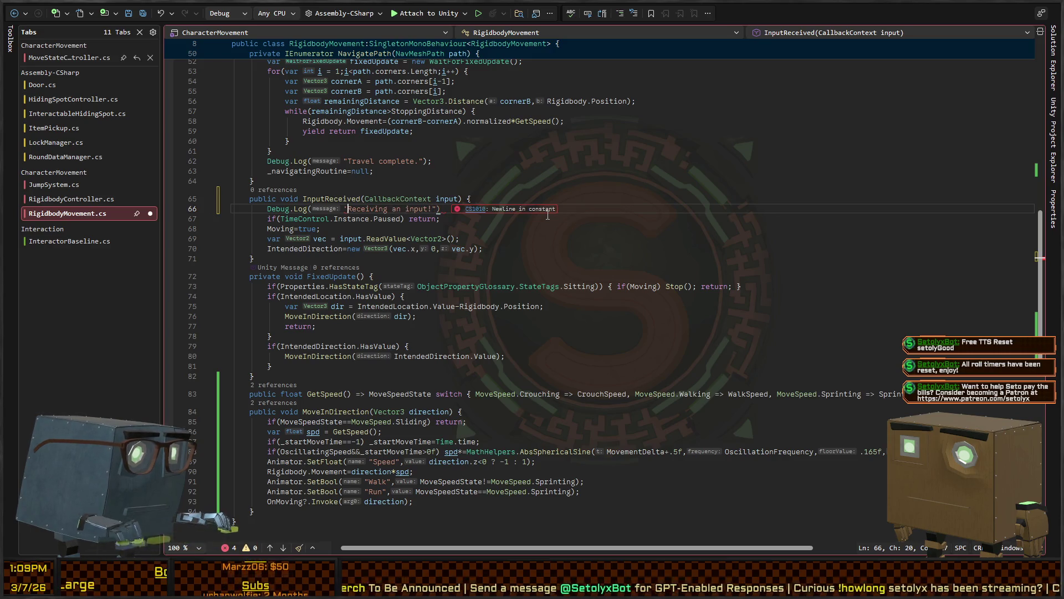
key("End")
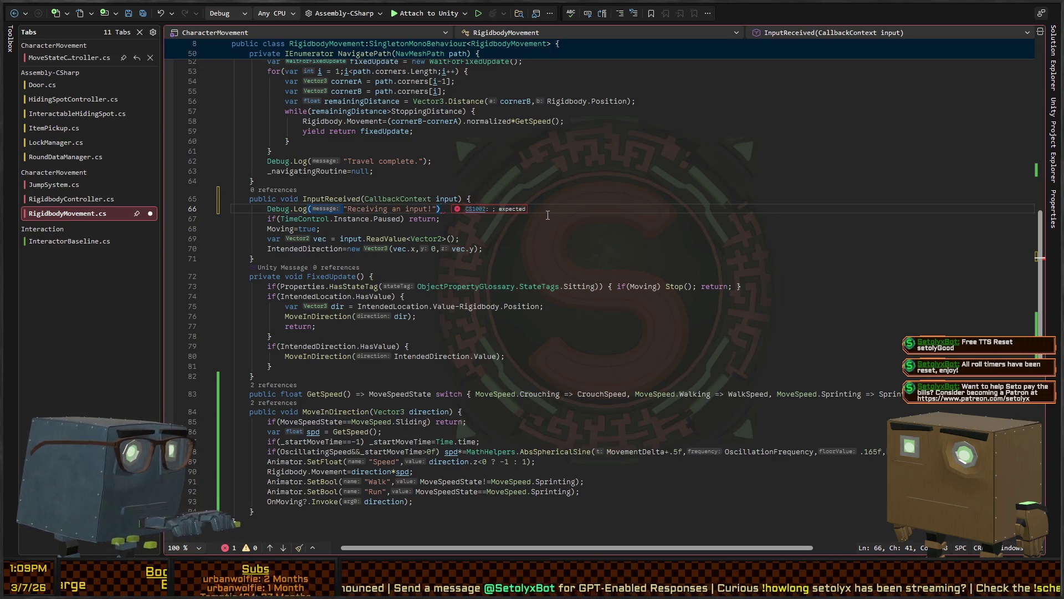
type(";")
key("alt+Tab")
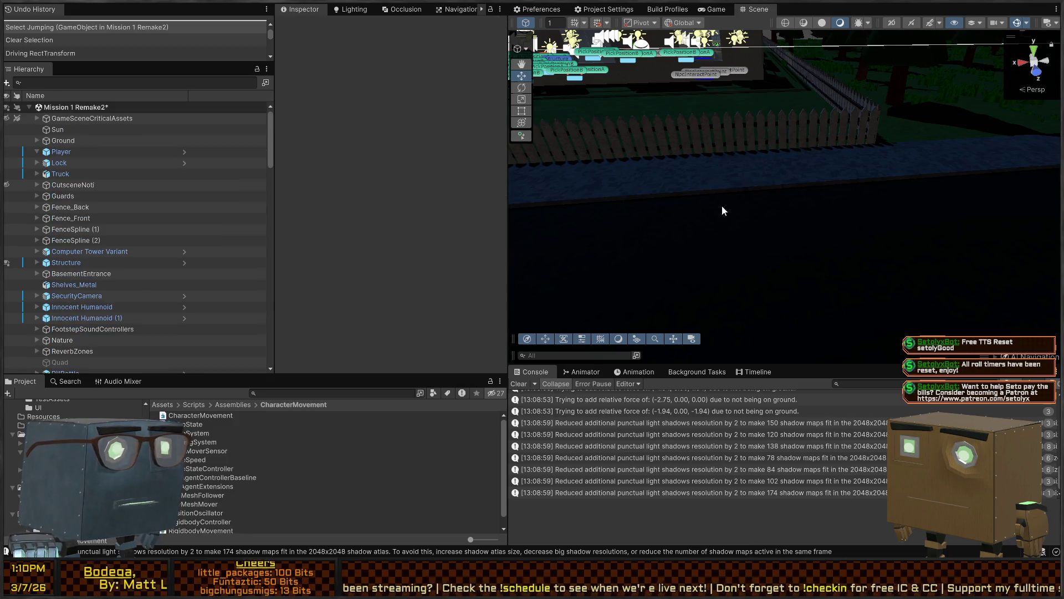
Reselect the Jumping object, turn the Scene view toward the road, and briefly run the level
key("ctrl+z")
mouse_move(631, 229)
left_mouse_down()
mouse_move(861, 175)
mouse_move(663, 209)
mouse_move(729, 227)
left_mouse_up()
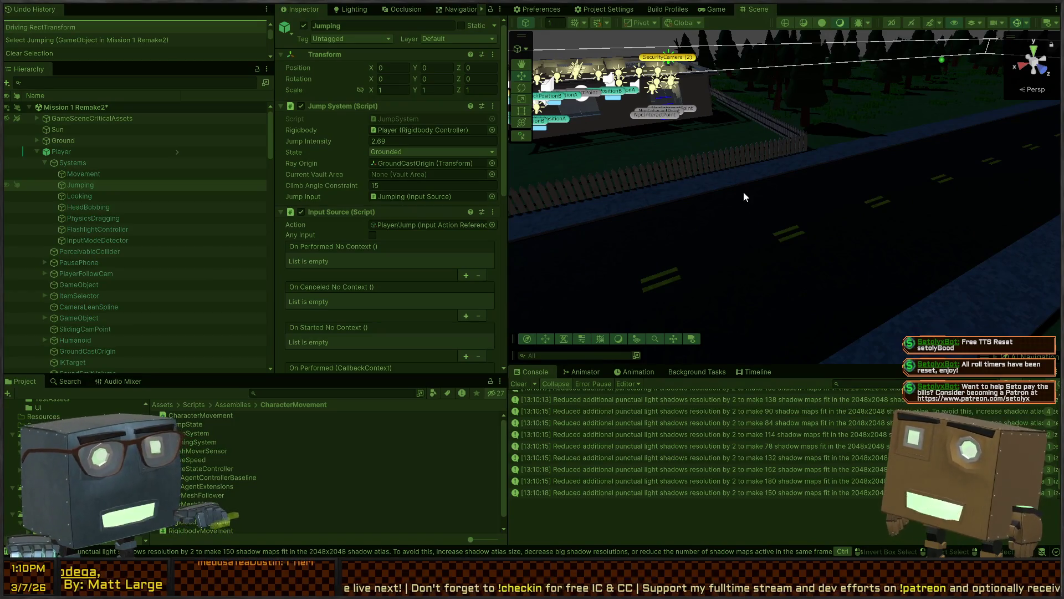
key("ctrl+p")
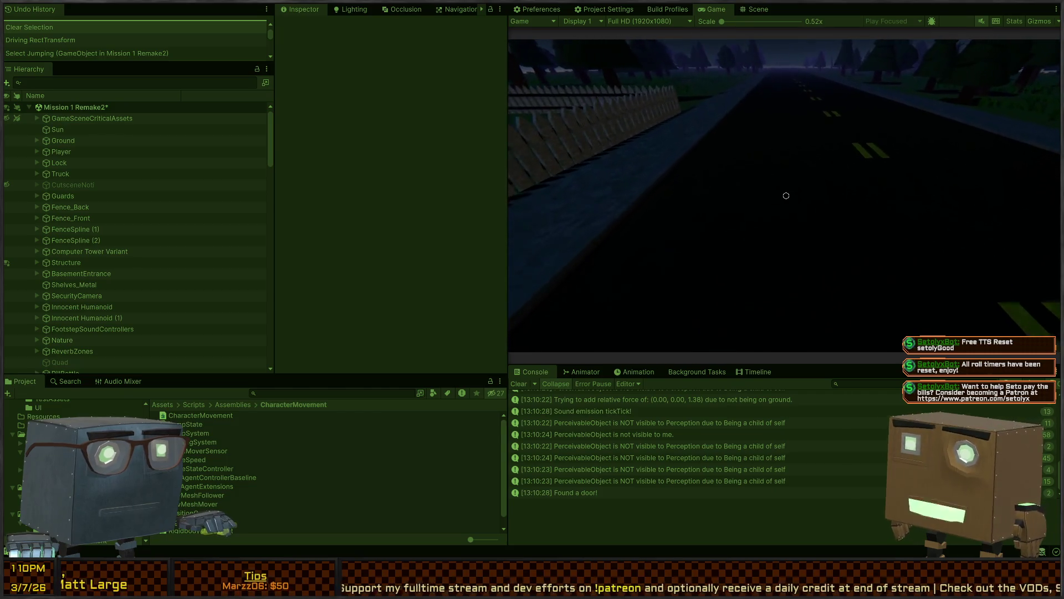
key("ctrl+p")
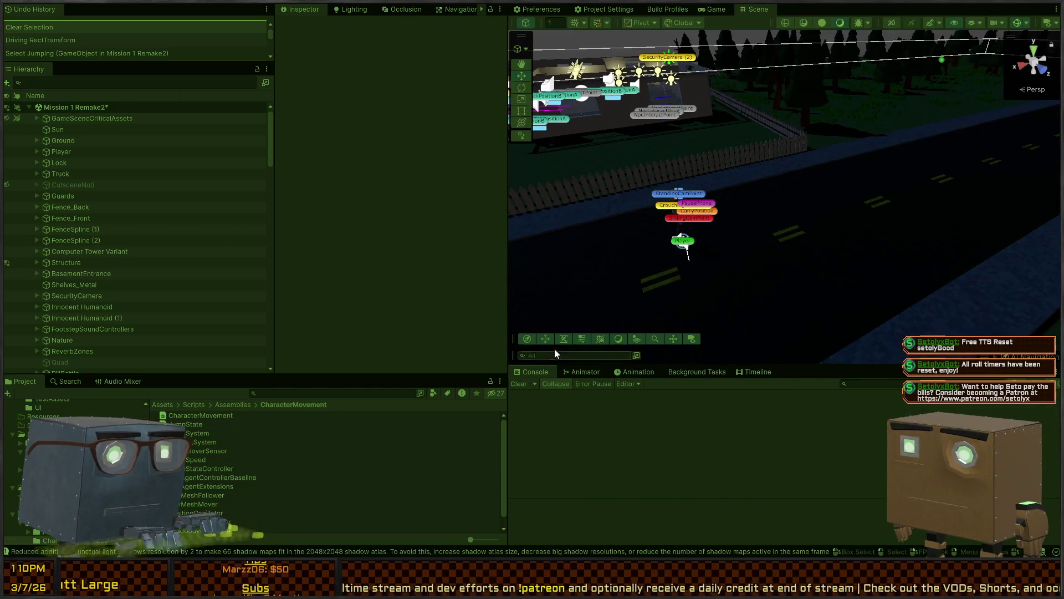
Replay the level walking forward, left and diagonally with W, A and D, then stop
key("ctrl+p")
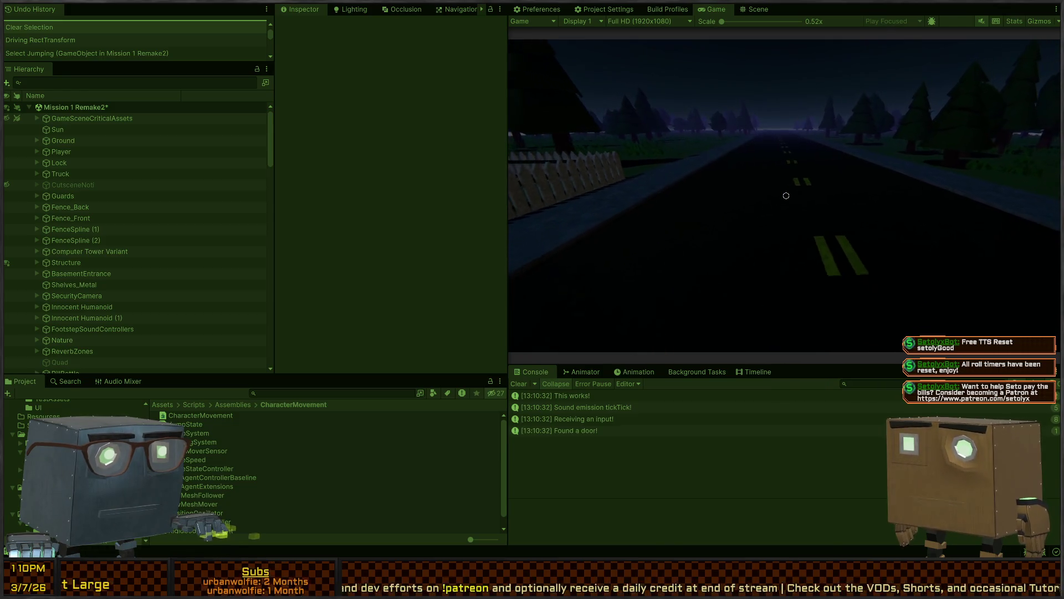
key("w")
key("a")
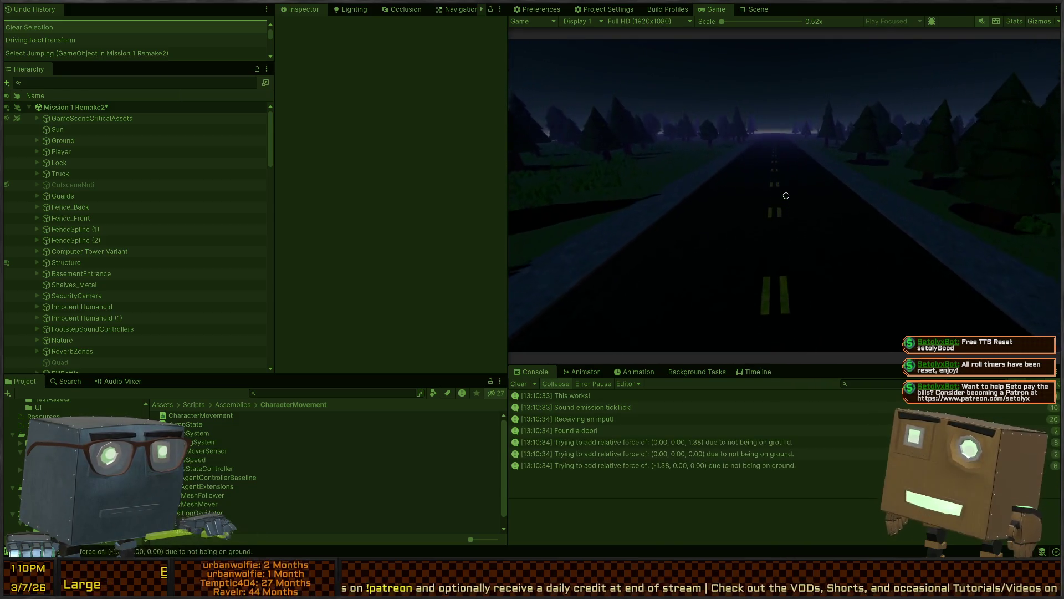
key("d")
key("d")
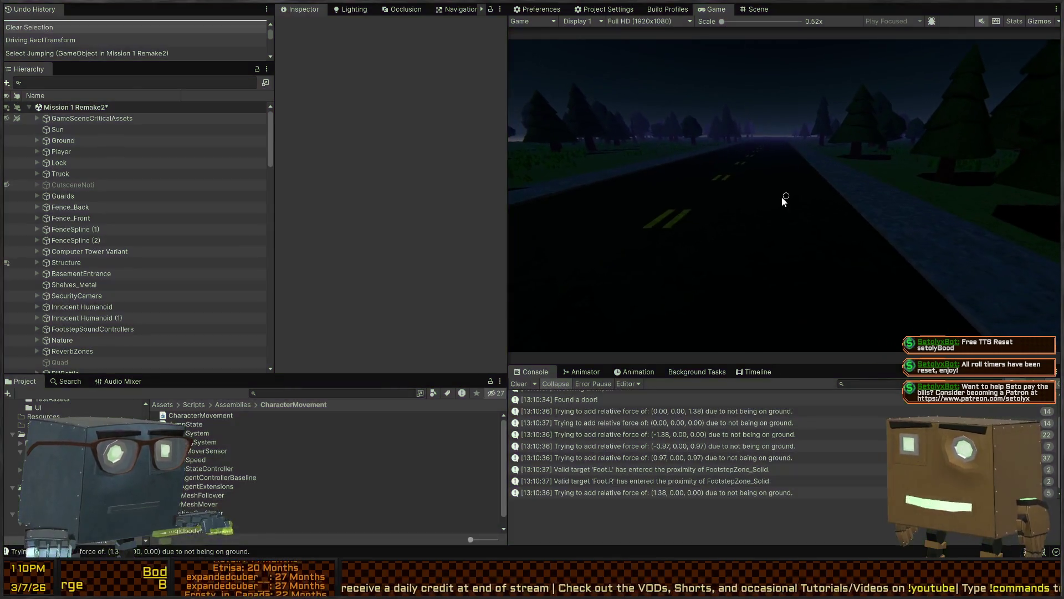
key("ctrl+p")
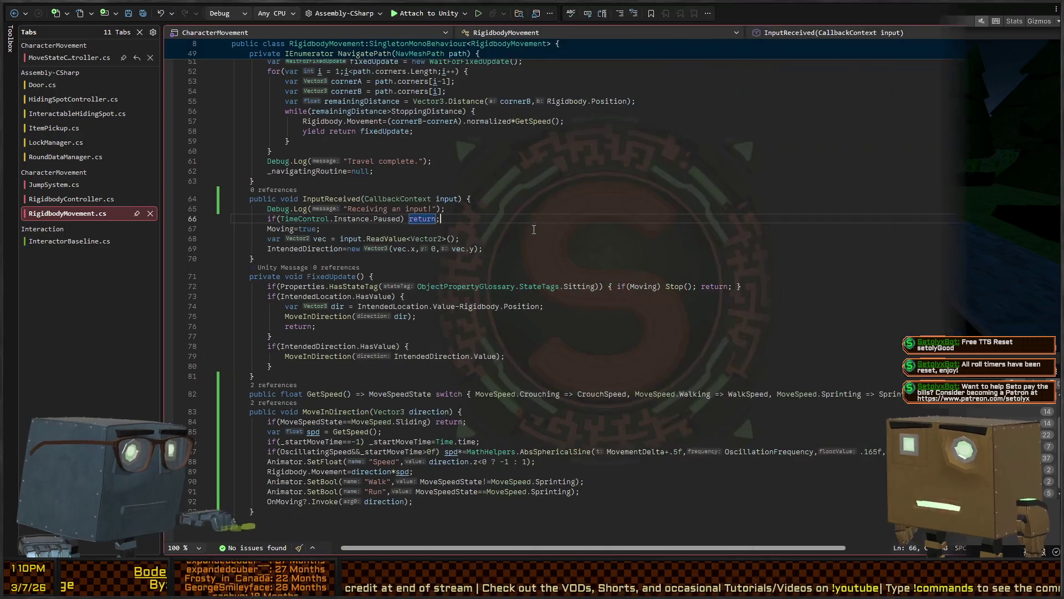
Delete the "Receiving an input!" debug log line from InputReceived
left_click(532, 208)
key("shift+Home")
key("BackSpace")
key("BackSpace")
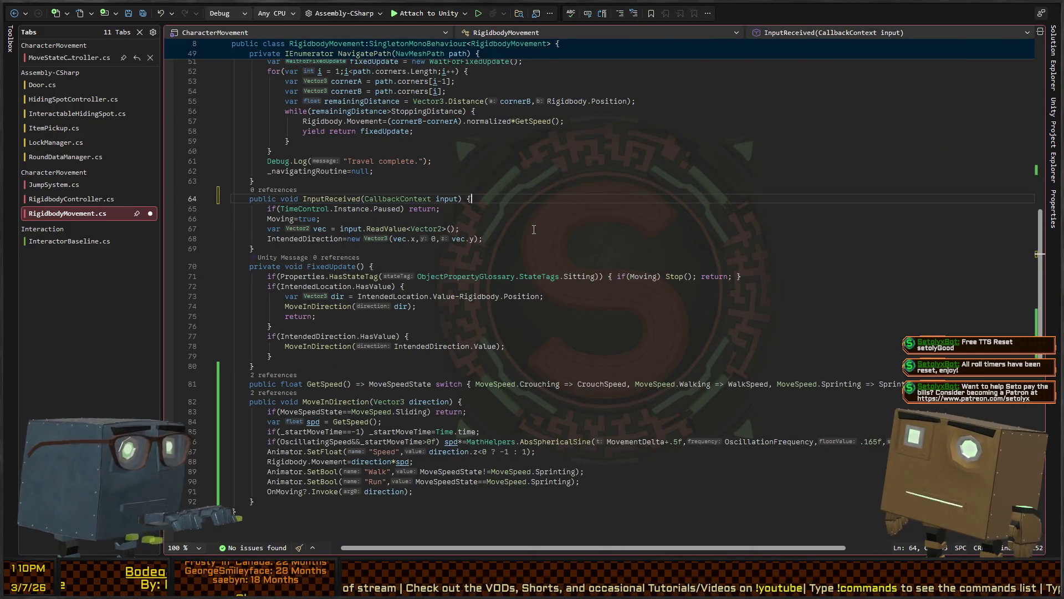
key("Down")
key("Down")
key("Down")
key("Home")
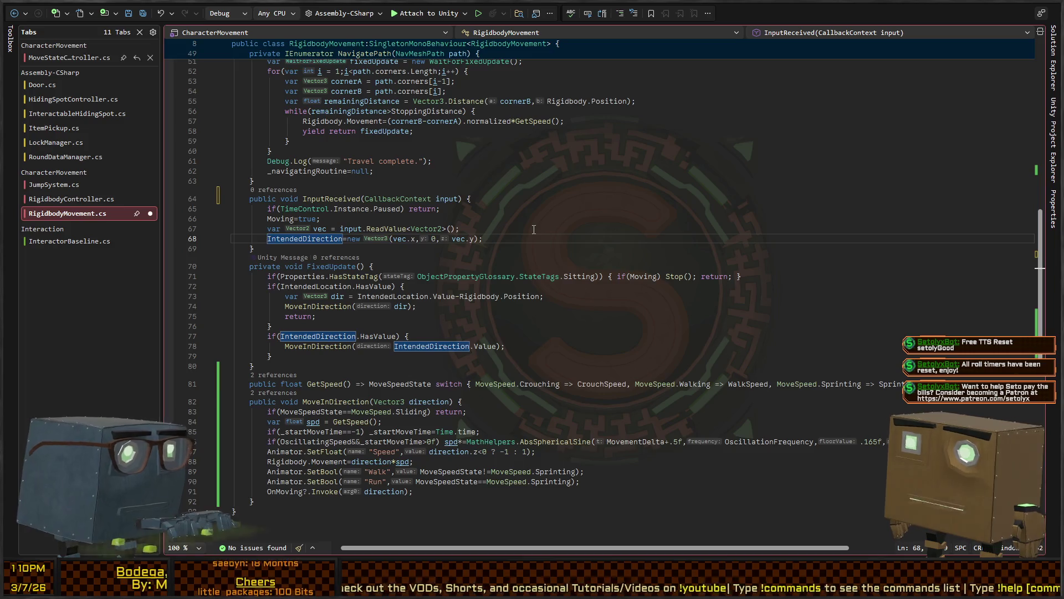
Trace IntendedDirection's declaration and references to the MoveInDirection definition
key("F12")
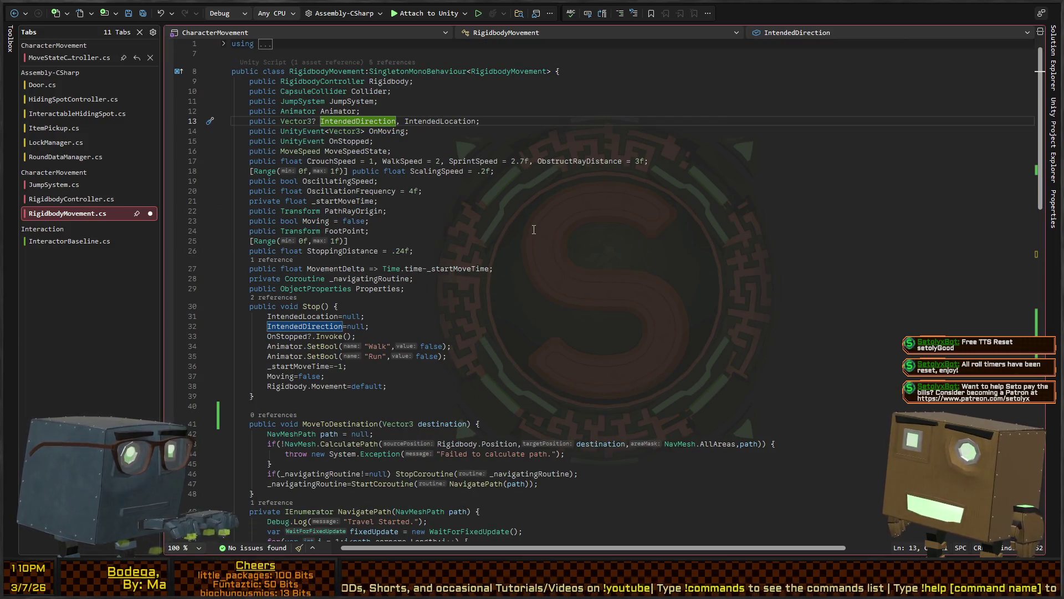
key("shift+F12")
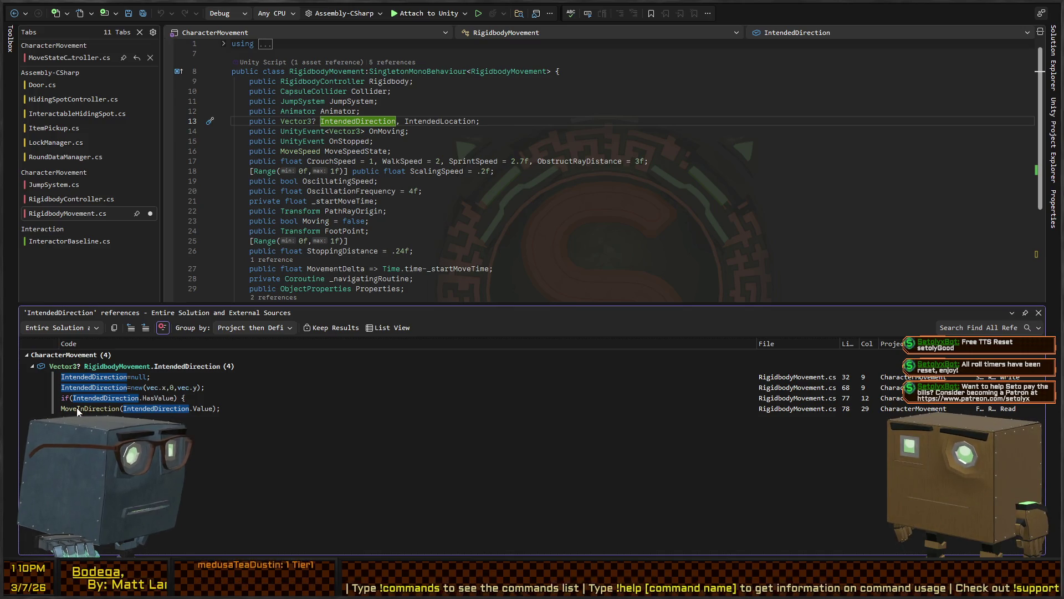
double_click(98, 407)
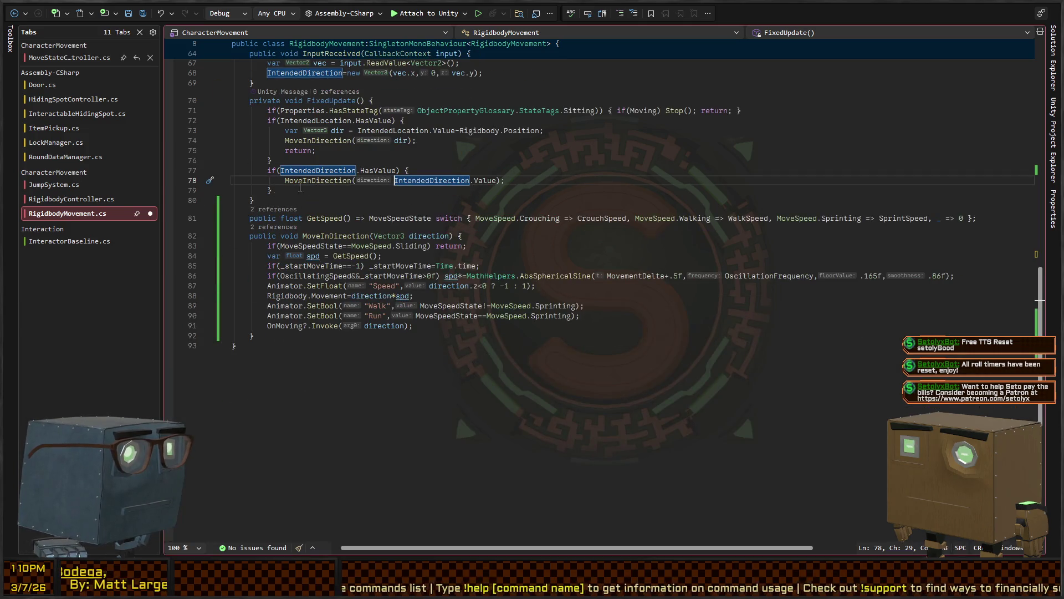
left_click(325, 180)
key("F12")
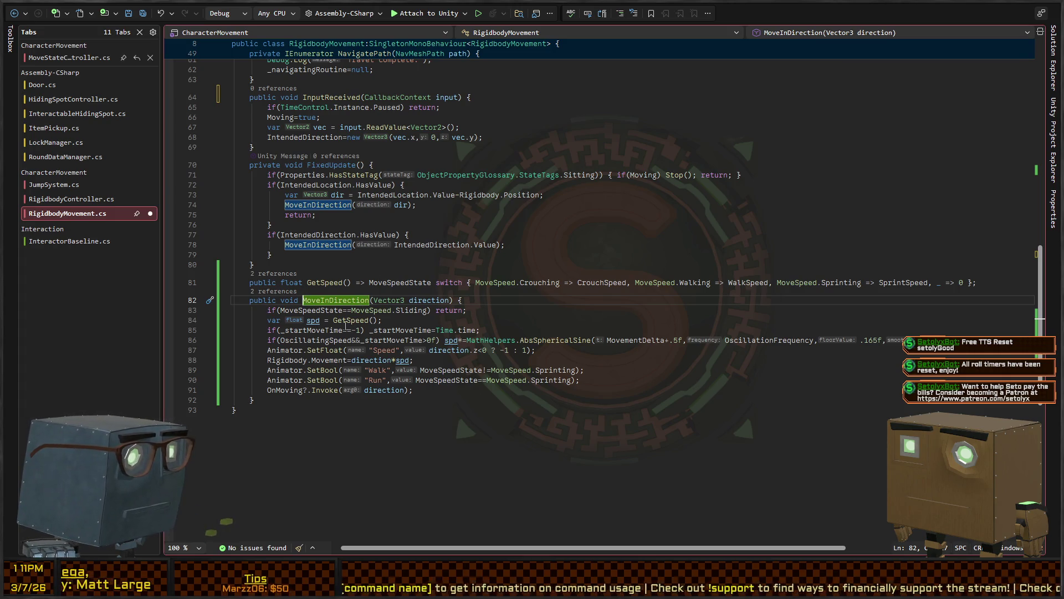
Check GetSpeed and the MoveSpeed enum definition, then navigate back to the GetSpeed call
left_click(346, 321)
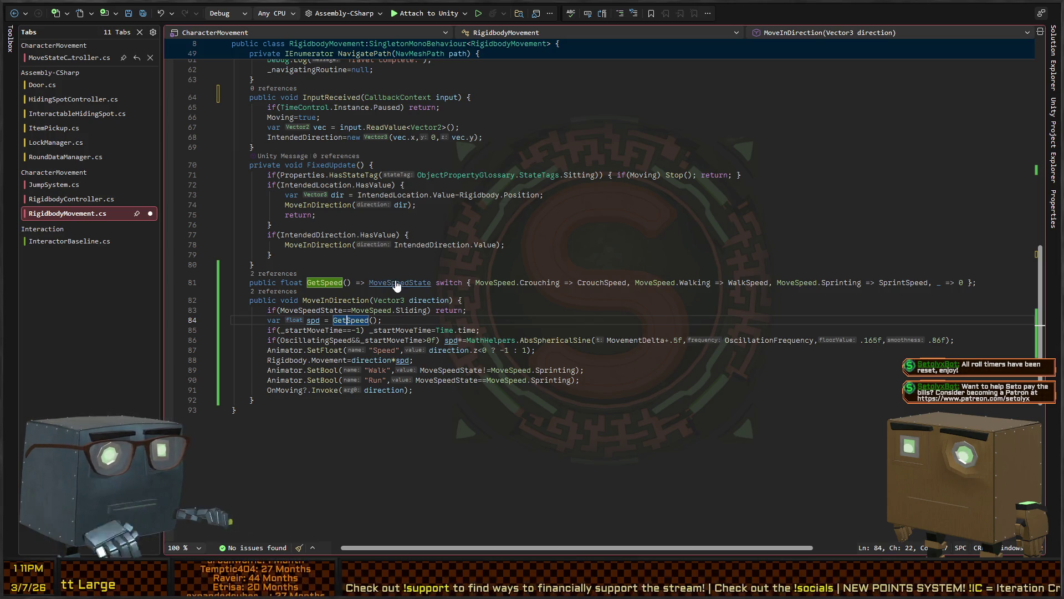
left_click(396, 281, "ctrl")
left_click(300, 151, "ctrl")
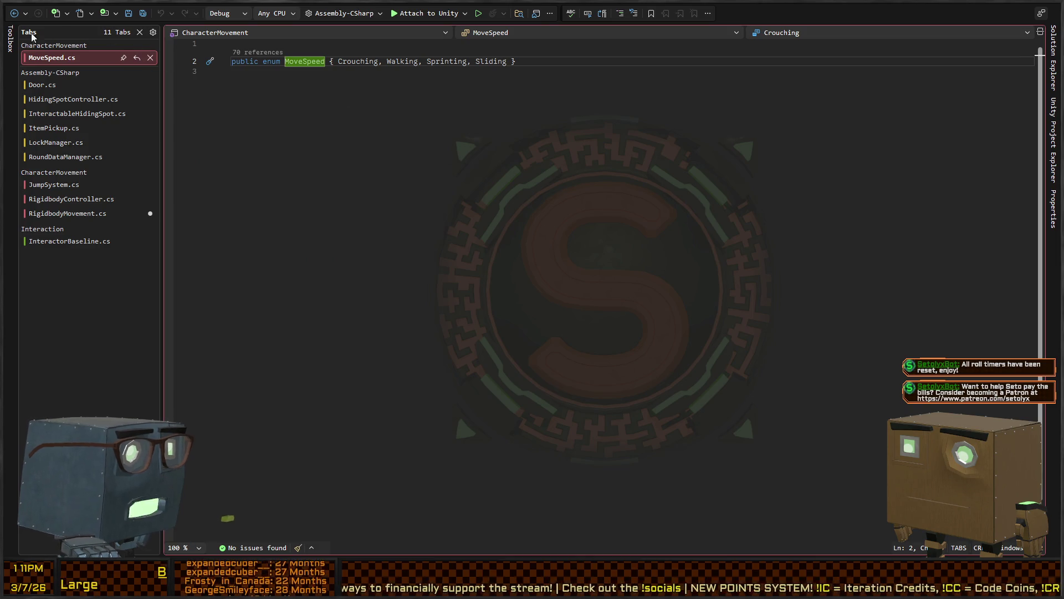
left_click(15, 13)
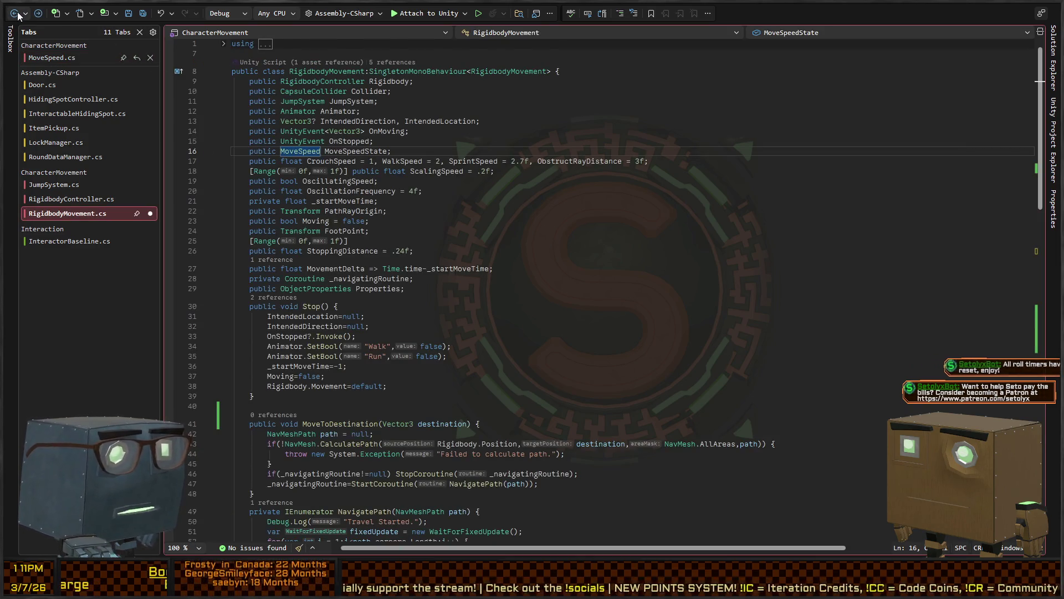
left_click(15, 14)
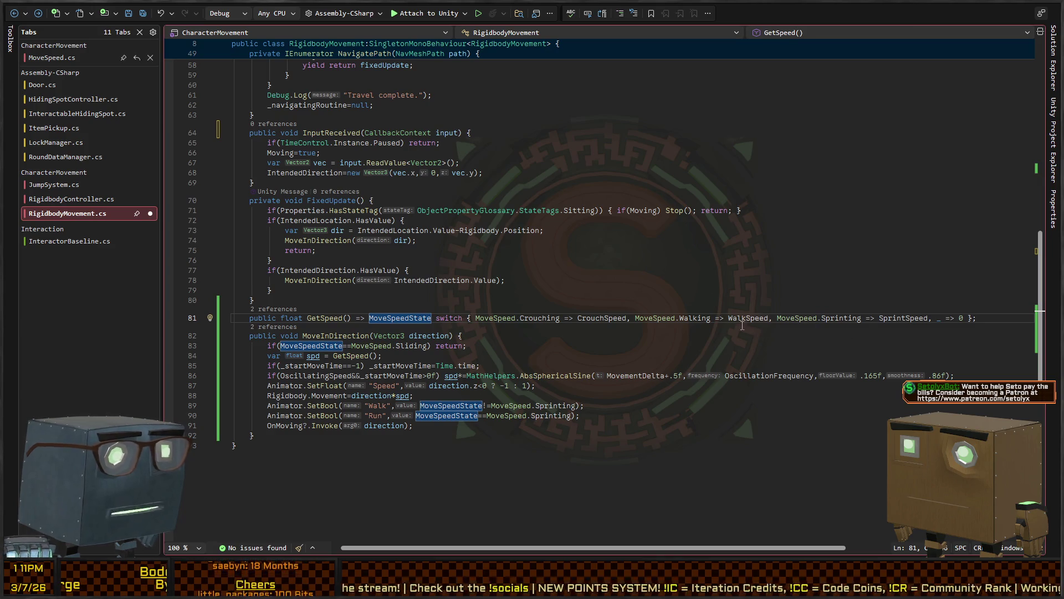
scroll(348, 337, "down", 2)
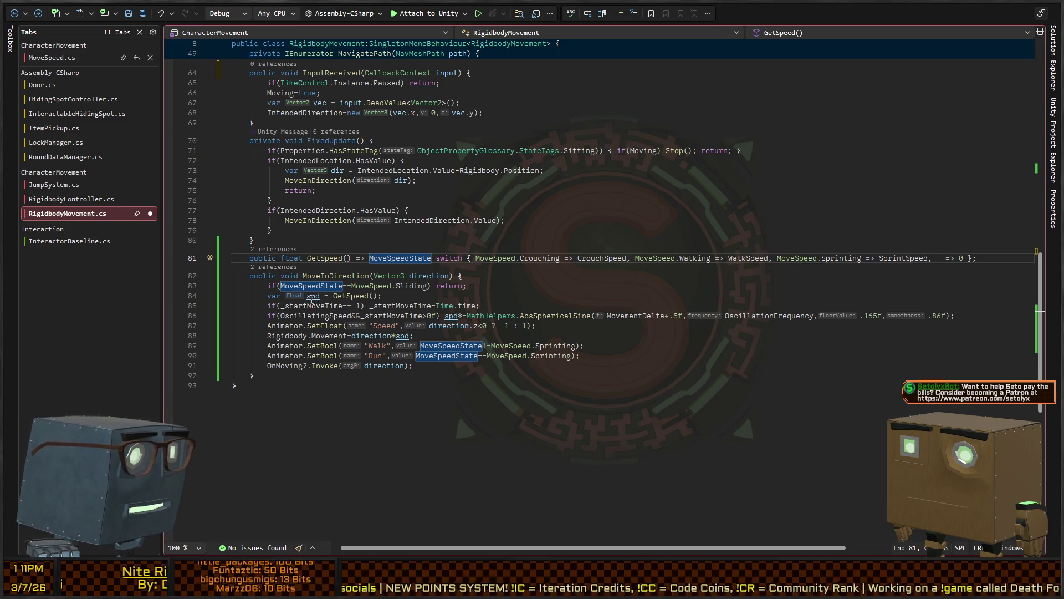
left_click(392, 292)
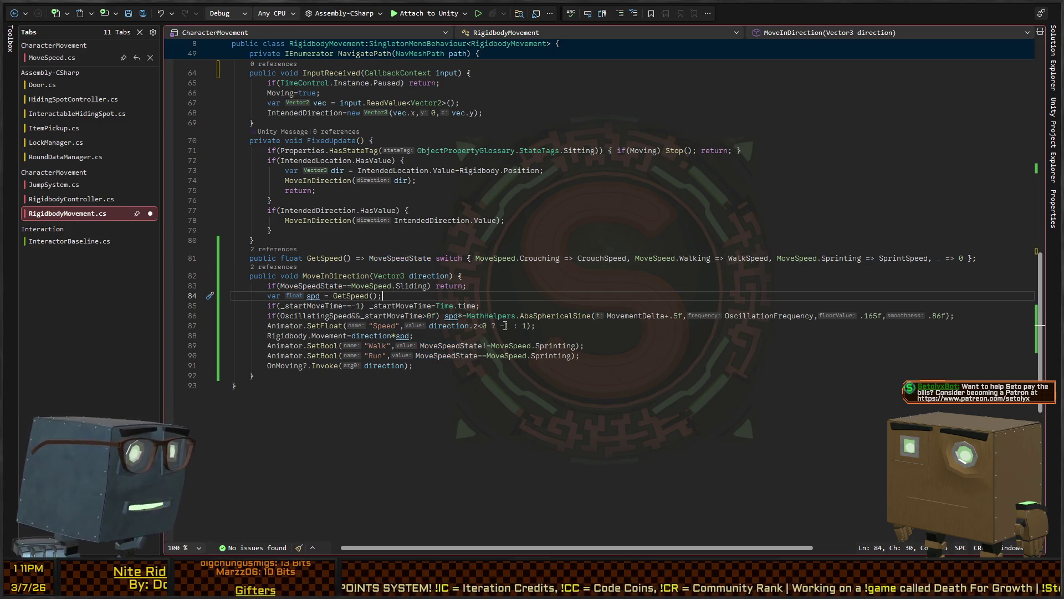
Add a Debug.Log of {direction} and {spd} after the GetSpeed call, save, and return to Unity
key("Return")
type("Debug.")
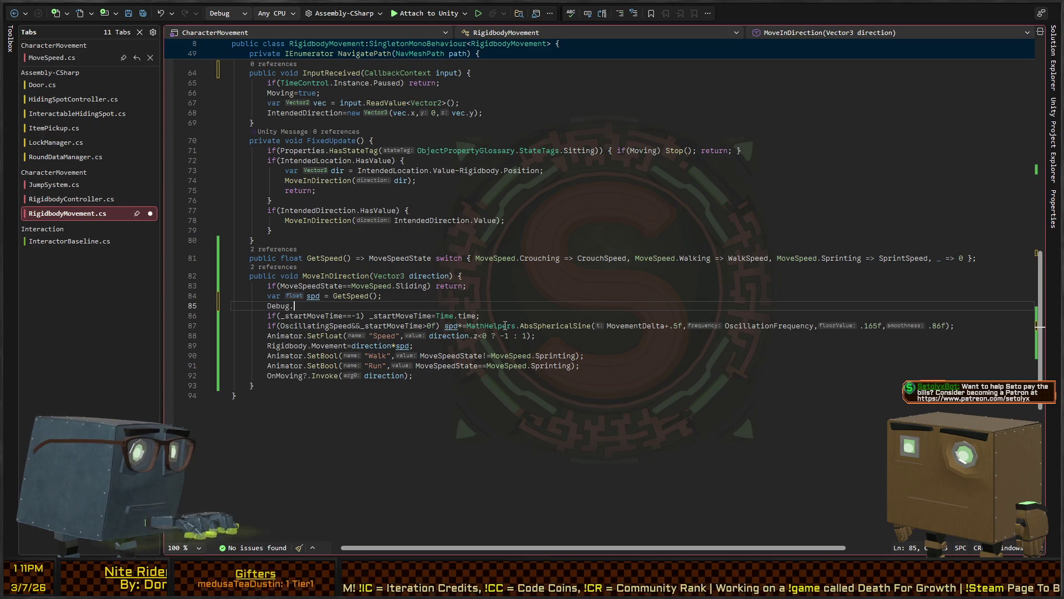
type("Log(\"Move ")
type("in direct")
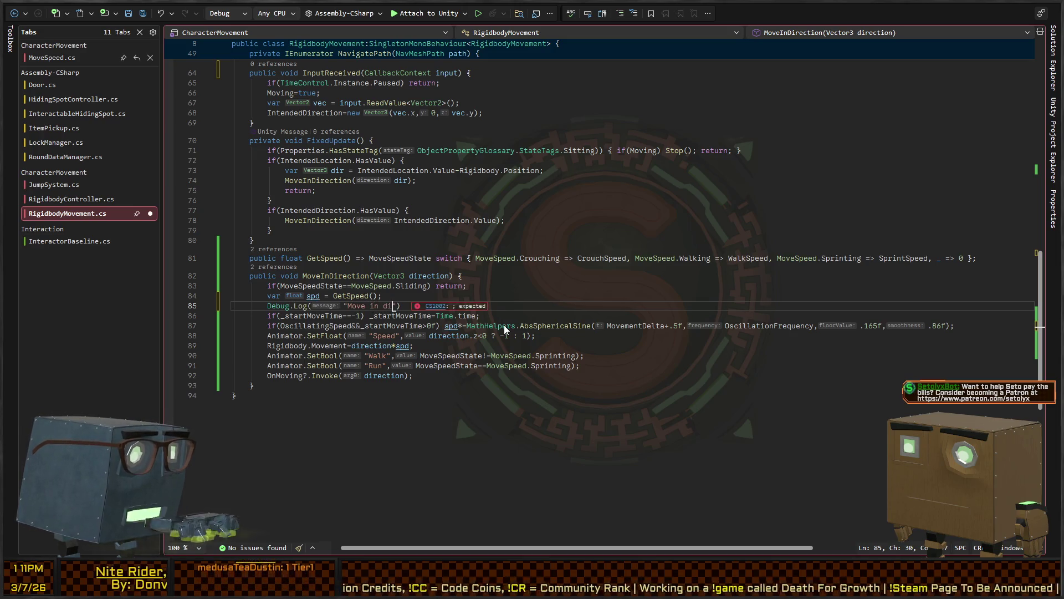
key("shift+Home")
key("BackSpace")
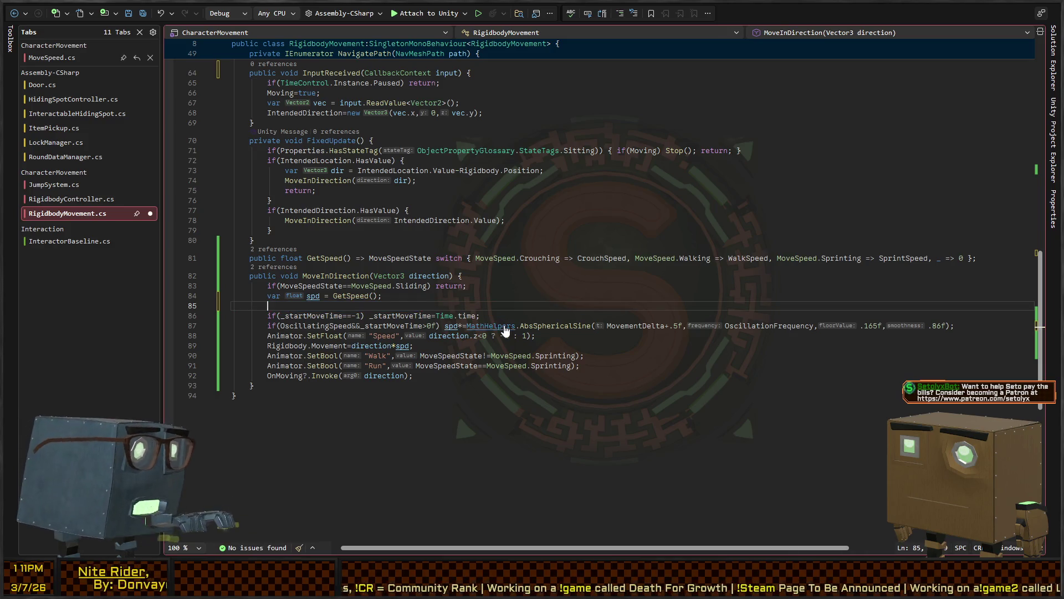
key("ctrl+z")
key("Right")
key("Right")
key("Right")
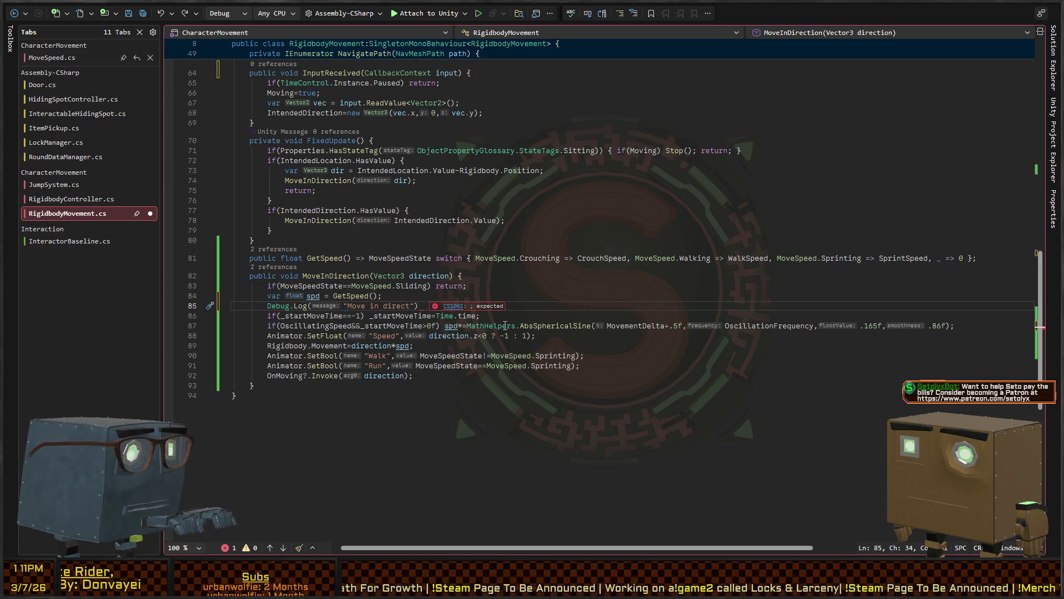
type("ion ")
type("of: {directi")
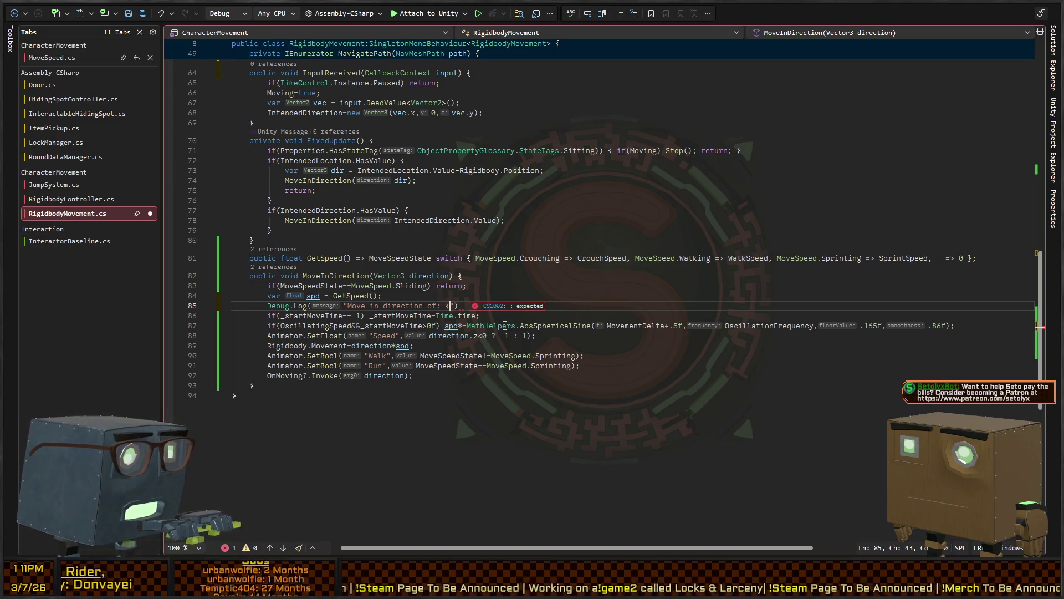
type("on}\"")
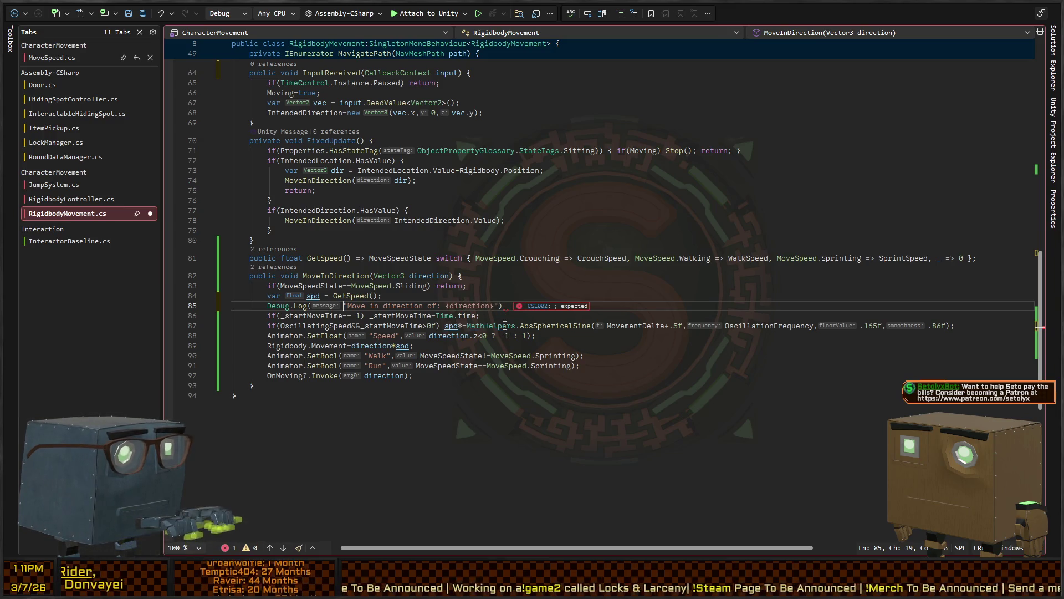
type(");")
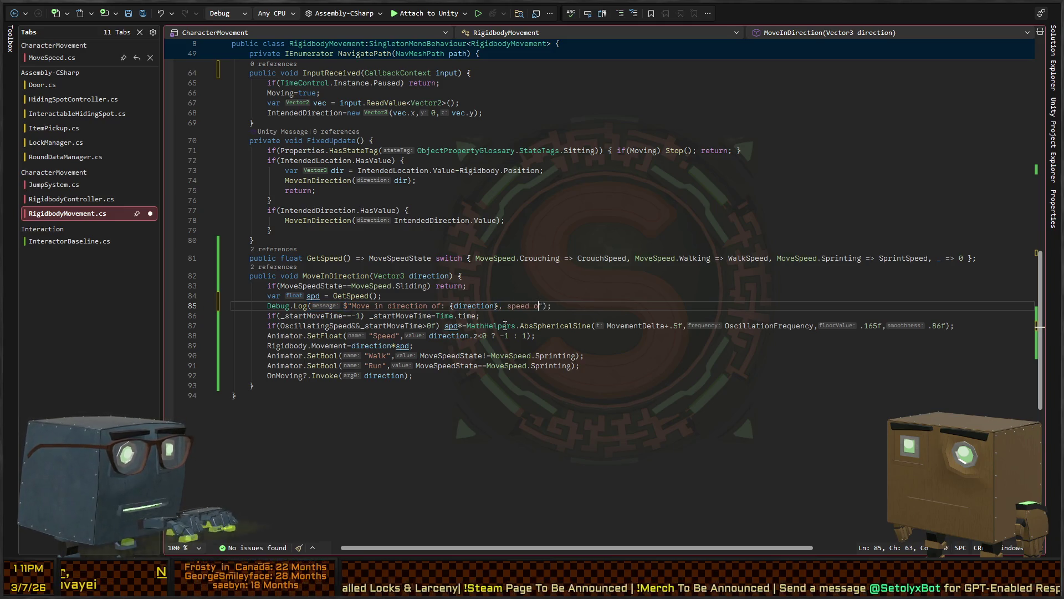
type("f {spd}")
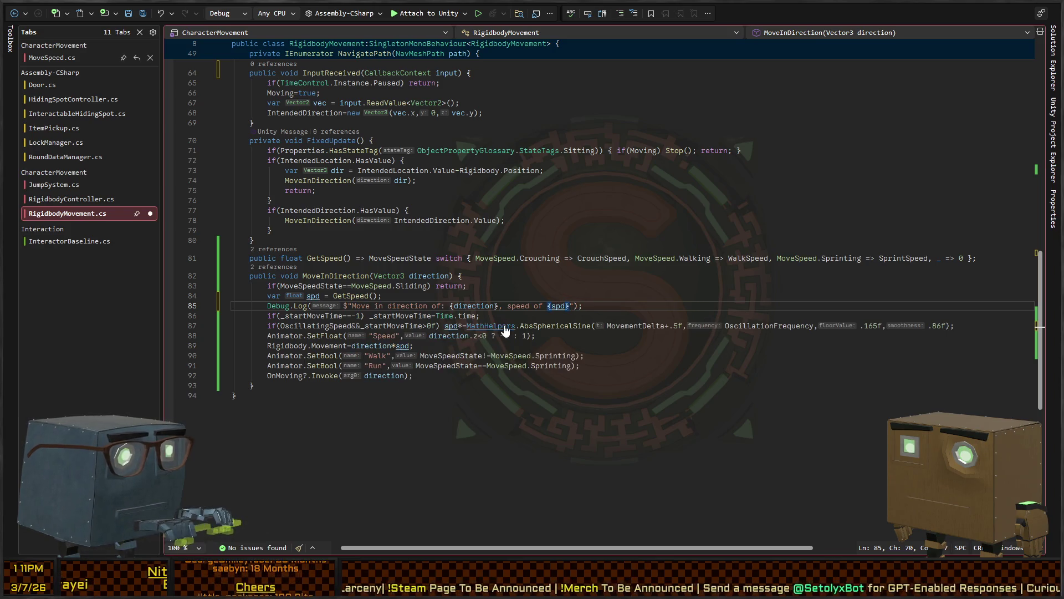
key("ctrl+s")
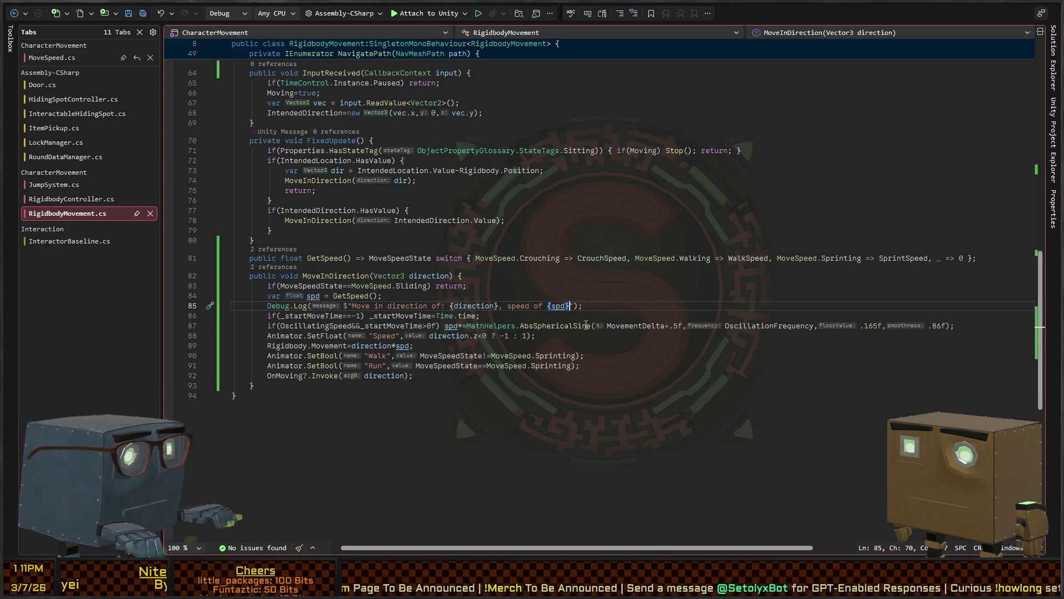
key("alt+Tab")
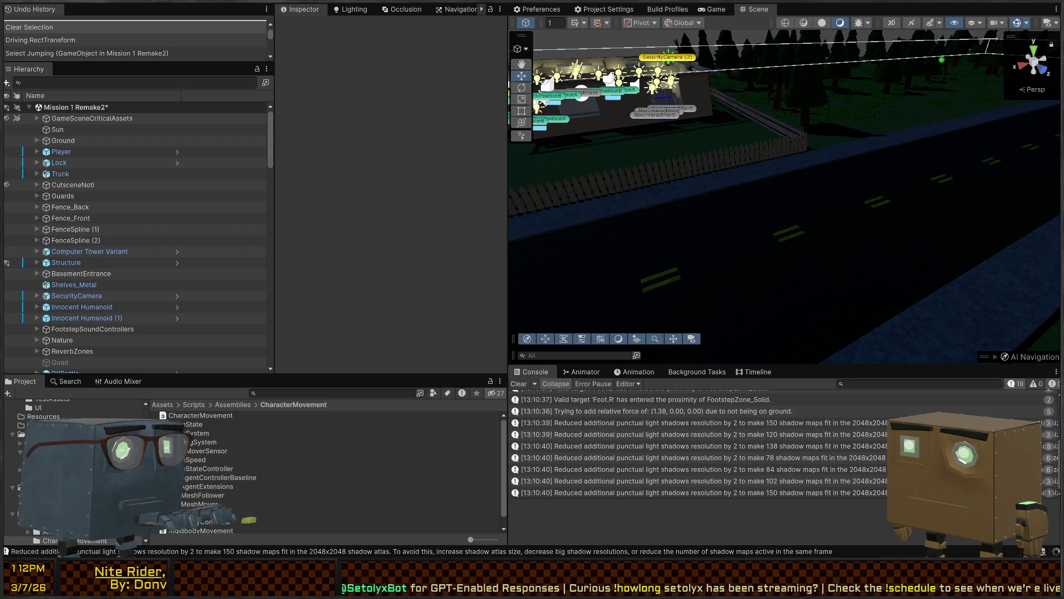
Switch from Unity back to RigidbodyMovement.cs in Visual Studio
key("alt+Tab")
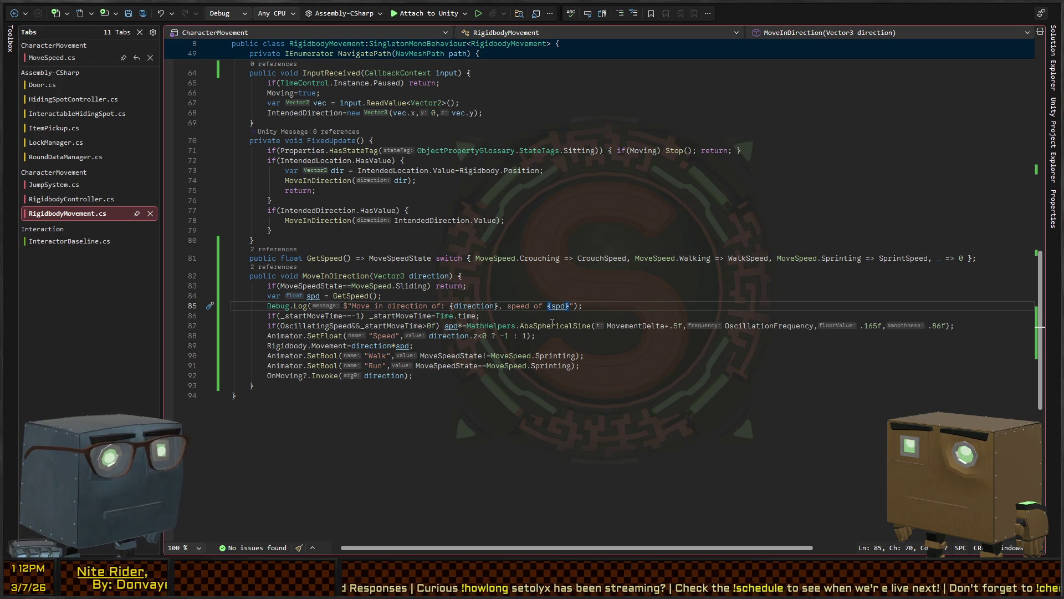
Go to the Movement field declaration and list all its usages
left_click(315, 344)
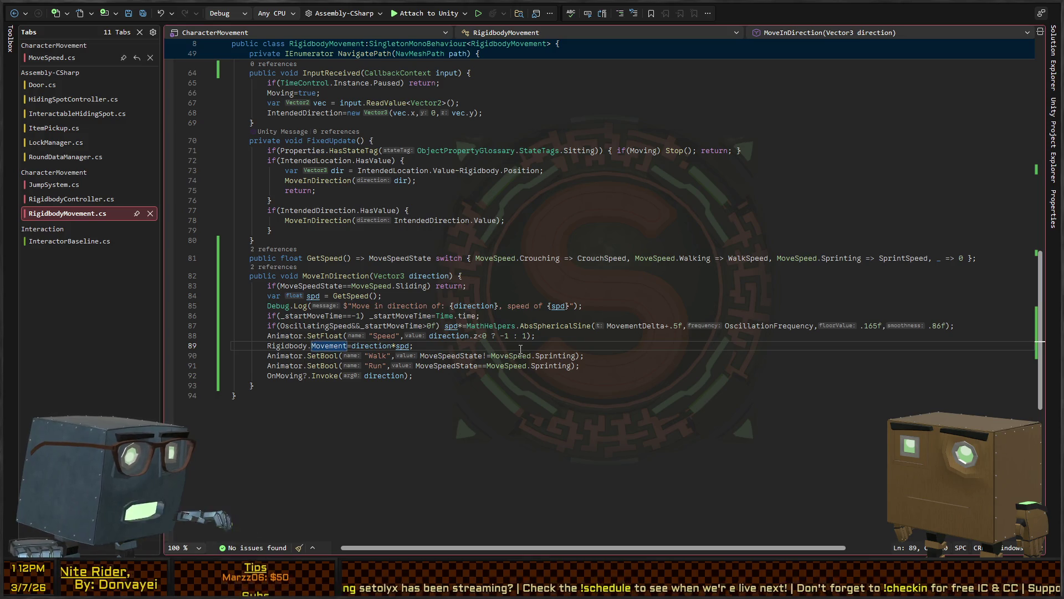
key("F12")
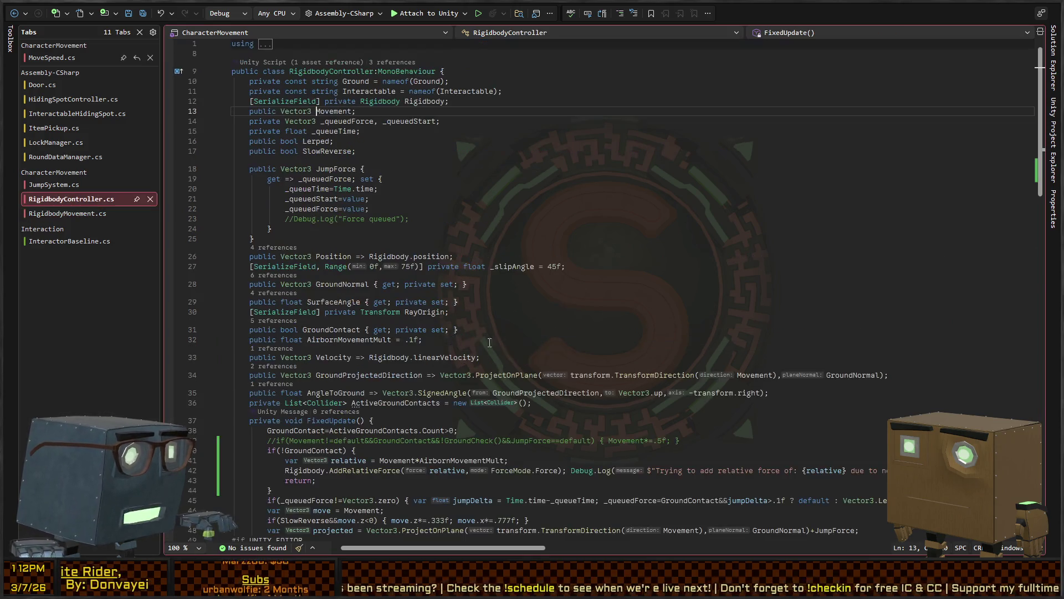
key("ctrl+w")
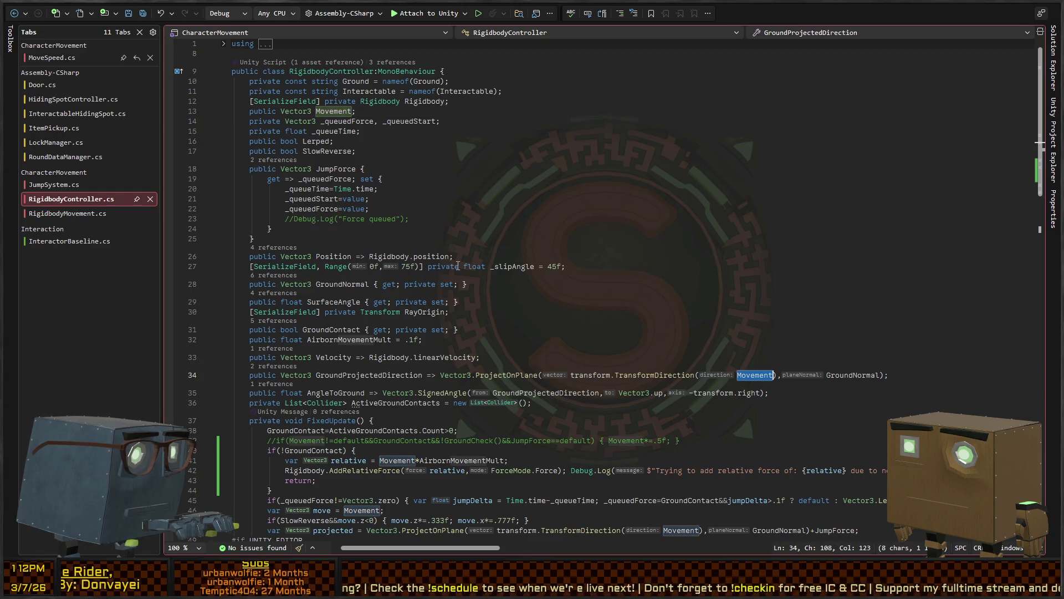
key("Escape")
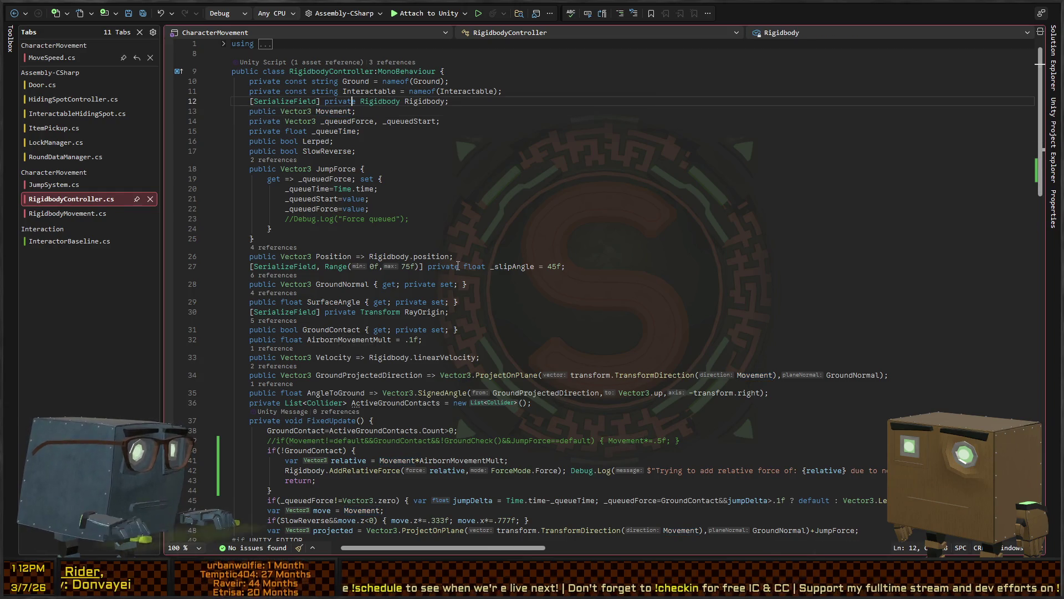
key("shift+F12")
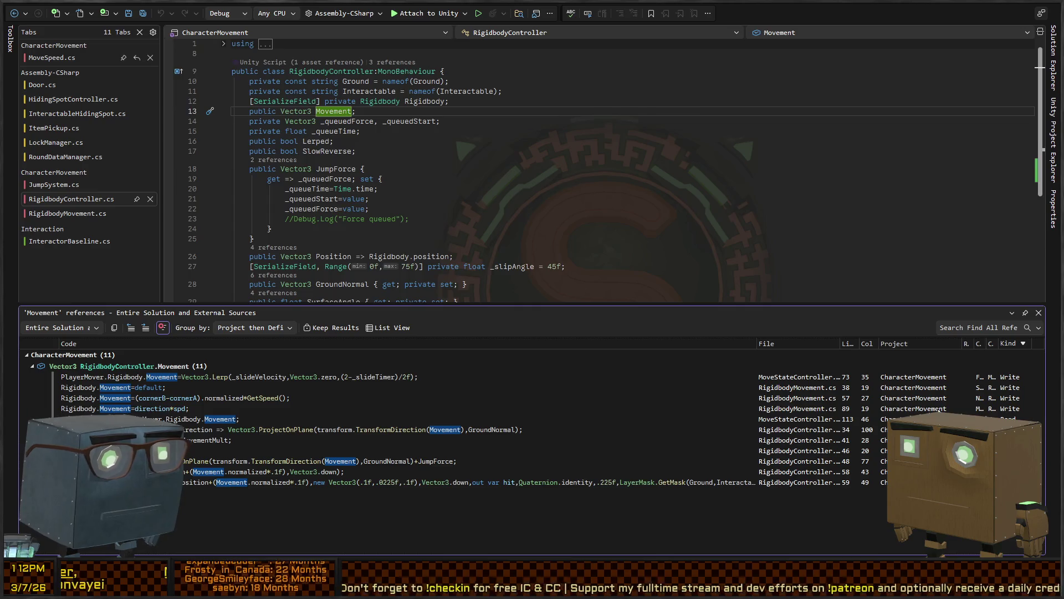
Review each Movement reference: lines 89 and 57, the Stop() reset, and MoveStateController
left_click(925, 408)
scroll(419, 190, "down", 2)
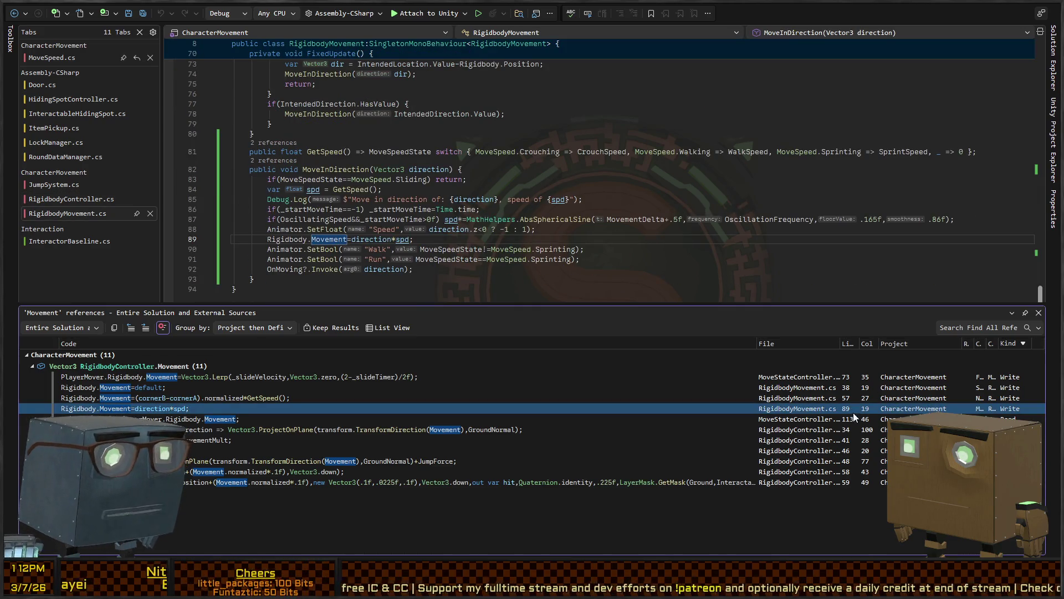
left_click(873, 399)
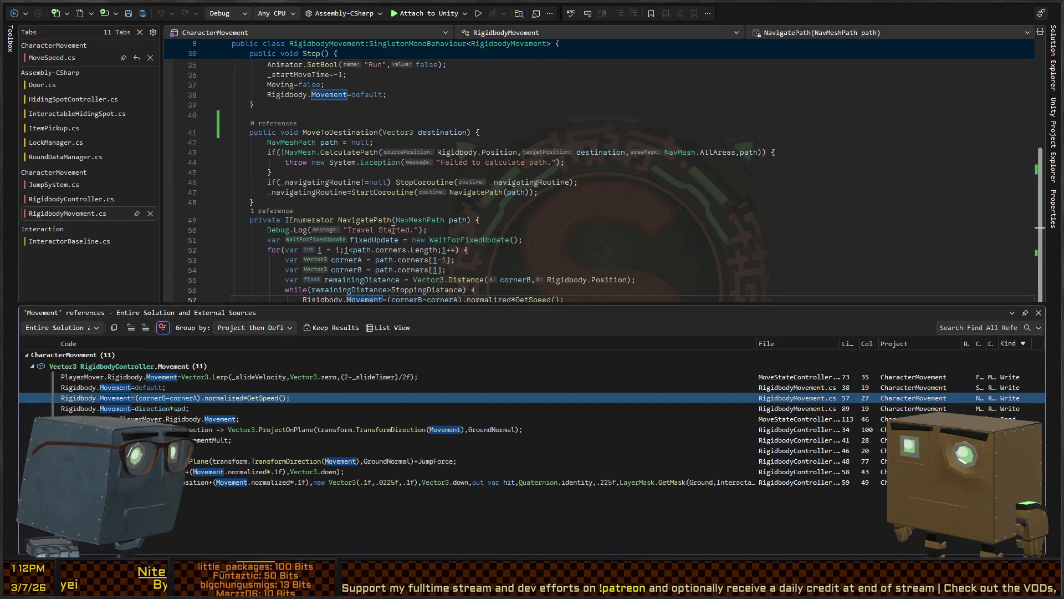
left_click(898, 387)
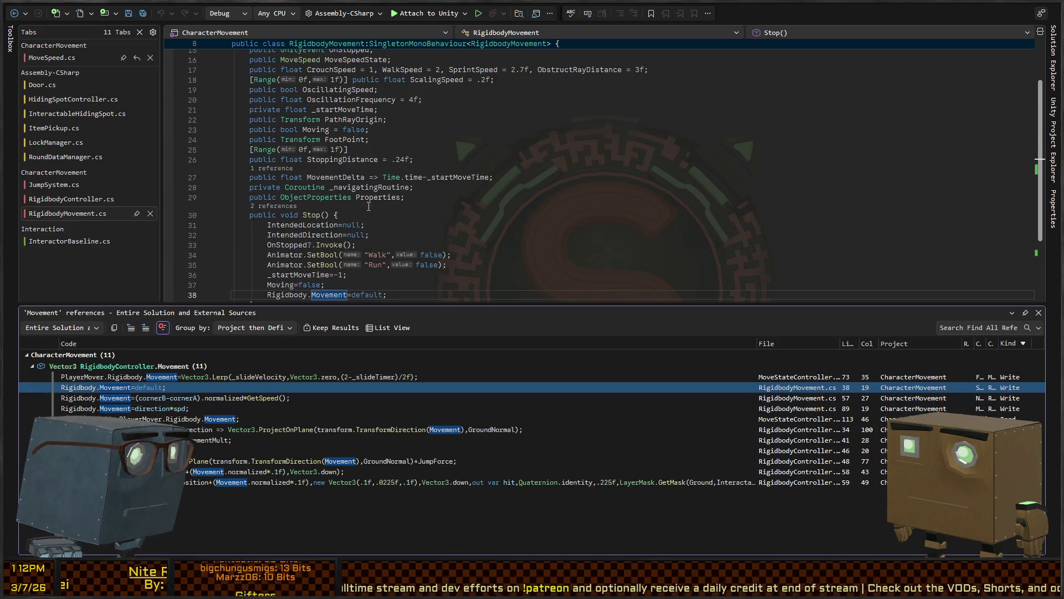
left_click(904, 376)
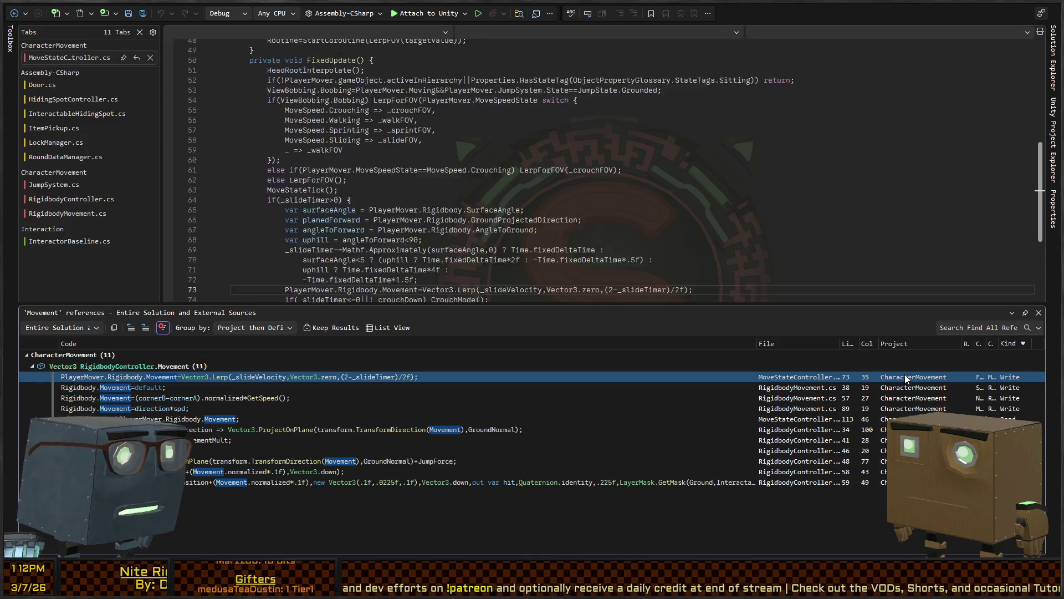
scroll(474, 197, "down", 6)
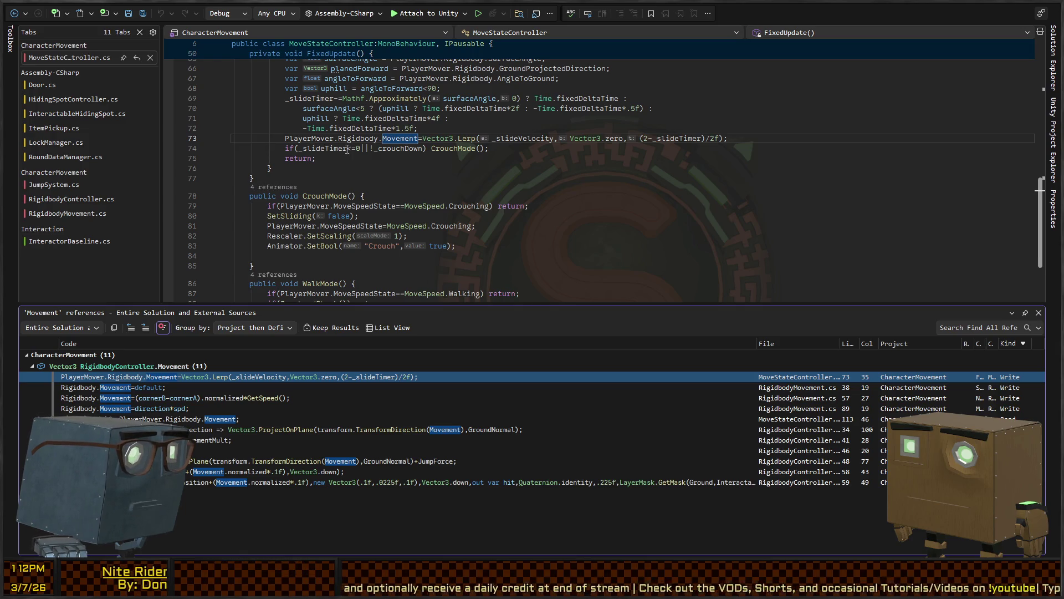
left_click(974, 390)
key("Escape")
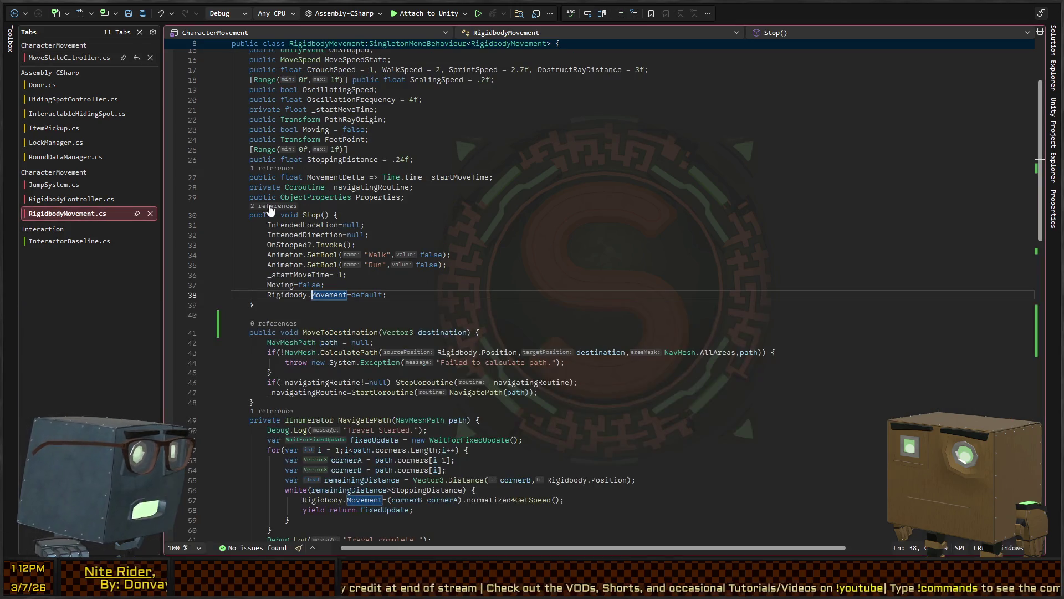
Restore the deleted Stop() method line and list all references to Stop
left_click(317, 213)
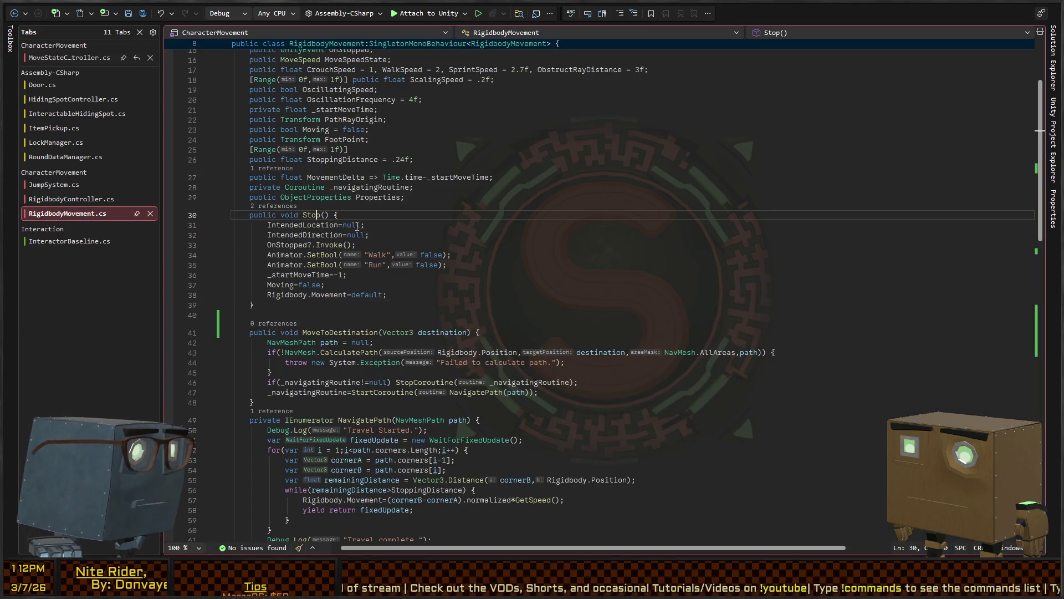
key("ctrl+x")
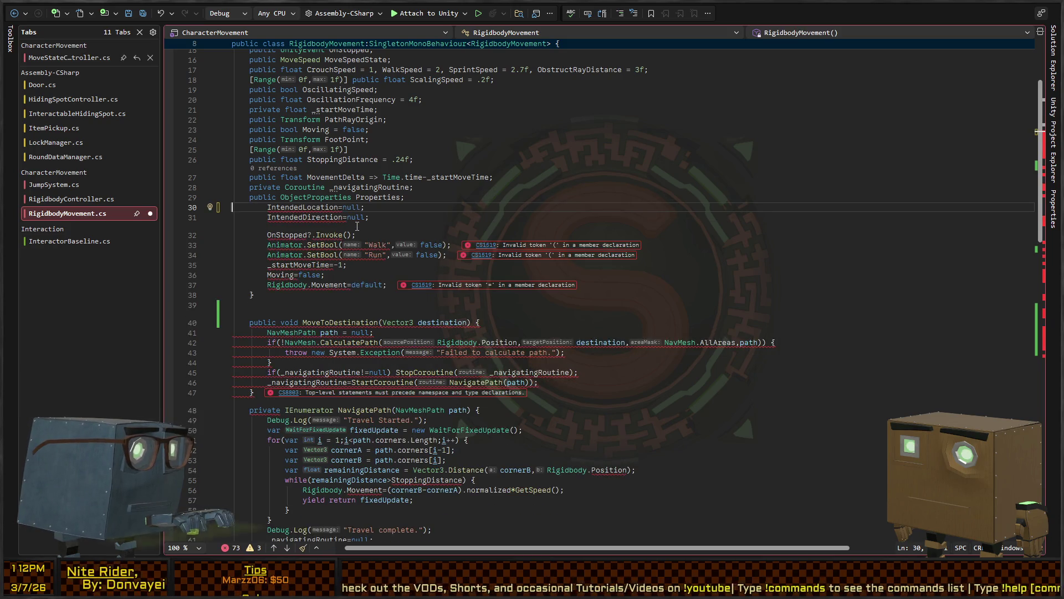
key("ctrl+z")
key("shift+F12")
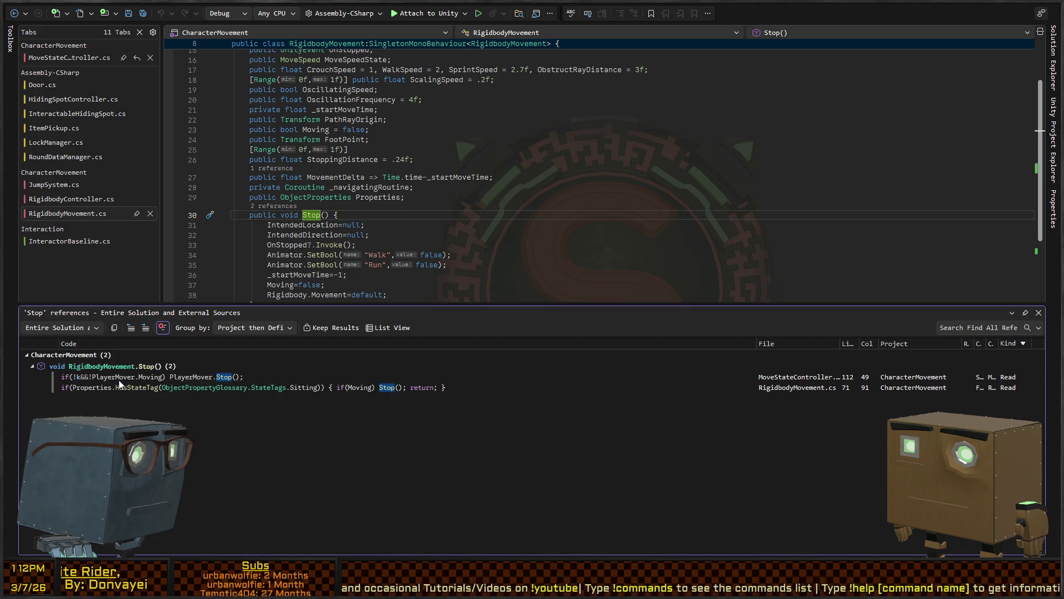
Inspect the Stop() calls in MoveStateController and RigidbodyMovement's FixedUpdate, then return to Unity
double_click(92, 378)
scroll(285, 237, "down", 2)
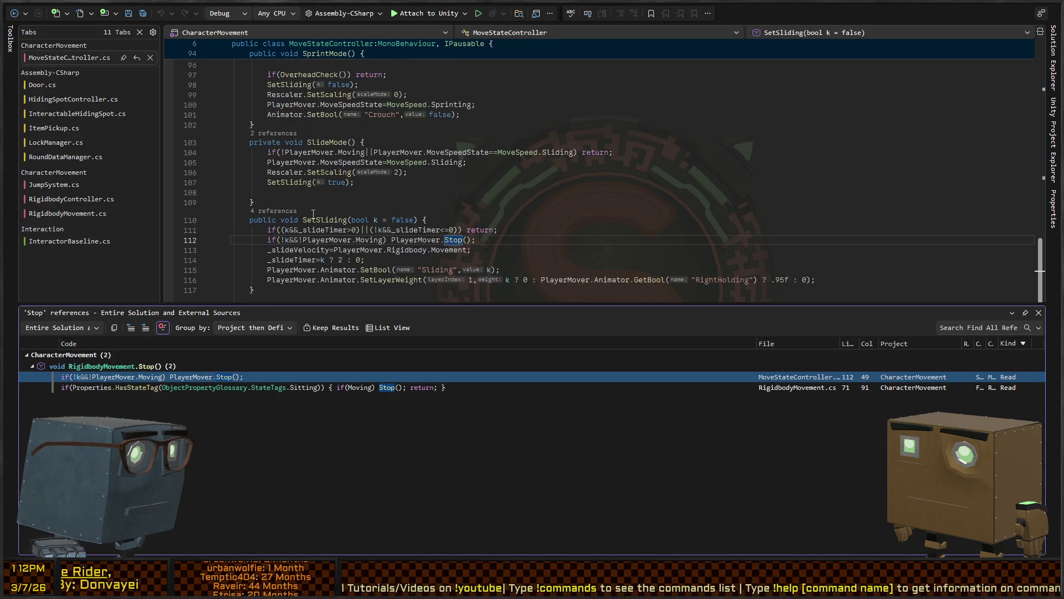
double_click(122, 387)
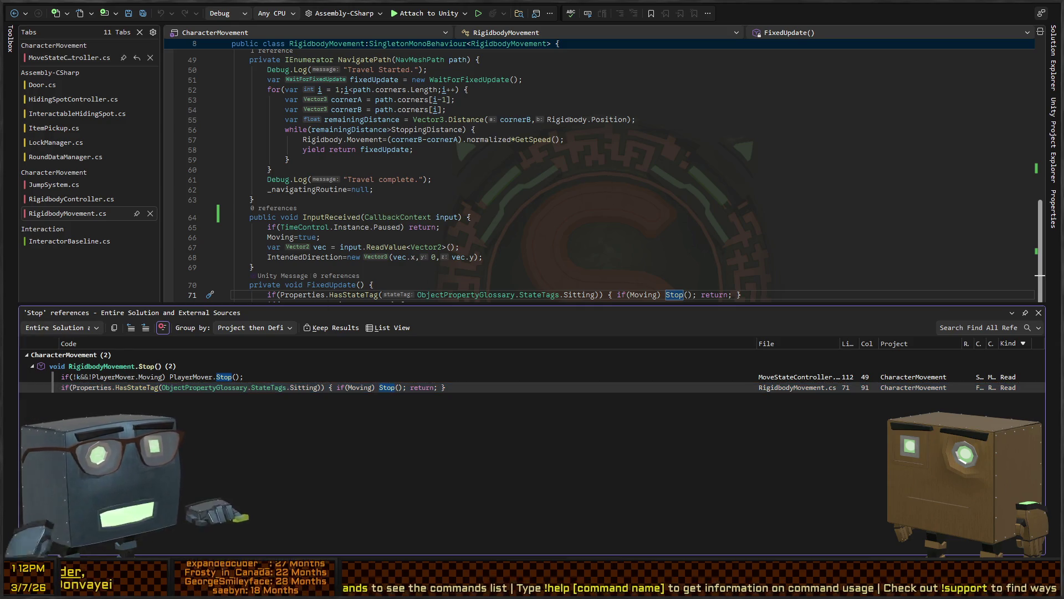
key("alt+Tab")
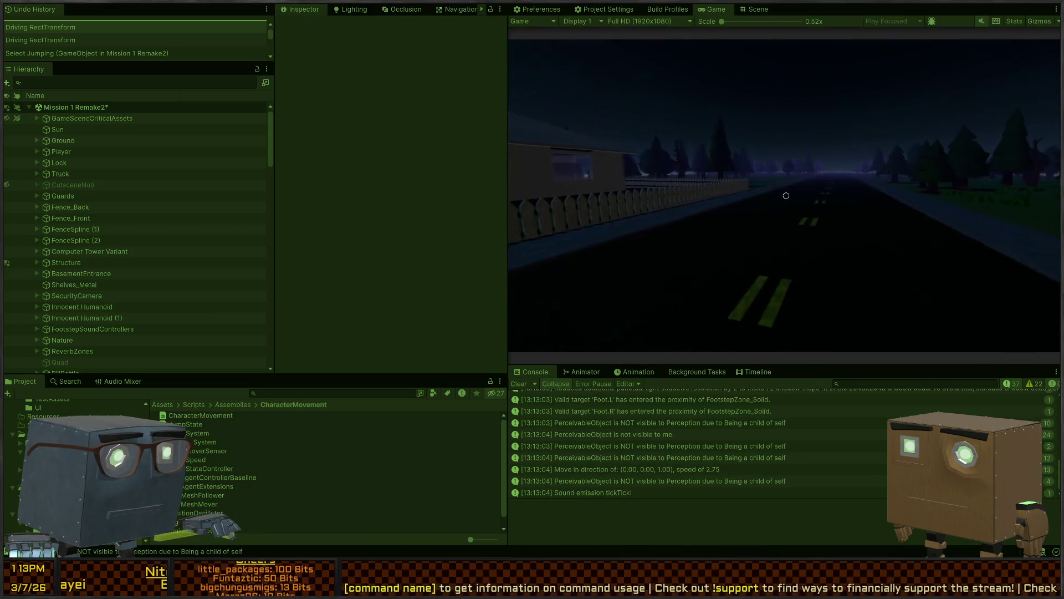
Play-test walking the player forward down the road, then stop the game
key("w")
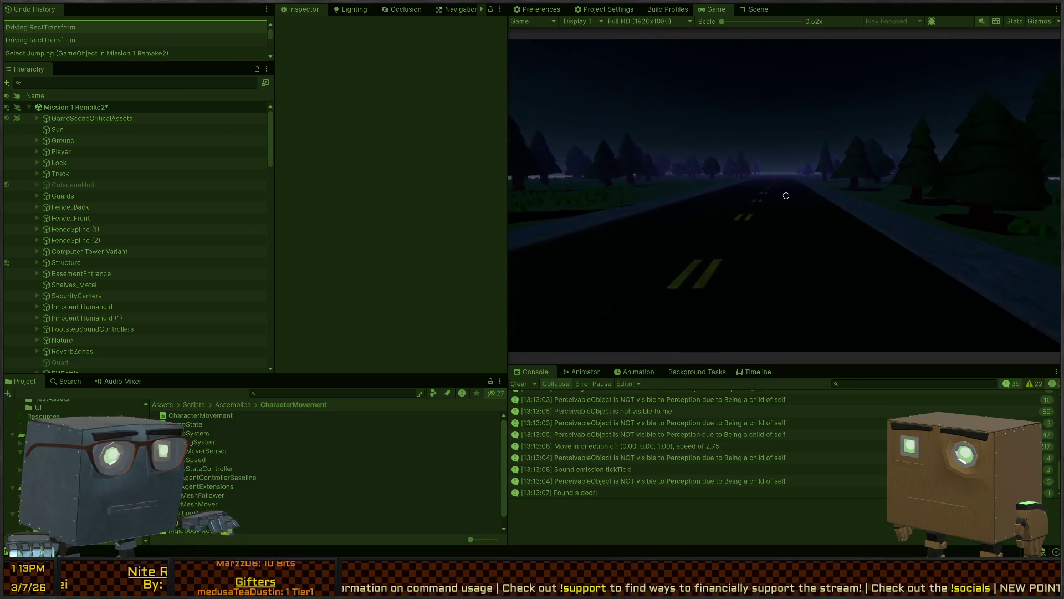
key("space")
key("ctrl+p")
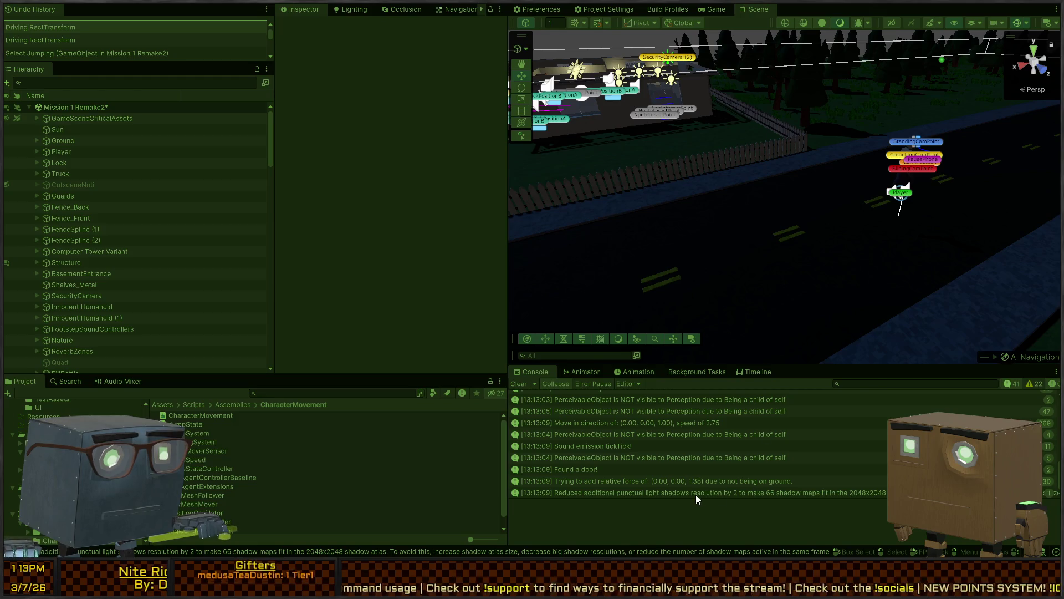
Check the relative force and Move in direction console messages, replay, then open the warning's code
left_click(683, 481)
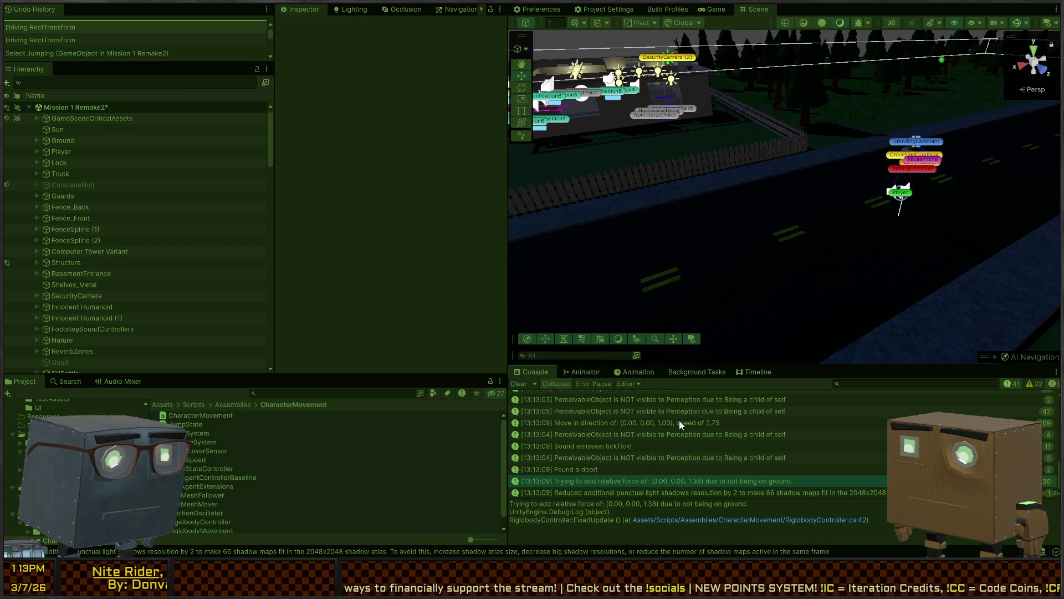
left_click(617, 423)
key("ctrl+p")
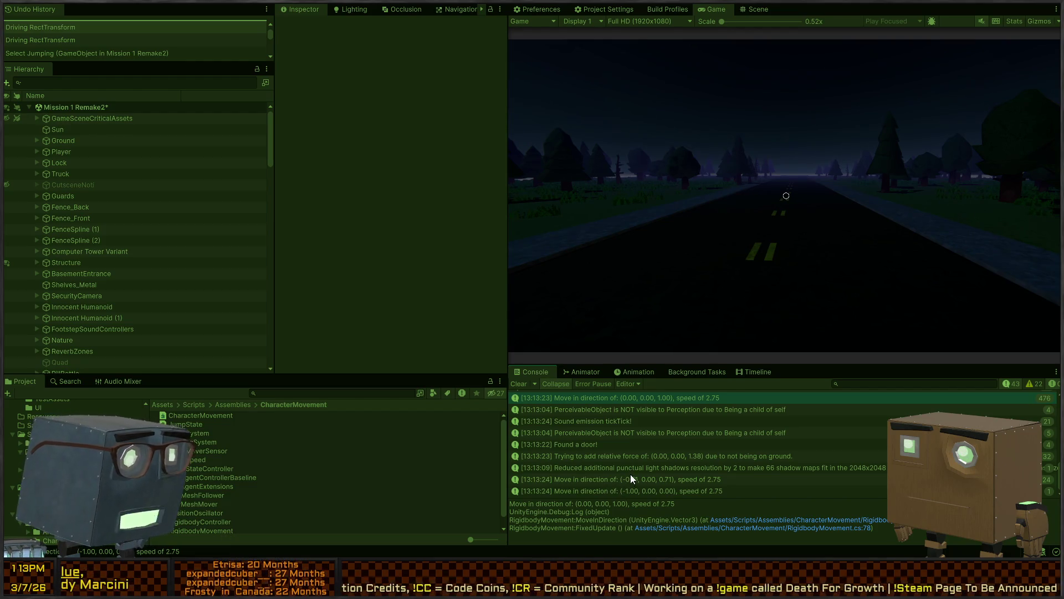
double_click(626, 458)
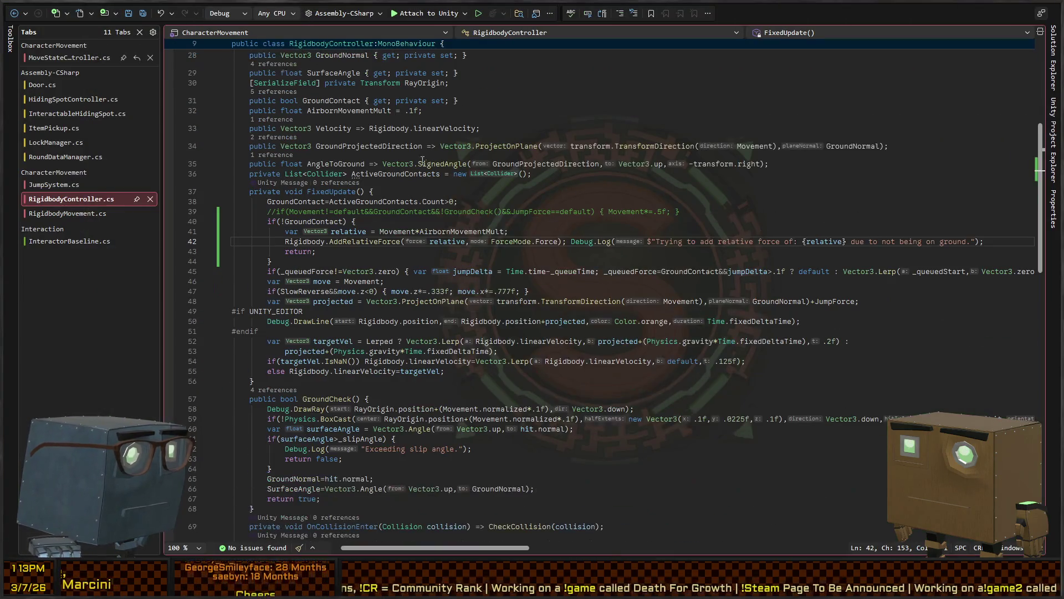
left_click(365, 241)
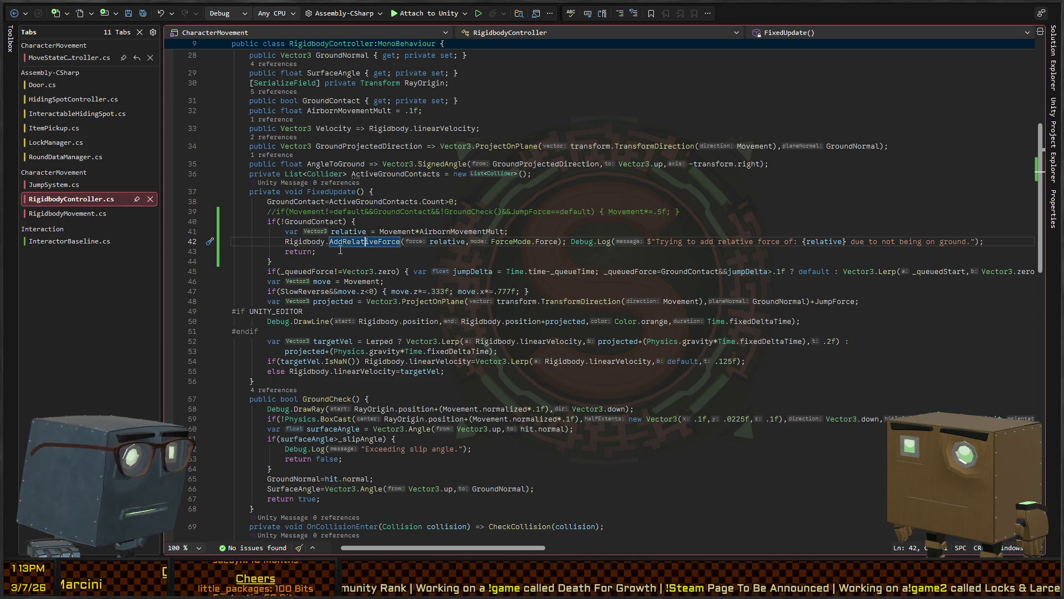
left_click(540, 241)
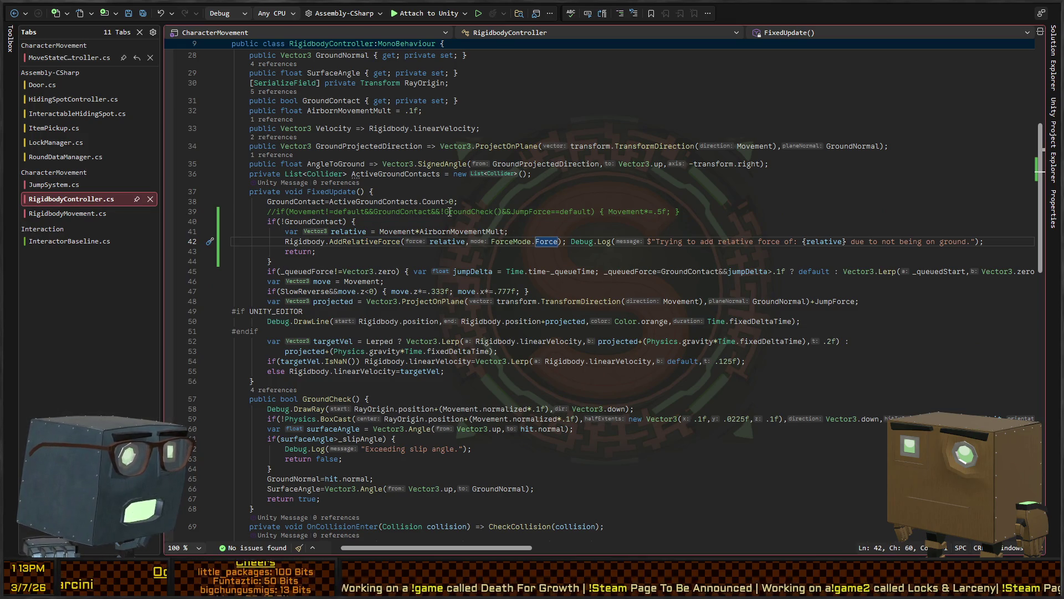
scroll(481, 227, "down", 4)
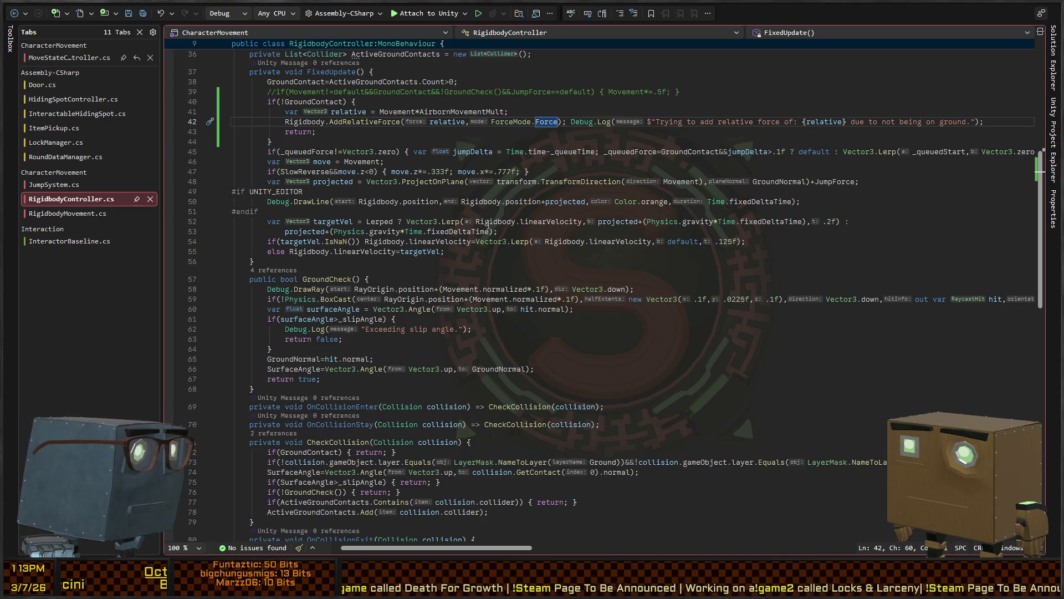
scroll(482, 225, "down", 6)
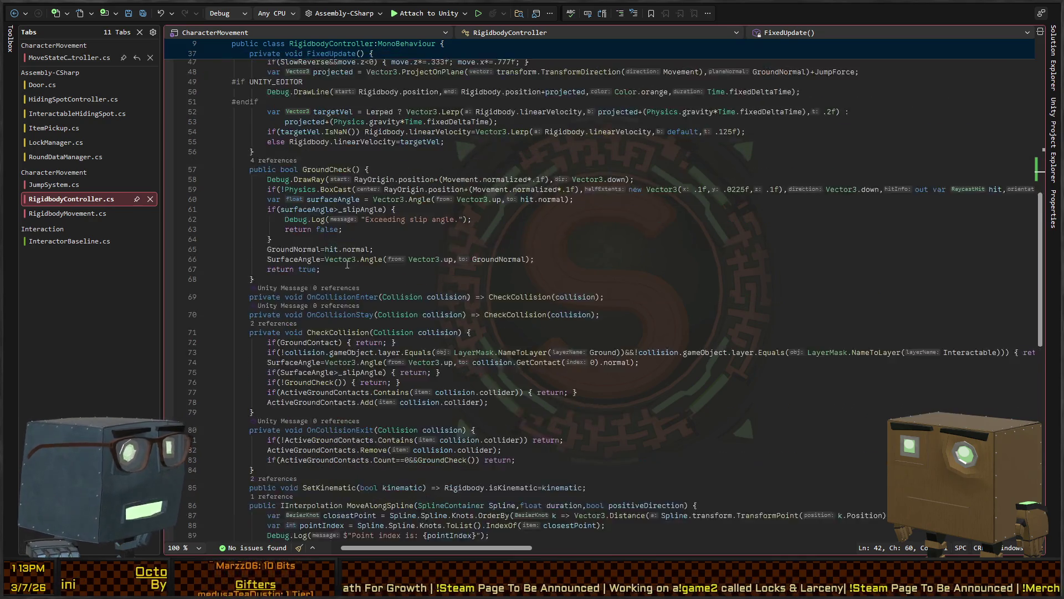
scroll(331, 379, "up", 7)
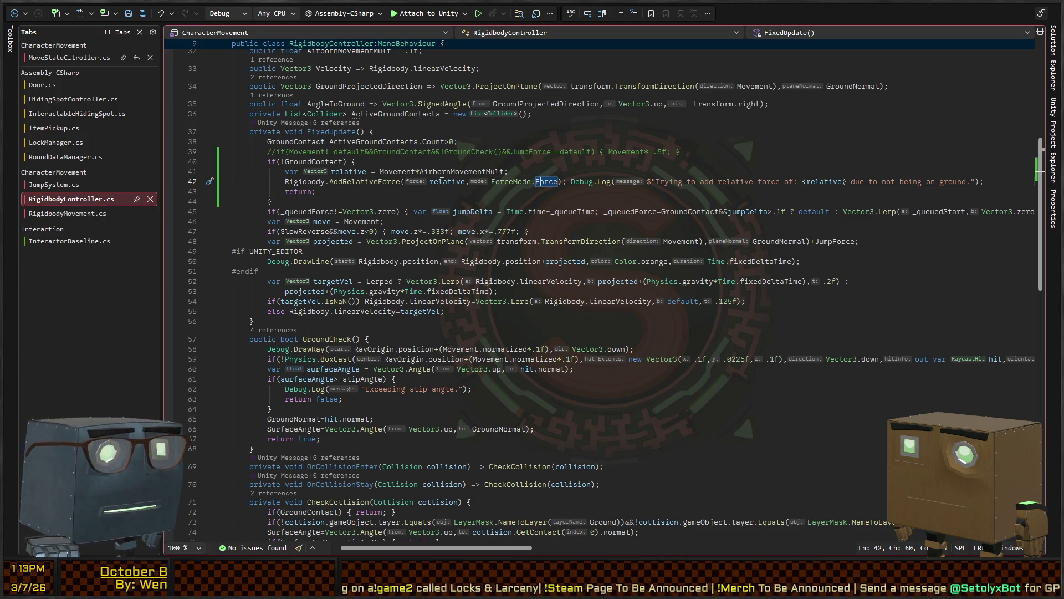
left_click(425, 312)
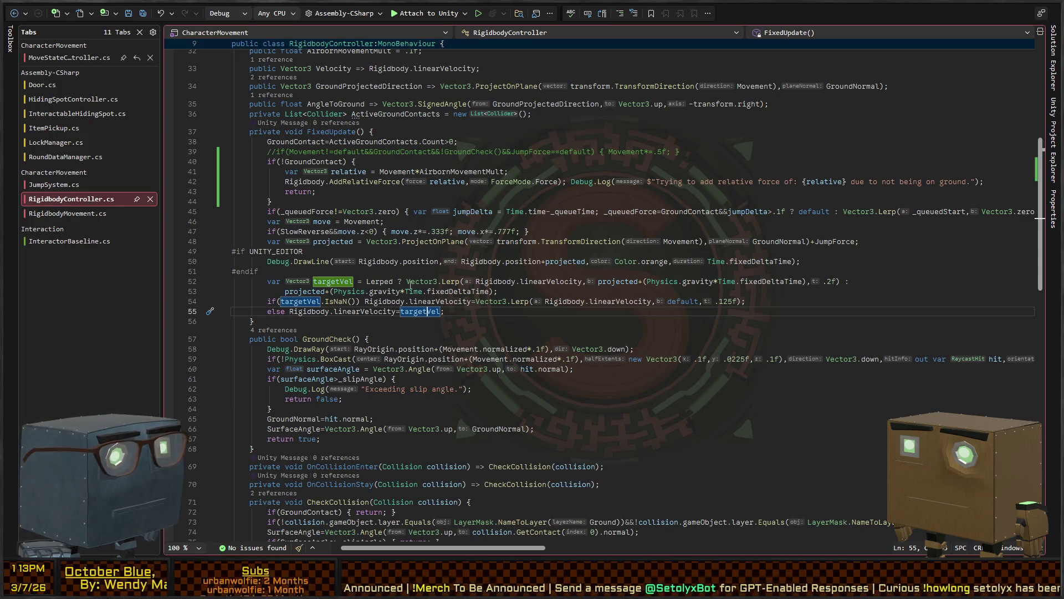
left_click(618, 281)
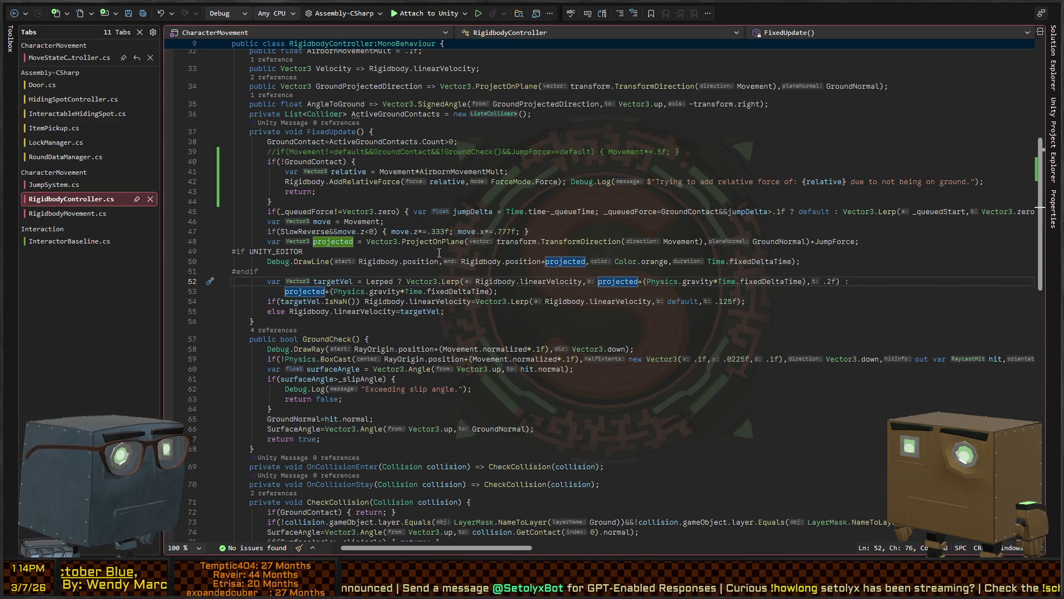
left_click(523, 241)
left_click(694, 242)
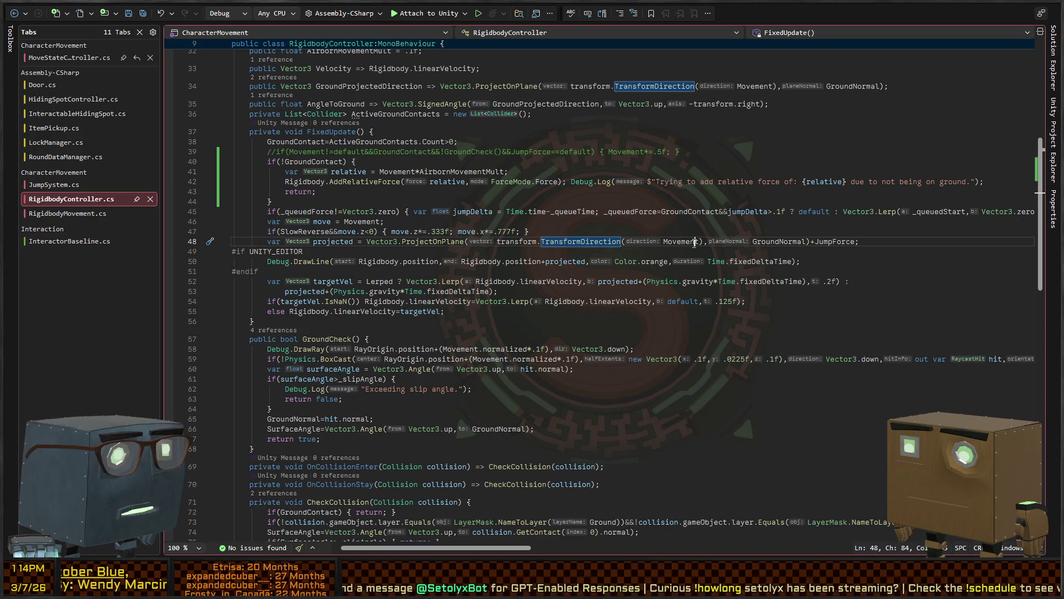
left_click(390, 160)
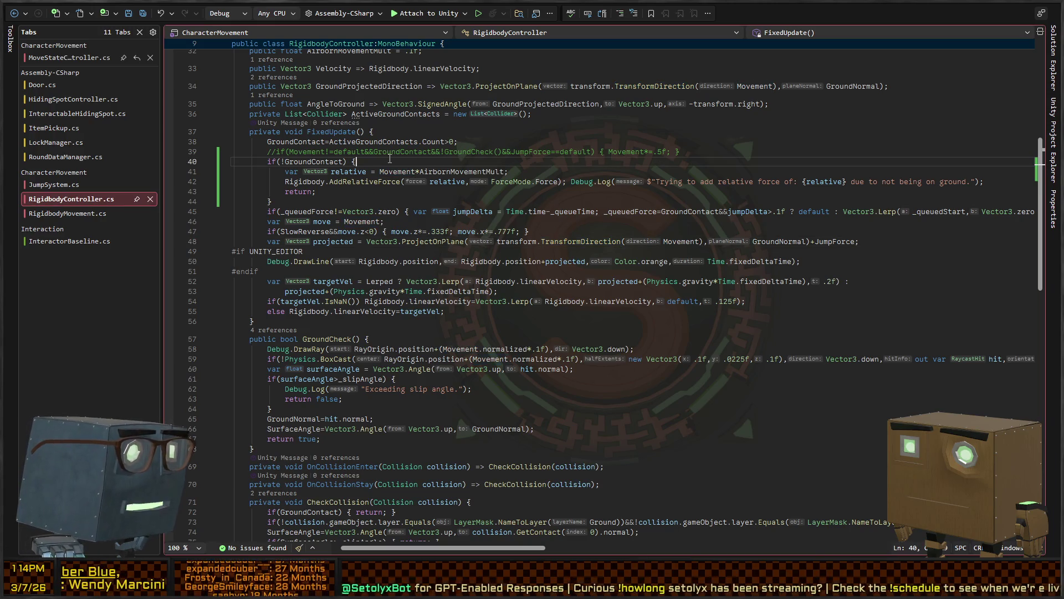
Add 'var movement = Movement;' in FixedUpdate and delete the AddRelativeForce statement
key("ctrl+Return")
type("var movement = Movement")
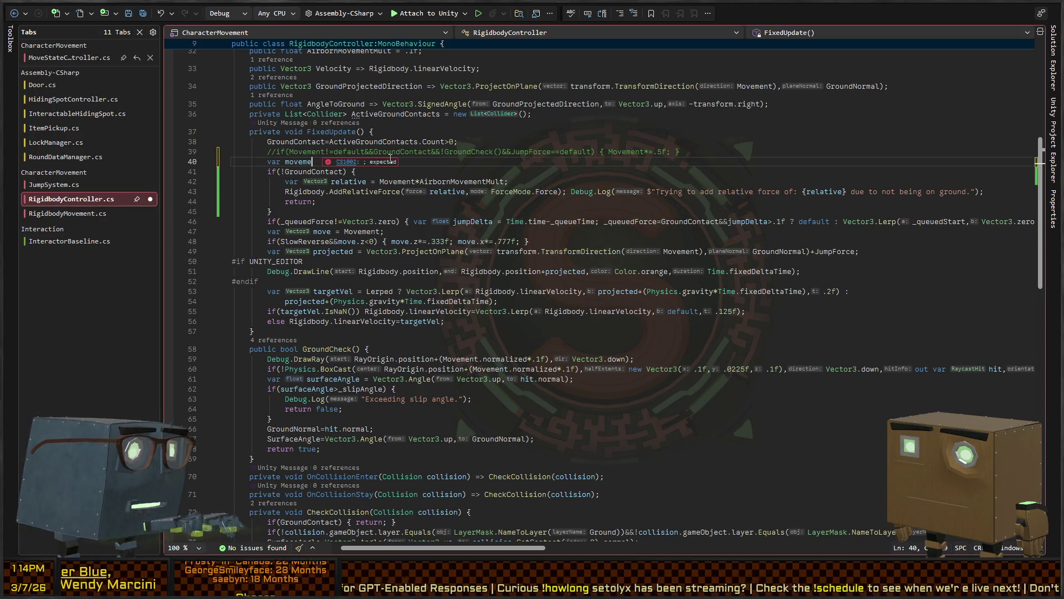
type(";")
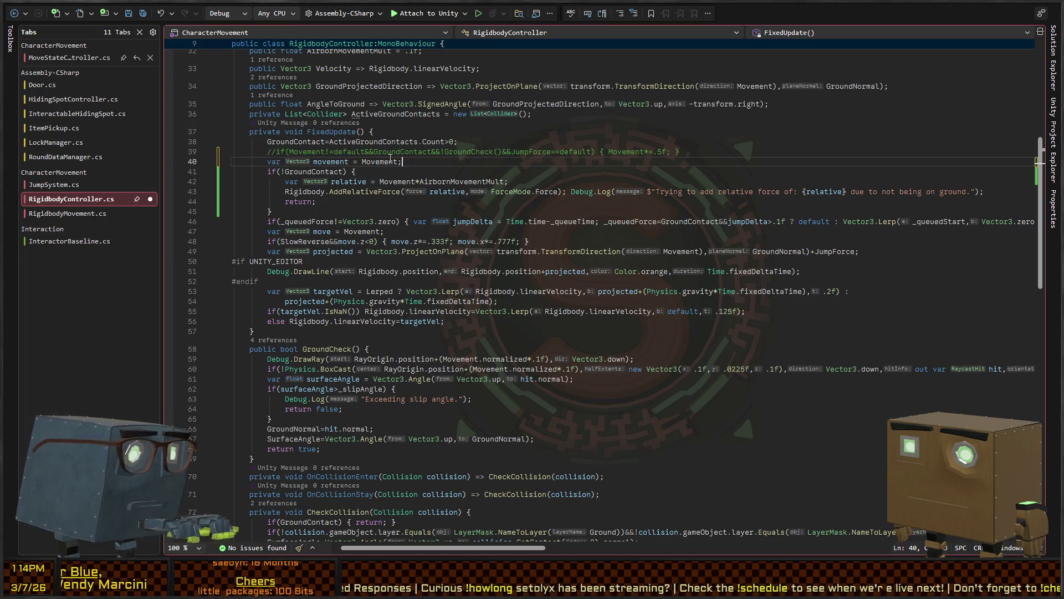
key("Down")
key("Down")
key("Down")
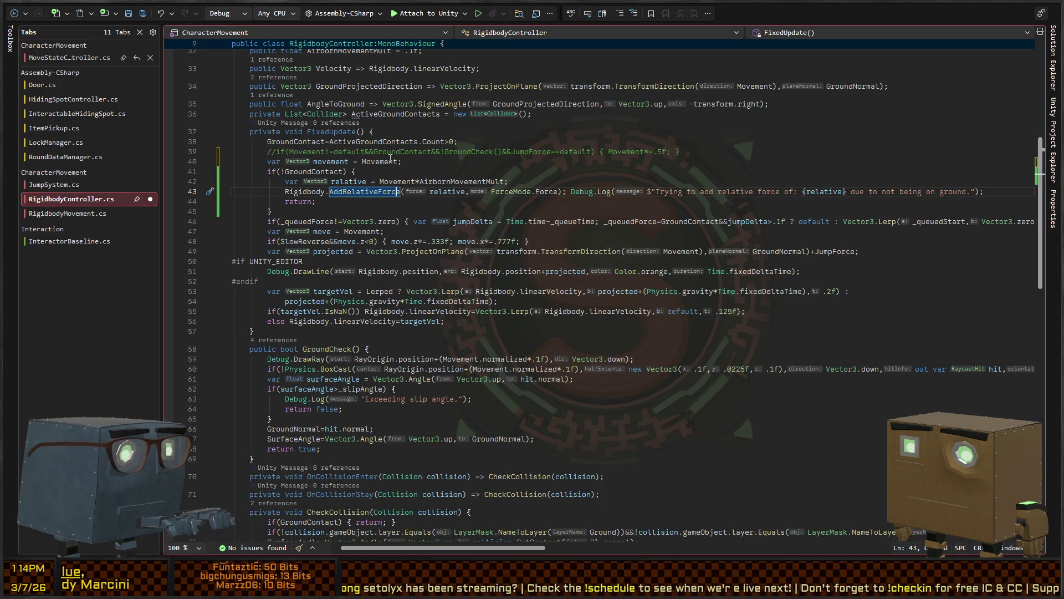
key("shift+End")
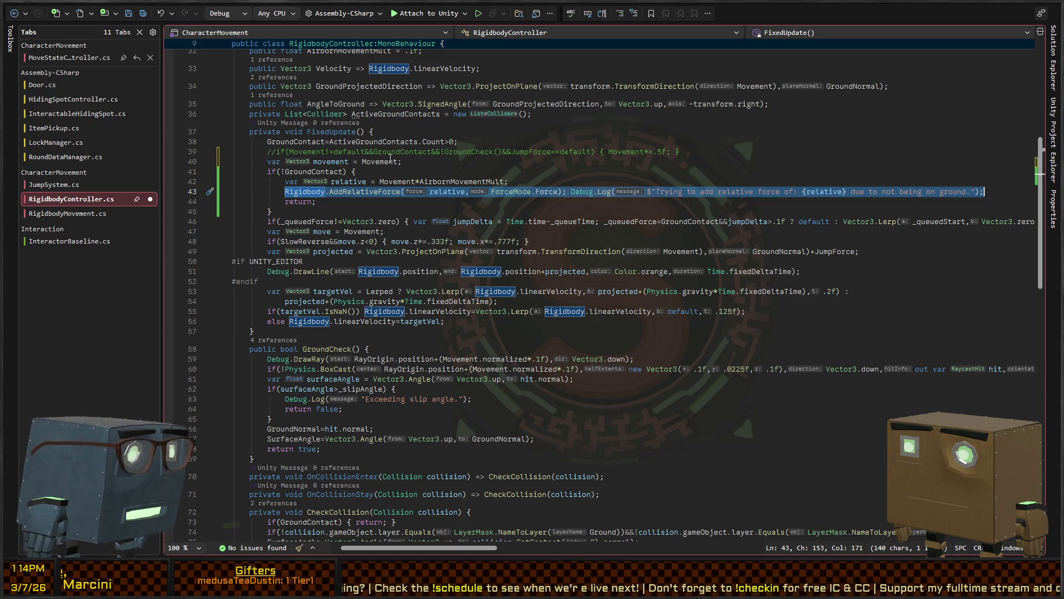
key("Delete")
Change the relative line to 'movement*=' and remove the leftover return line and braces
key("Up")
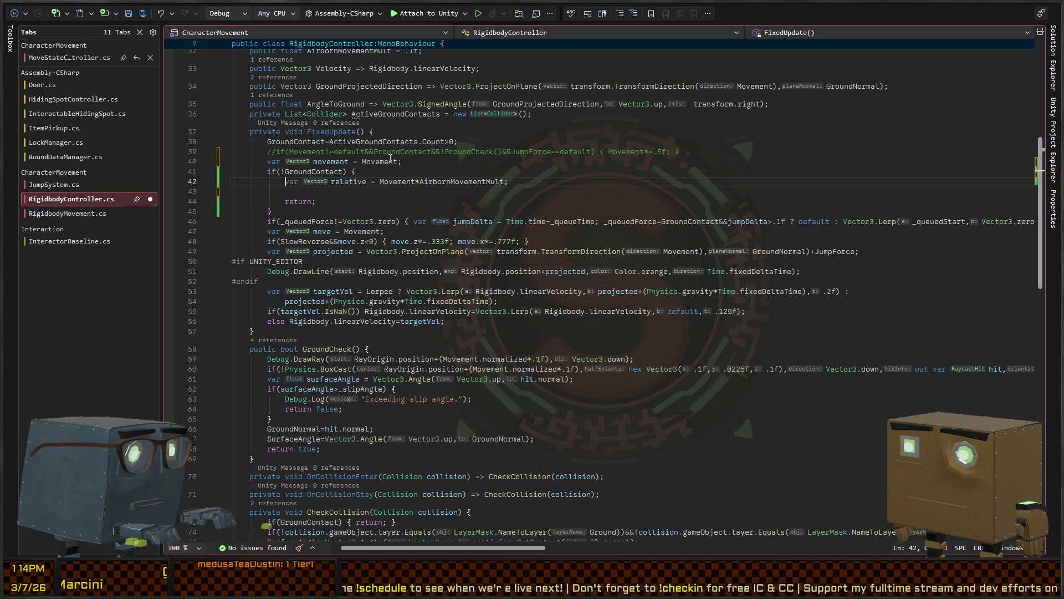
key("ctrl+shift+Right")
key("ctrl+shift+Right")
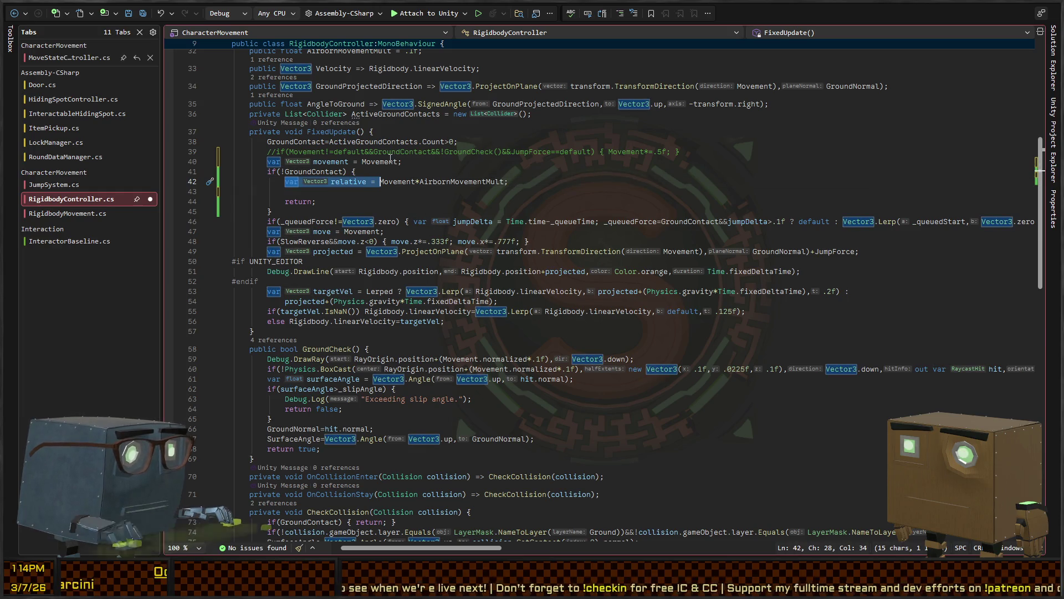
type("ment*")
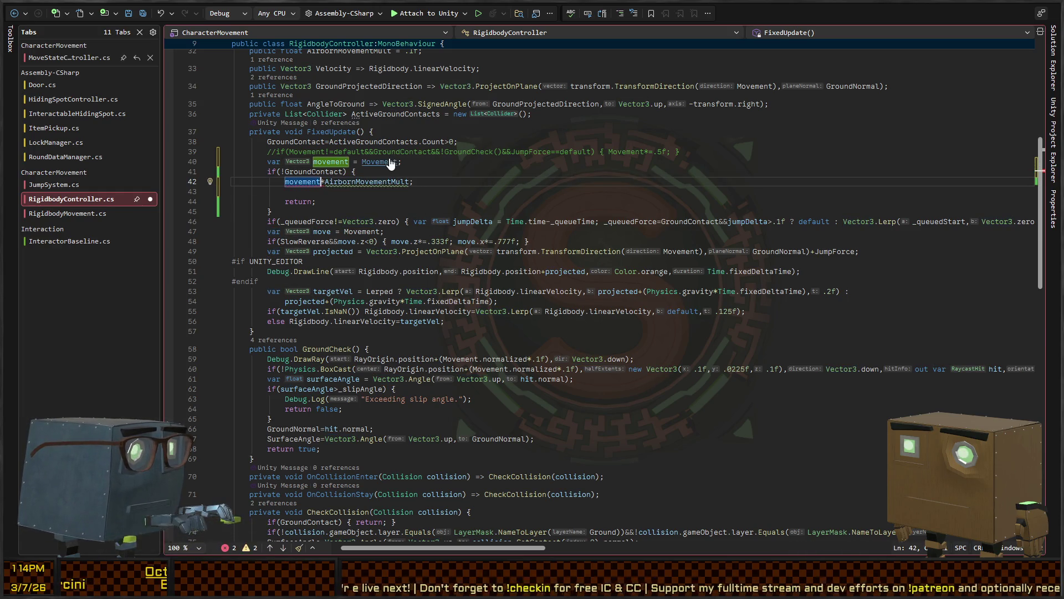
type("=")
key("Down")
key("Down")
key("shift+Up")
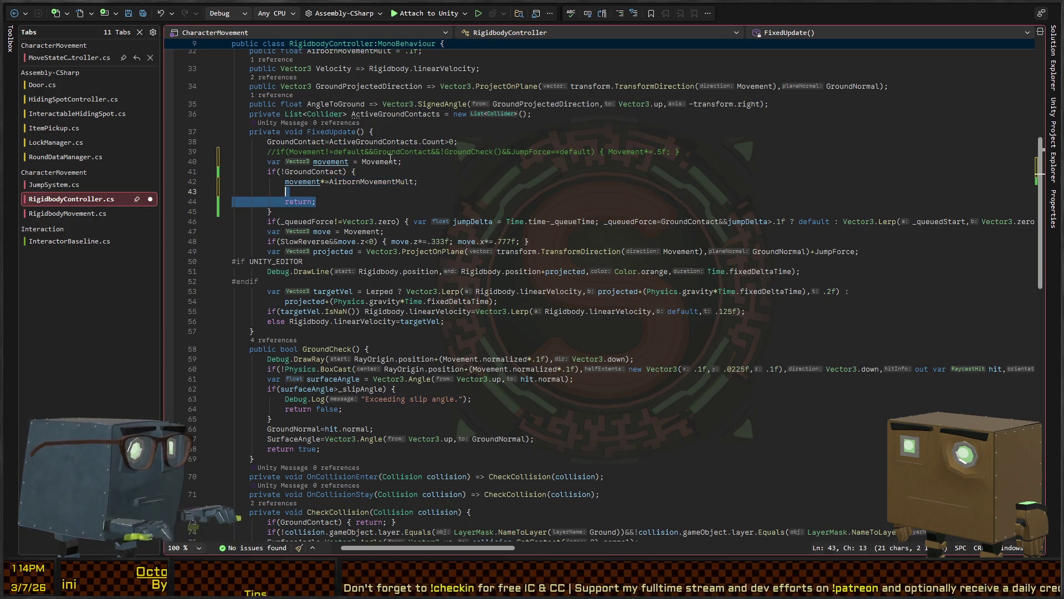
key("Delete")
key("shift+Down")
key("Delete")
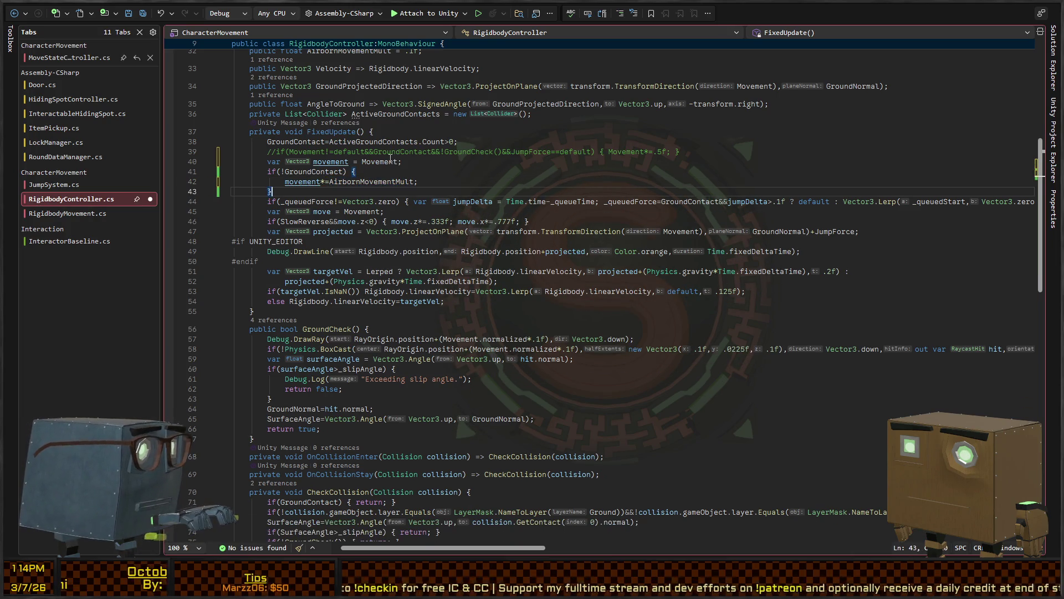
key("Up")
key("Up")
key("End")
key("BackSpace")
key("BackSpace")
key("Up")
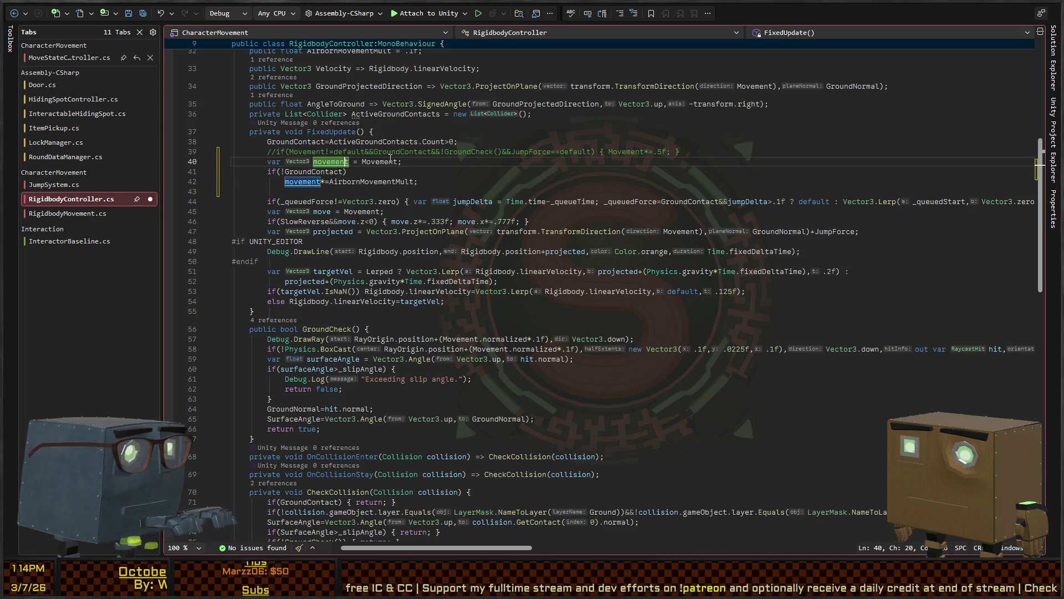
Rename Movement to movement only on line 47, leaving GroundCheck's Movement unchanged
double_click(391, 161)
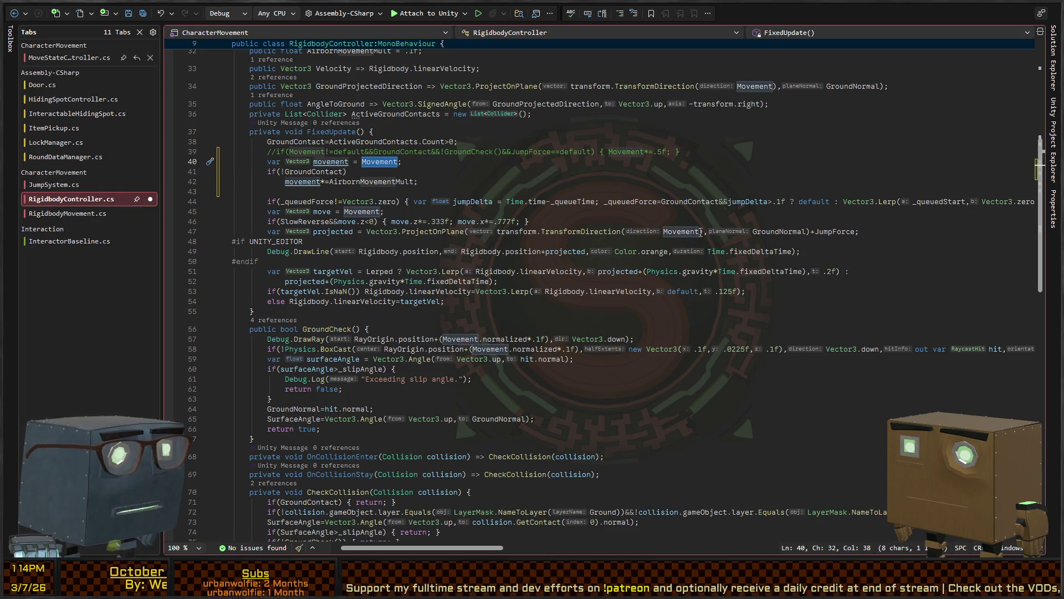
double_click(680, 231)
key("shift+alt+period")
key("shift+alt+period")
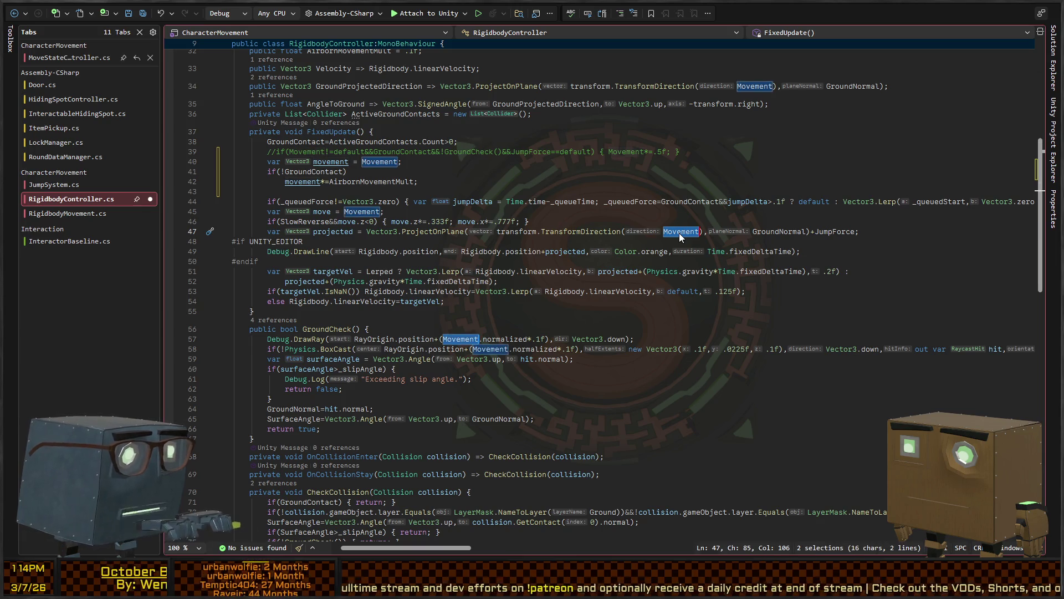
type("movement")
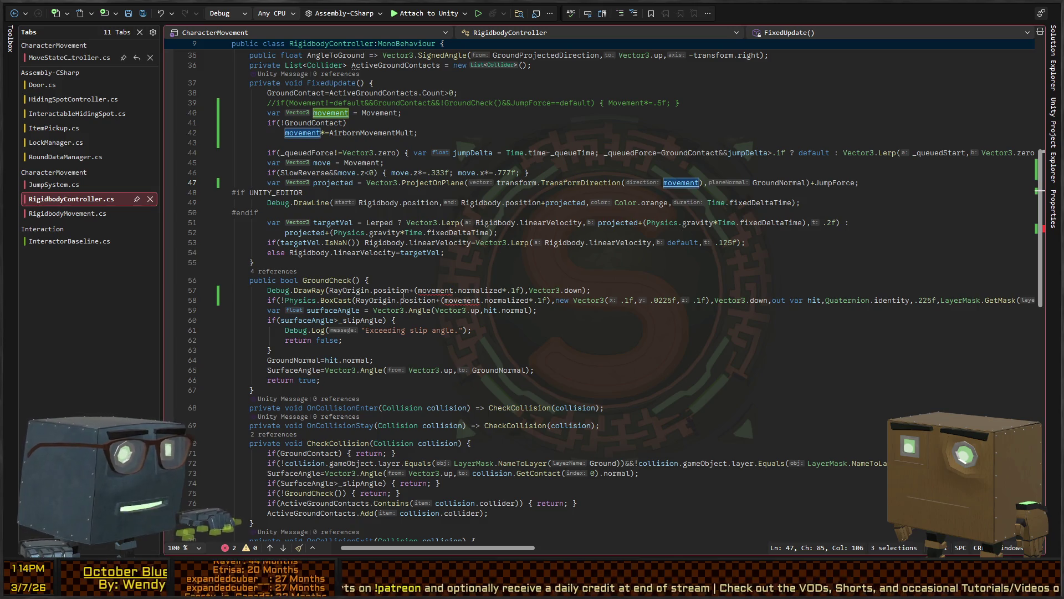
left_click(471, 291)
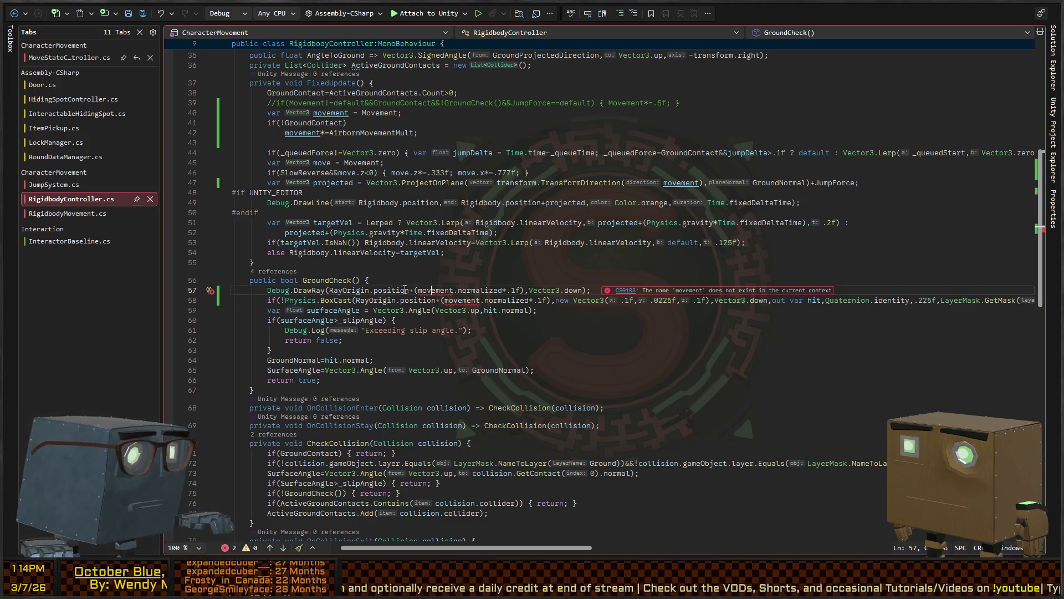
key("ctrl+z")
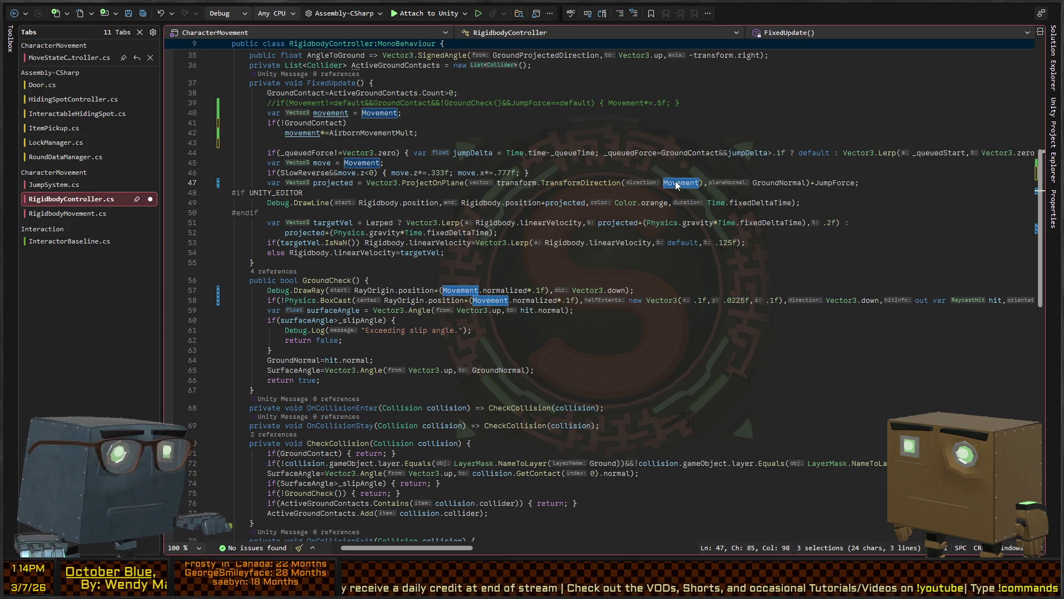
type("movement")
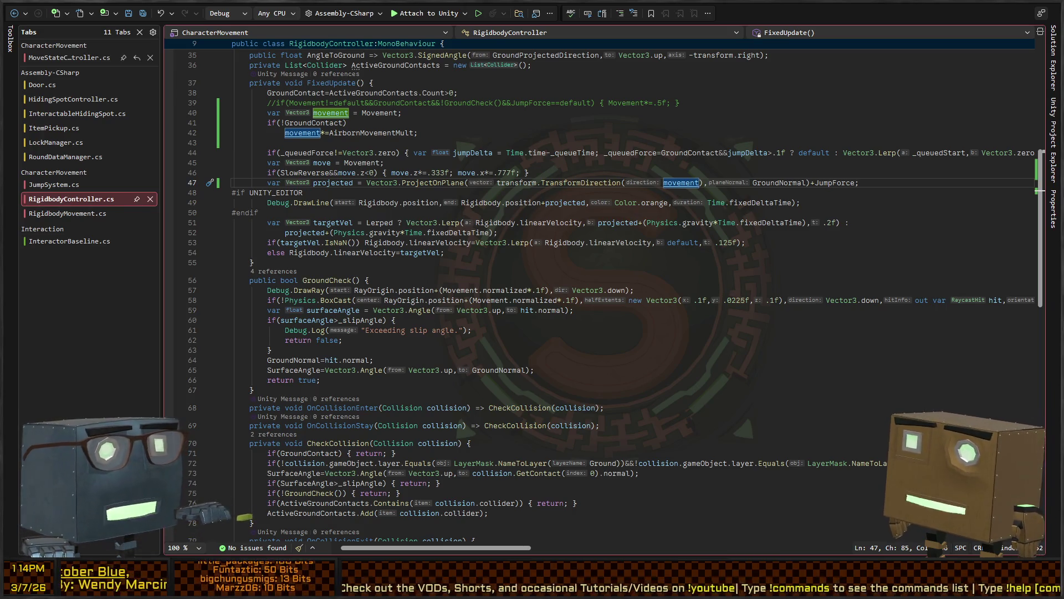
key("alt+Tab")
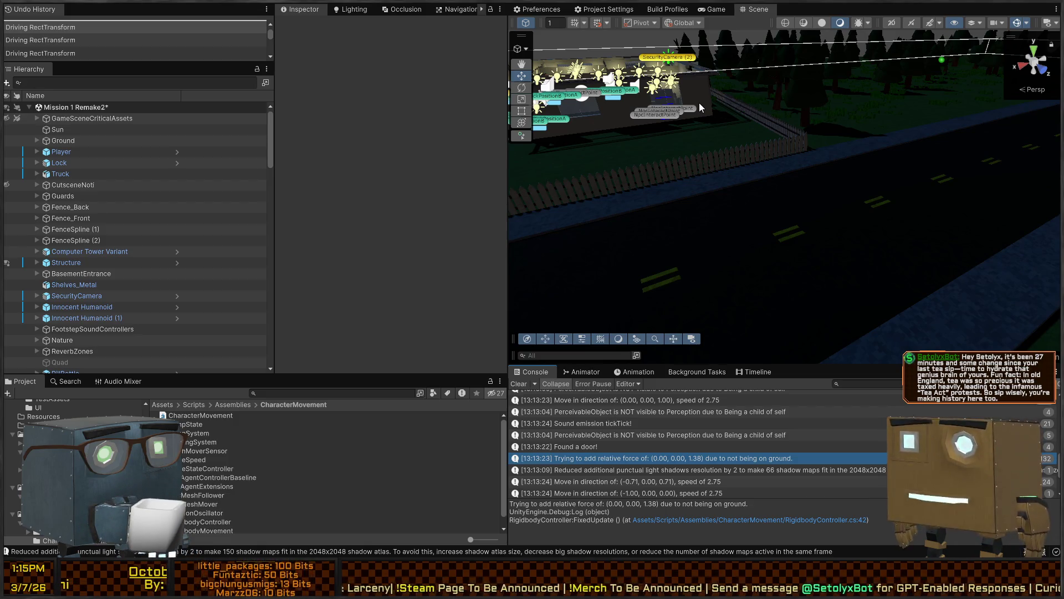
Walk the player from the house toward the fence with W, D and S, then stop the game
right_click(756, 173)
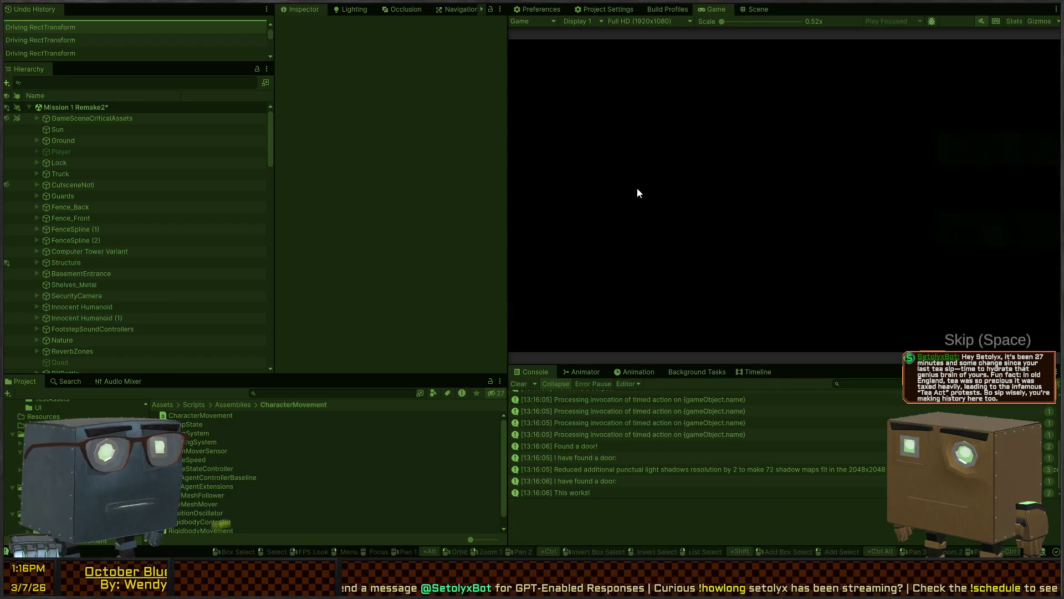
key("w")
key("d")
key("s")
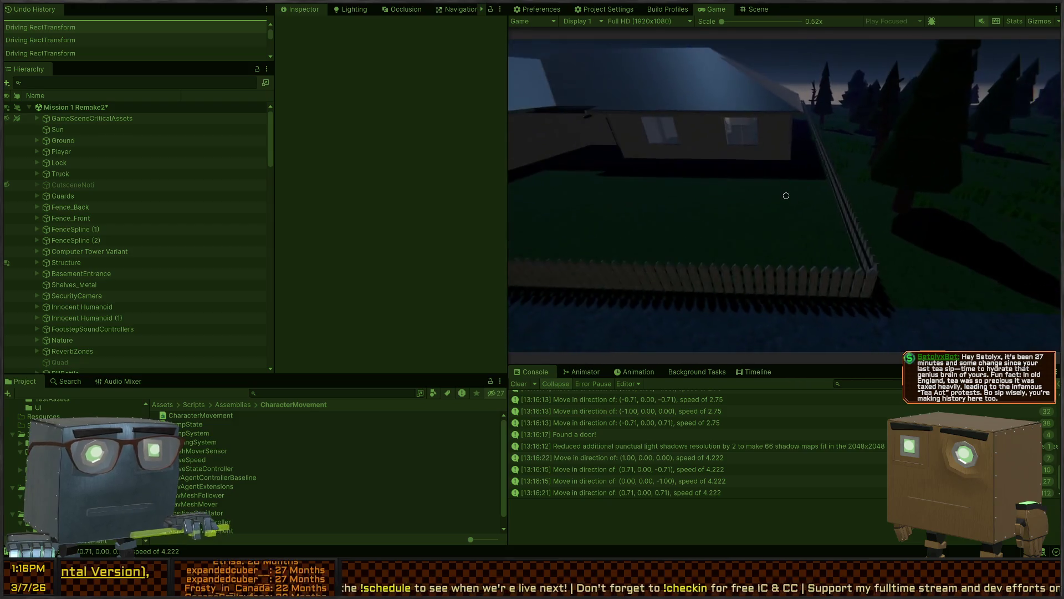
key("ctrl+p")
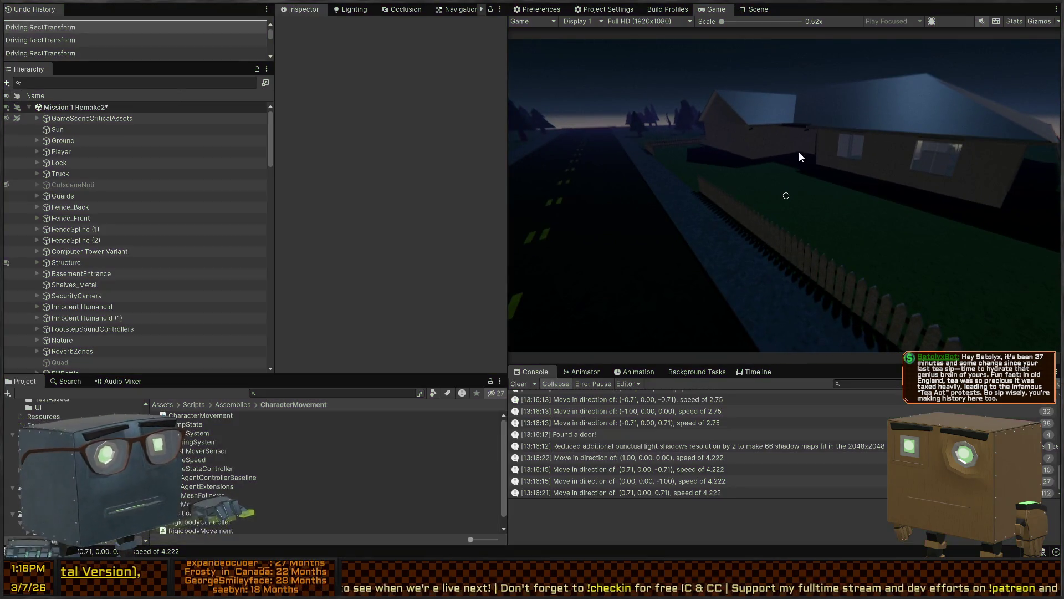
key("alt+Tab")
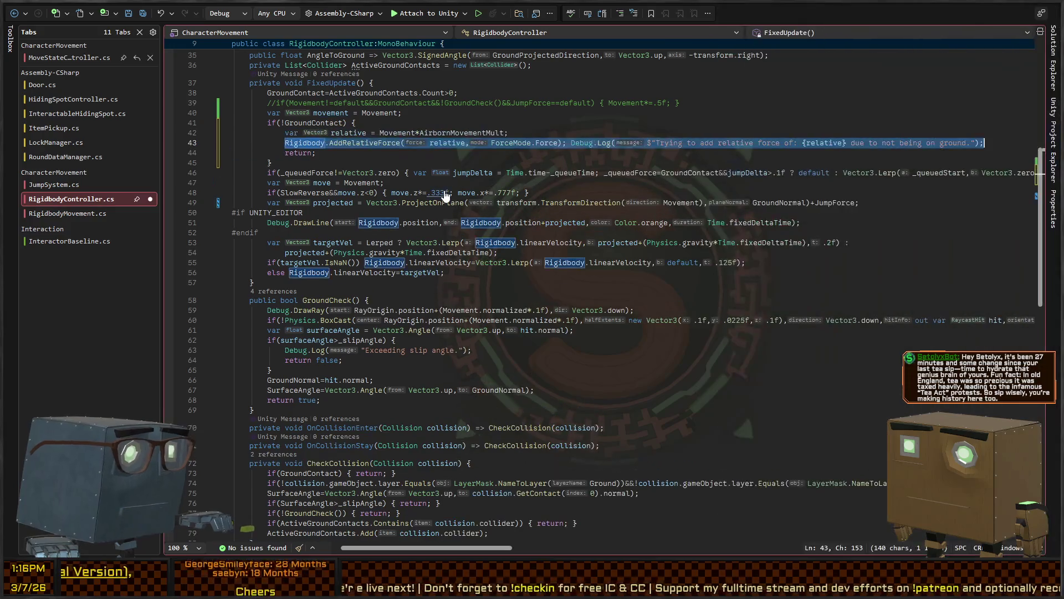
Remove the leftover 'var movement = Movement;' line, then highlight AirbornMovementMult and Force
key("ctrl+z")
key("ctrl+z")
key("ctrl+z")
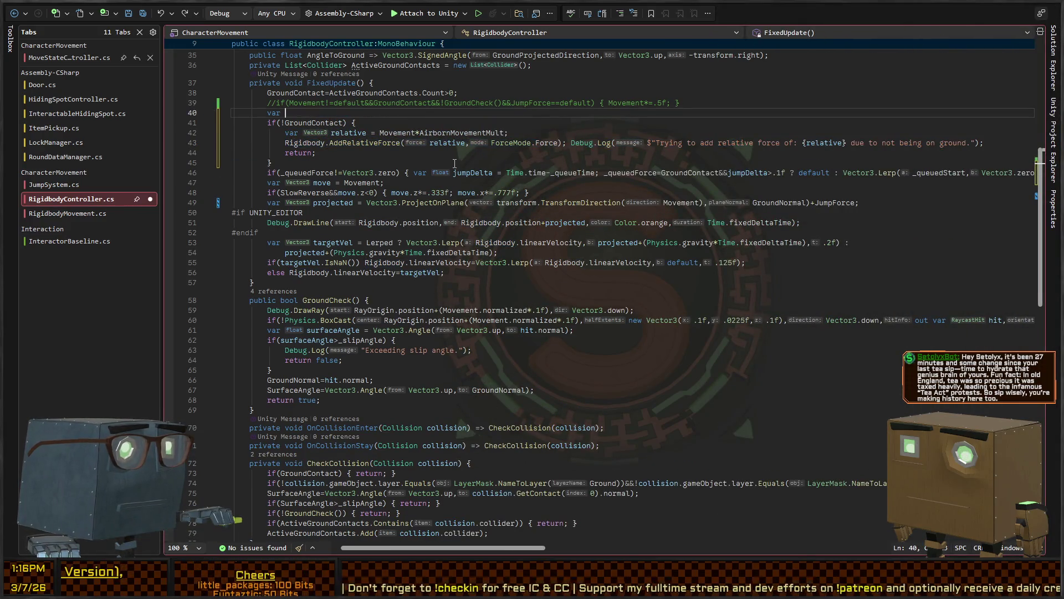
key("ctrl+y")
key("ctrl+y")
key("ctrl+y")
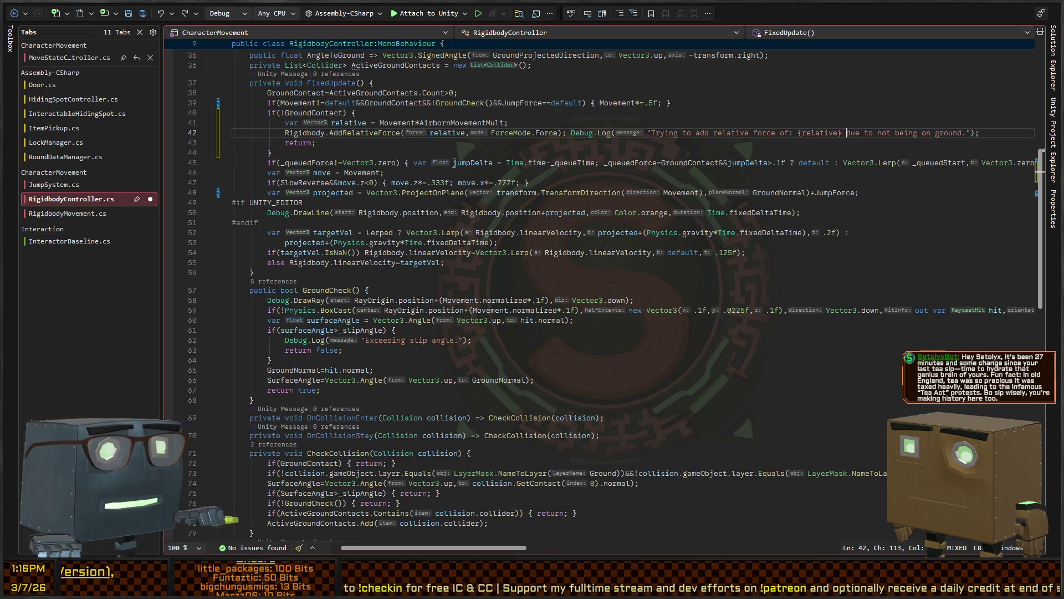
key("Return")
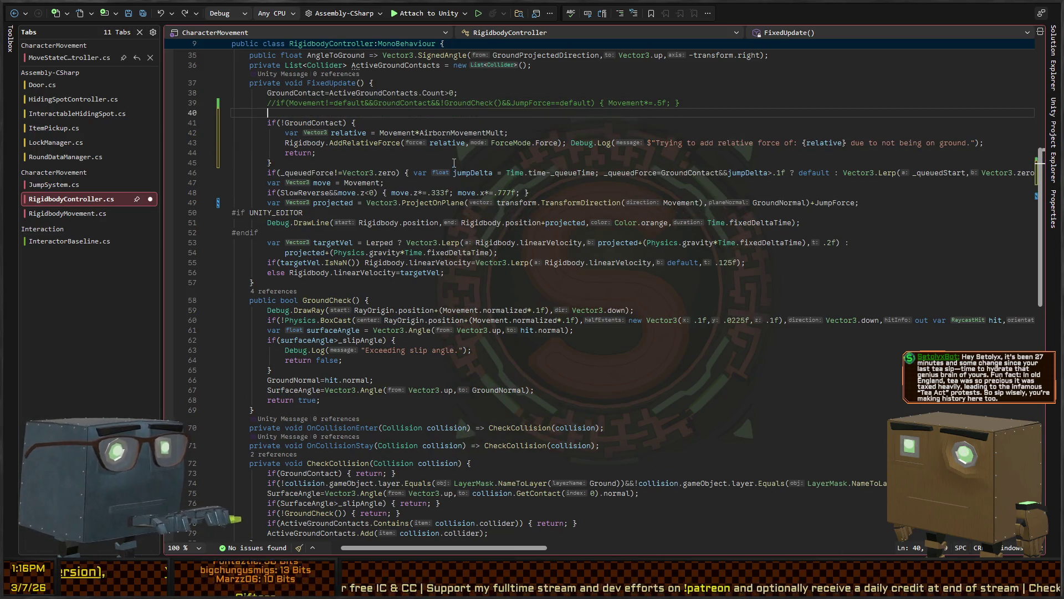
type("var")
key("ctrl+z")
key("ctrl+z")
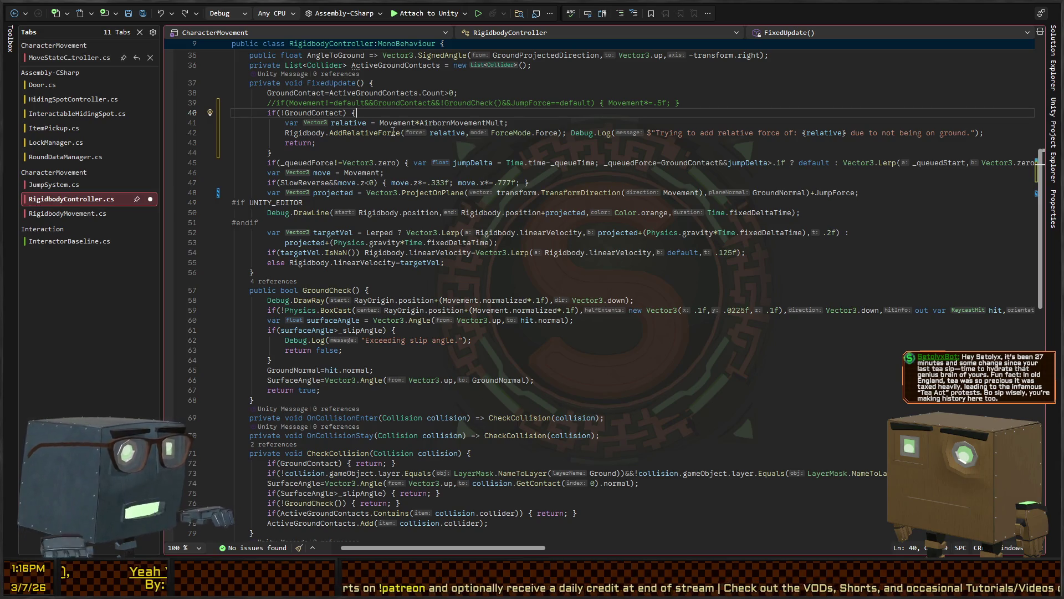
left_click_drag(419, 123, 487, 122)
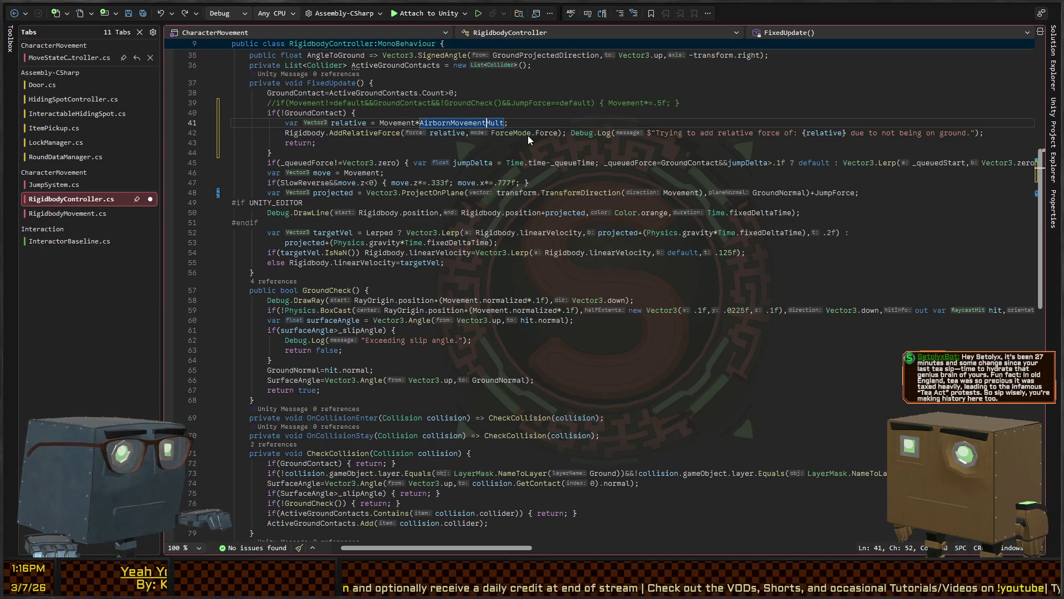
double_click(542, 133)
scroll(504, 174, "up", 10)
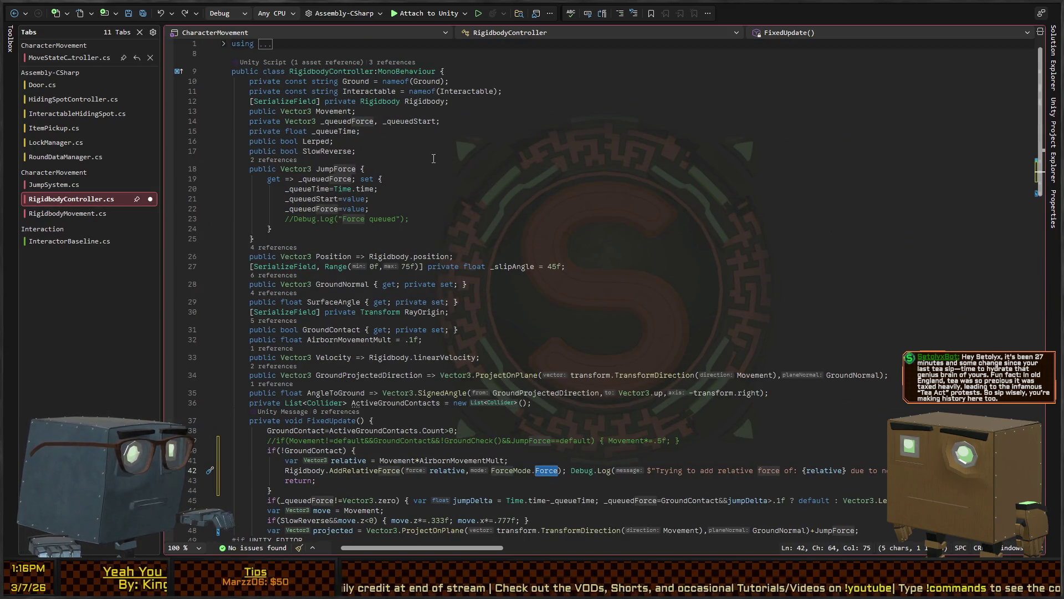
Add a private _airbornForceAddition field set to ForceMode.VelocityChange after the SlowReverse field
left_click(443, 151)
key("Return")
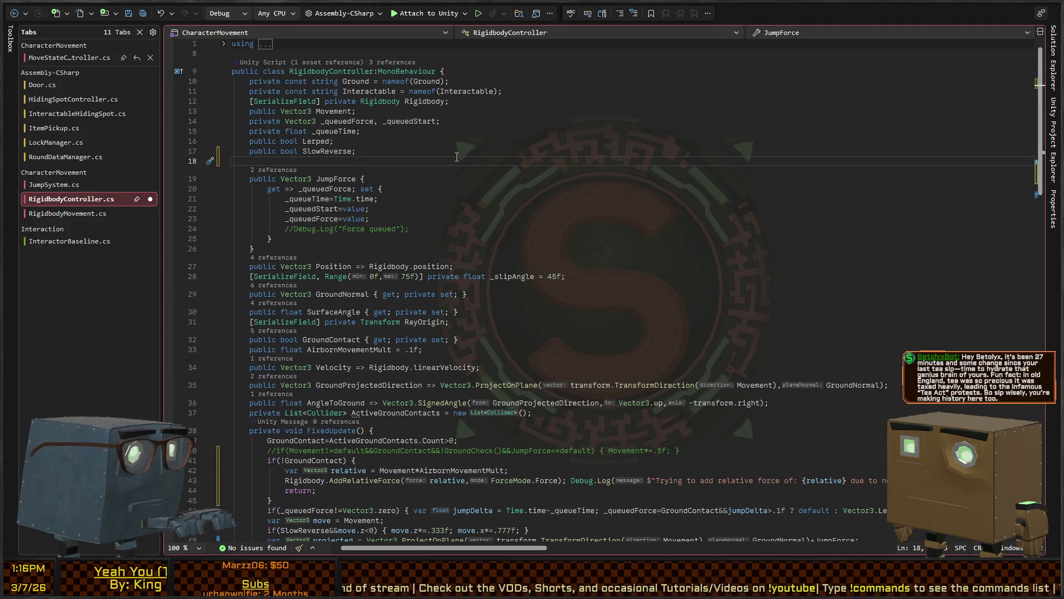
type("private")
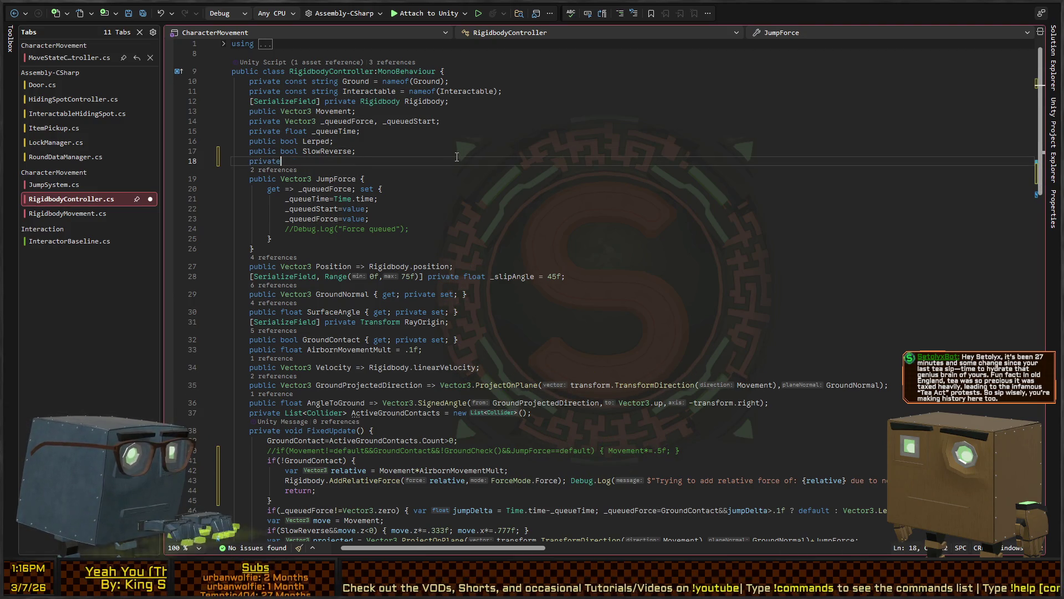
type("_")
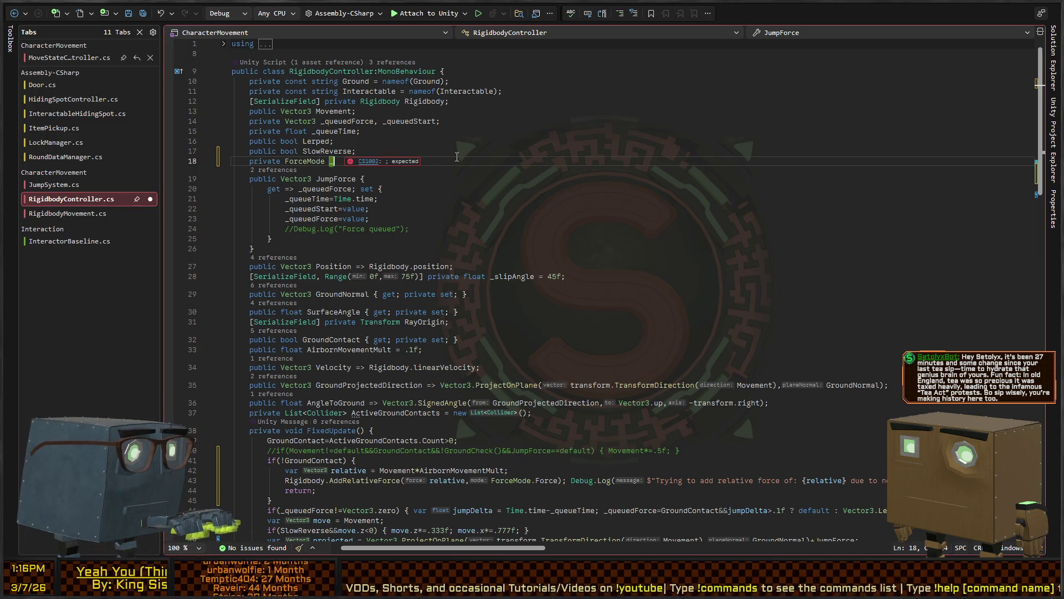
type("airbornForce")
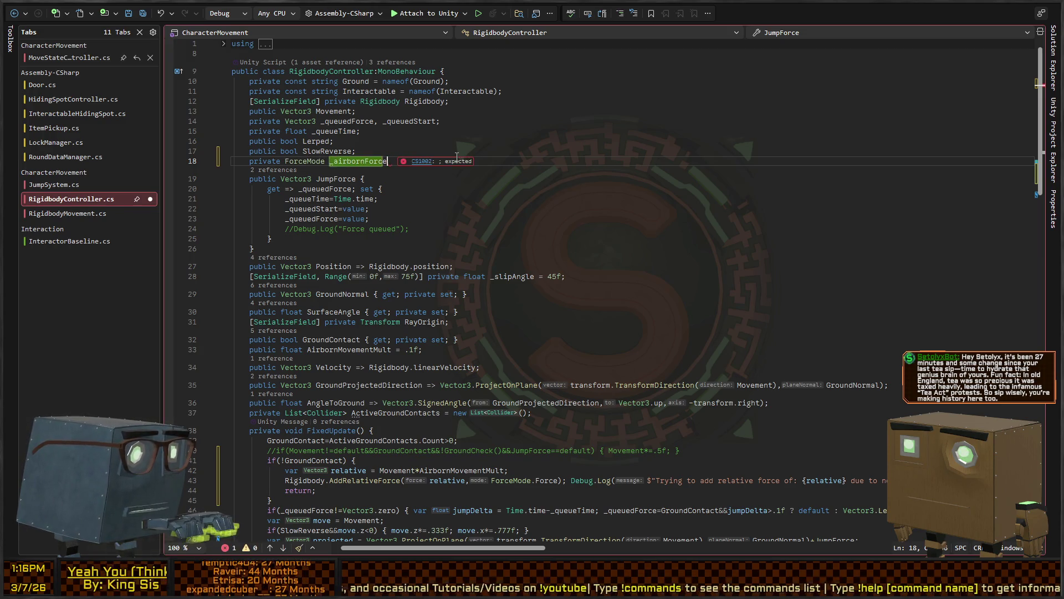
type("Addition = ForceMode.")
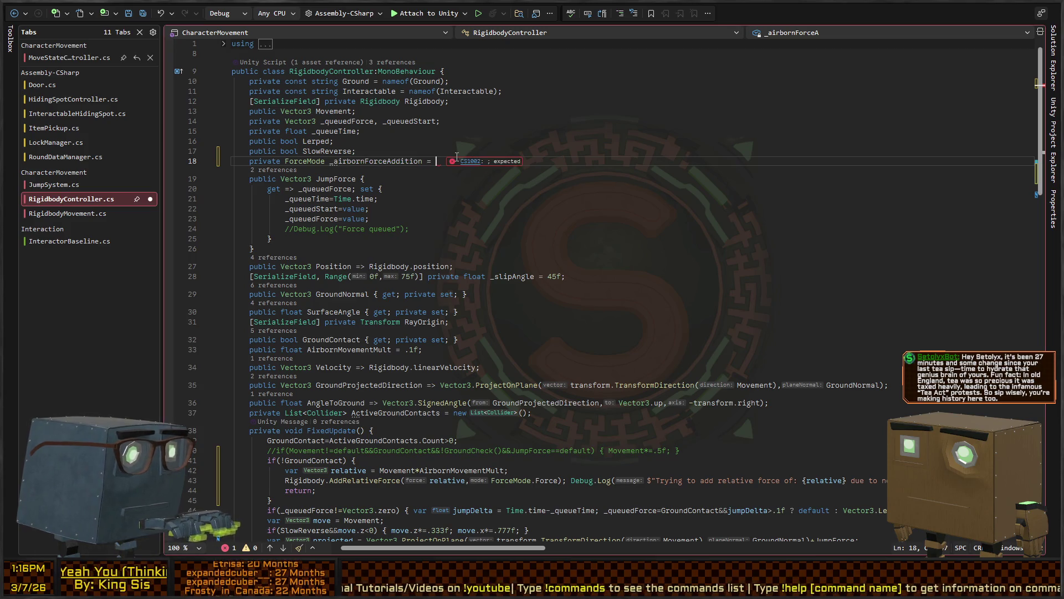
scroll(567, 195, "down", 10)
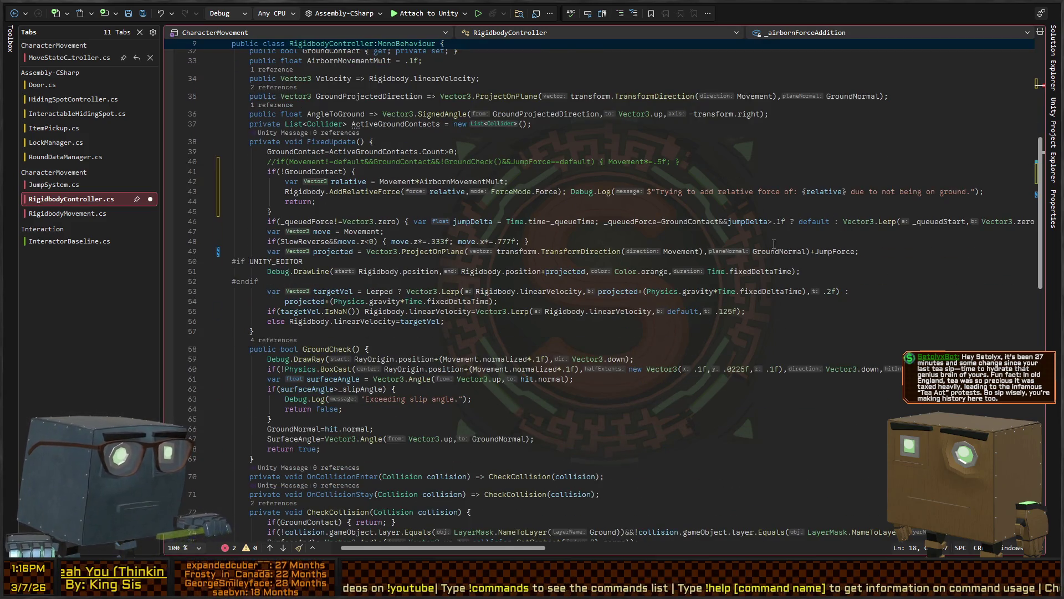
scroll(697, 239, "up", 2)
scroll(697, 239, "up", 4)
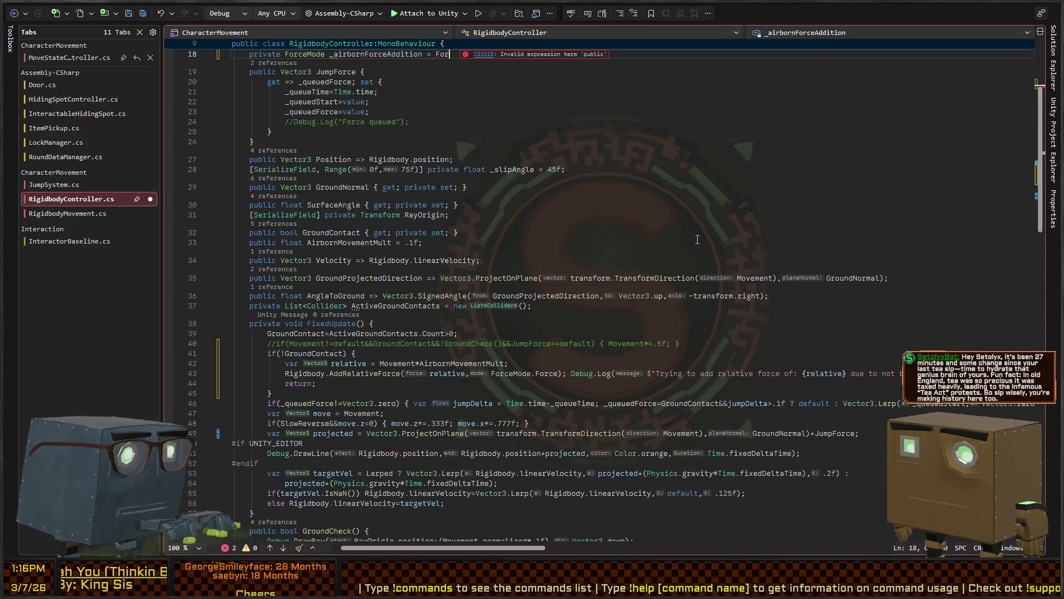
type("VelocityChange;")
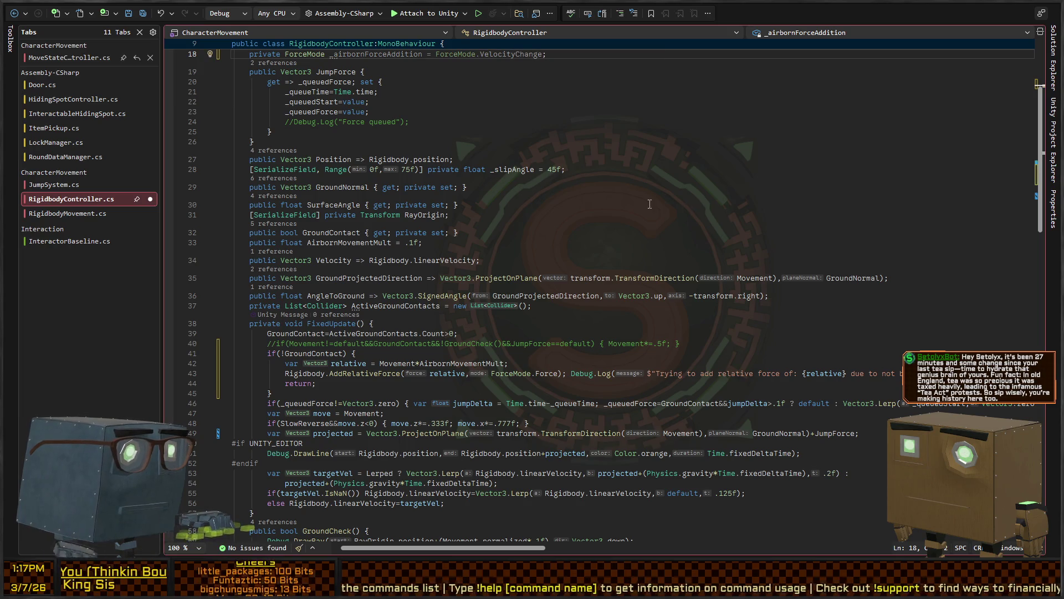
Pass _airbornForceAddition as the airborne AddRelativeForce mode on line 43 and save
left_click(558, 373)
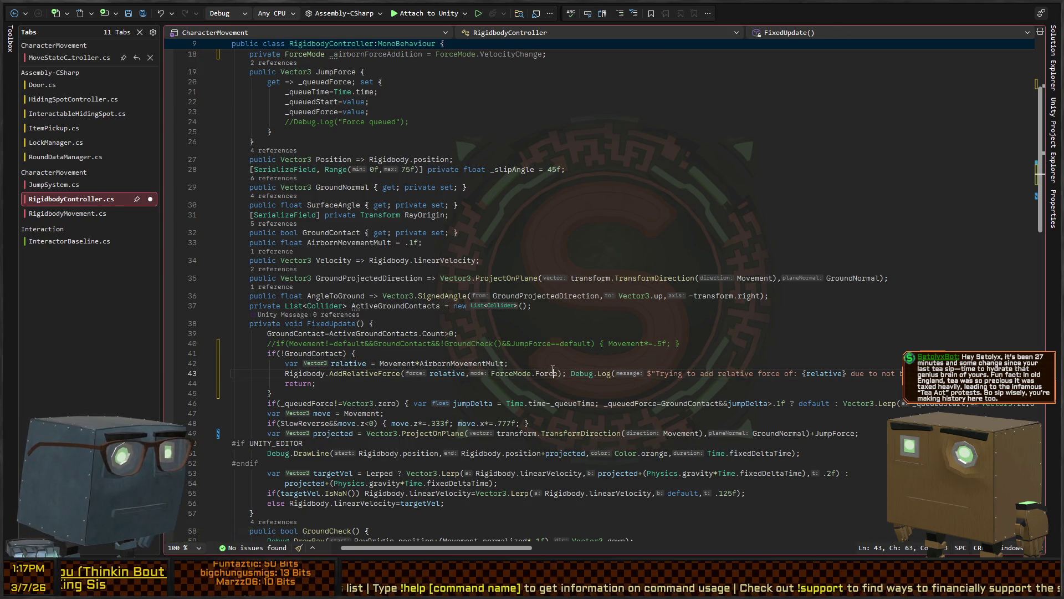
left_click_drag(557, 373, 531, 373)
key("BackSpace")
key("ctrl+BackSpace")
type("_airbornForceAddition")
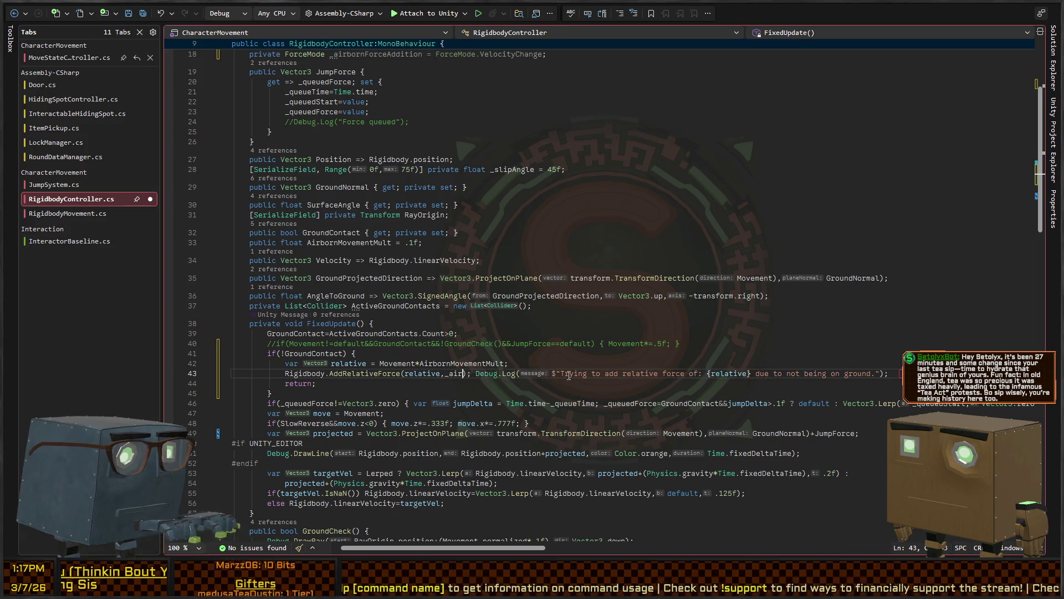
key("ctrl+s")
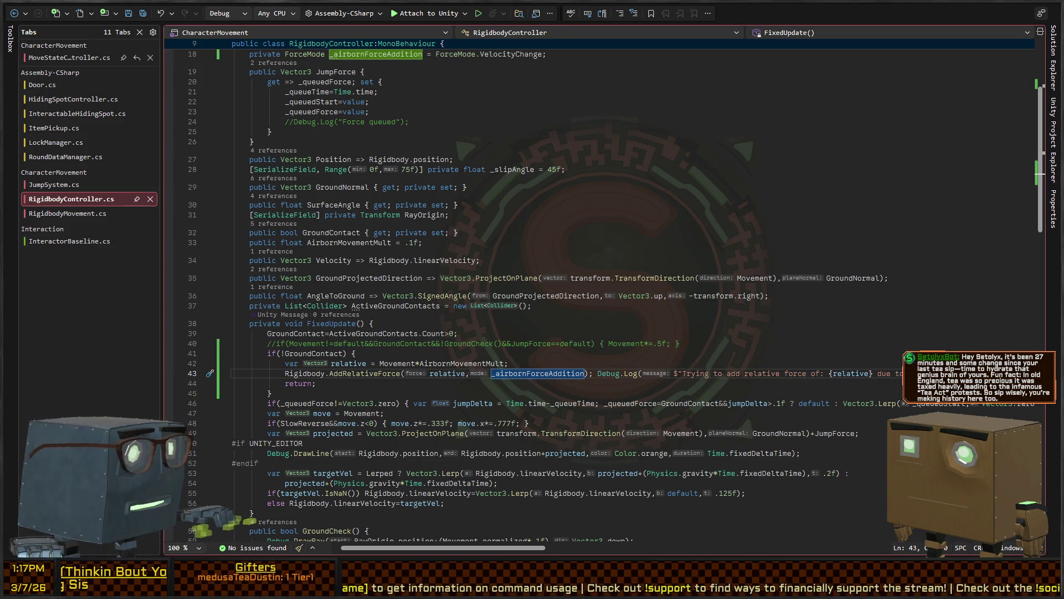
key("alt+Tab")
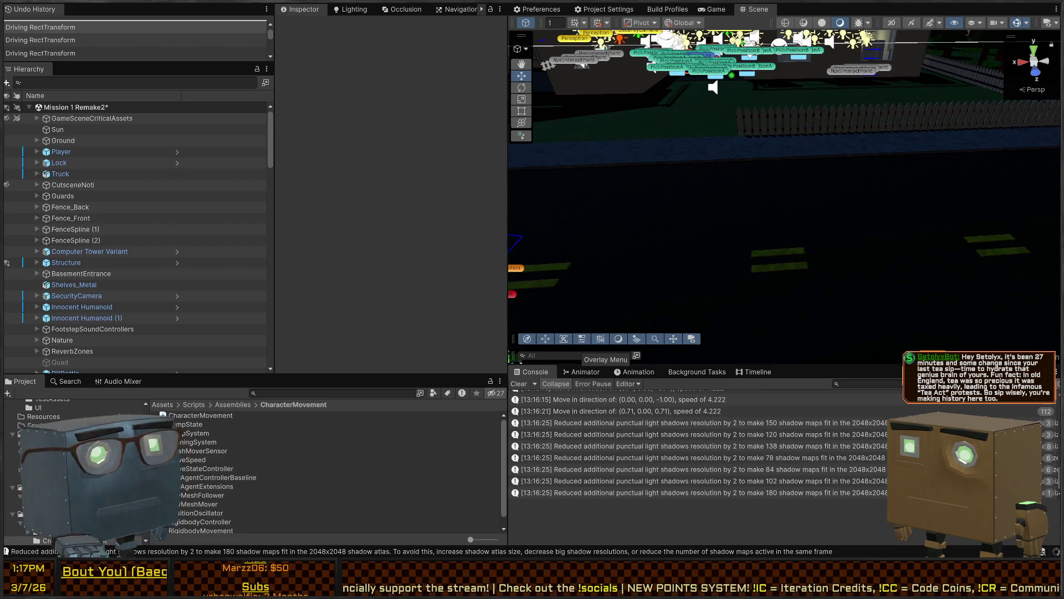
Play-test the level twice, walking the player along the road, then stop the game
left_click_drag(702, 176, 844, 172)
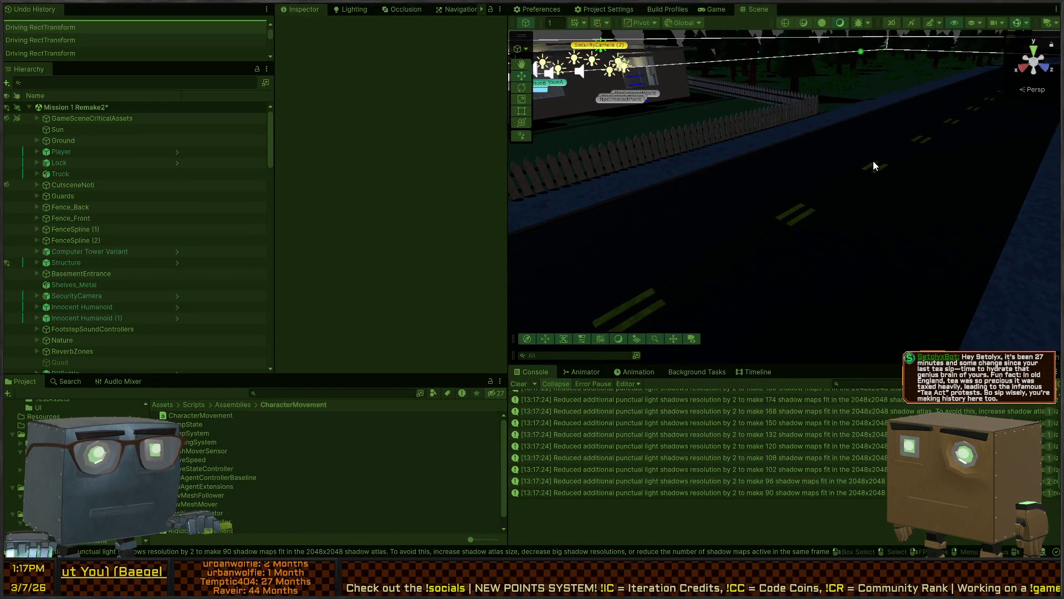
key("ctrl+p")
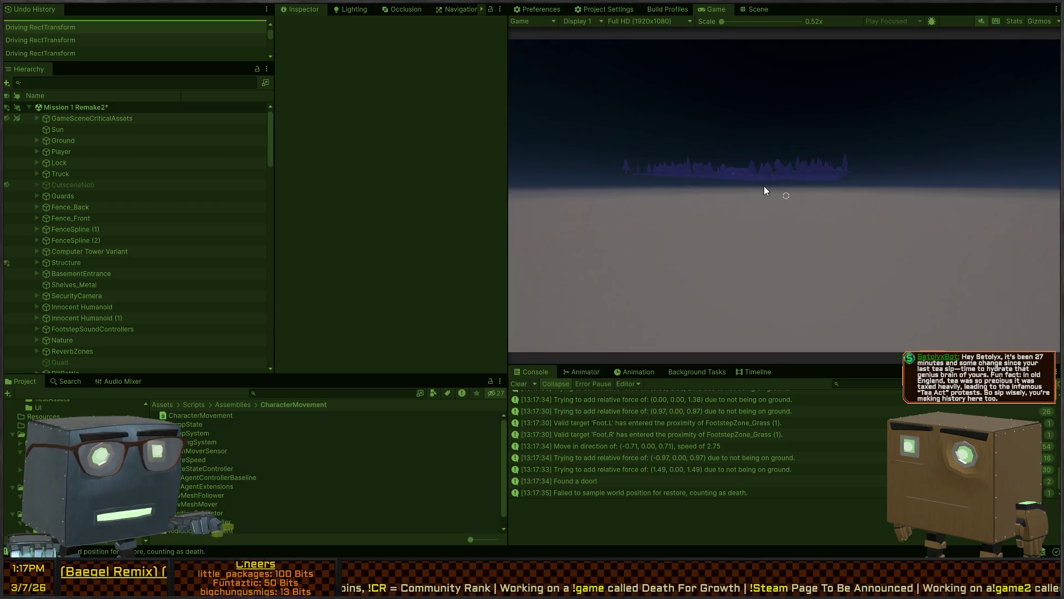
key("ctrl+p")
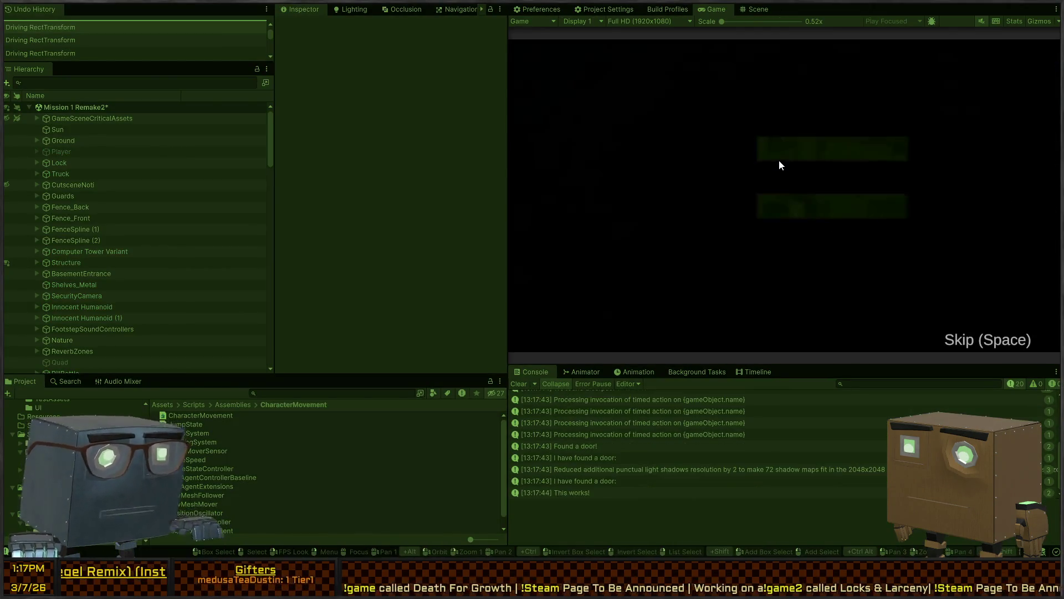
key("w")
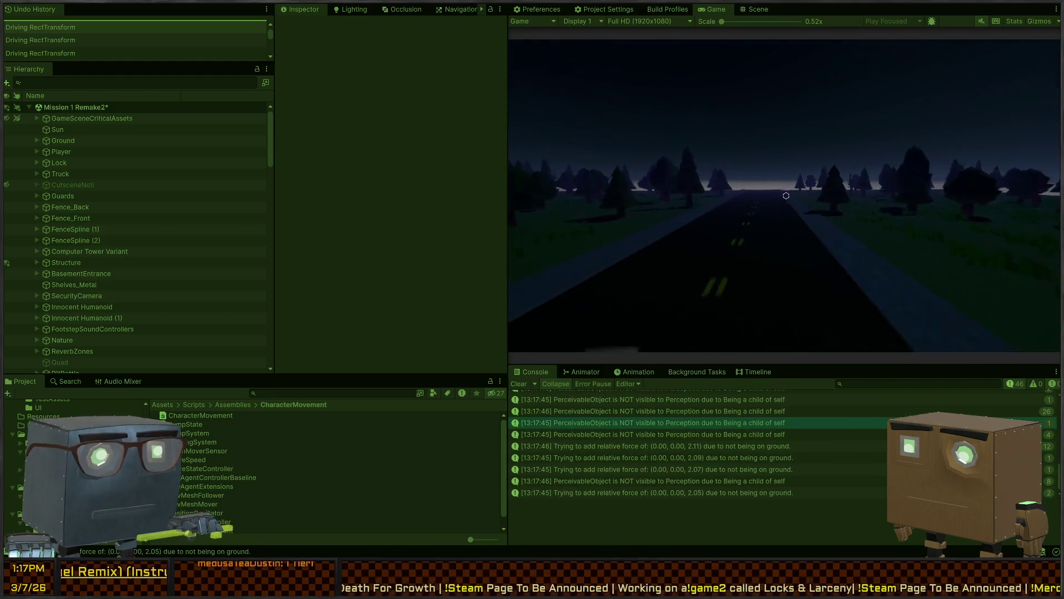
key("ctrl+p")
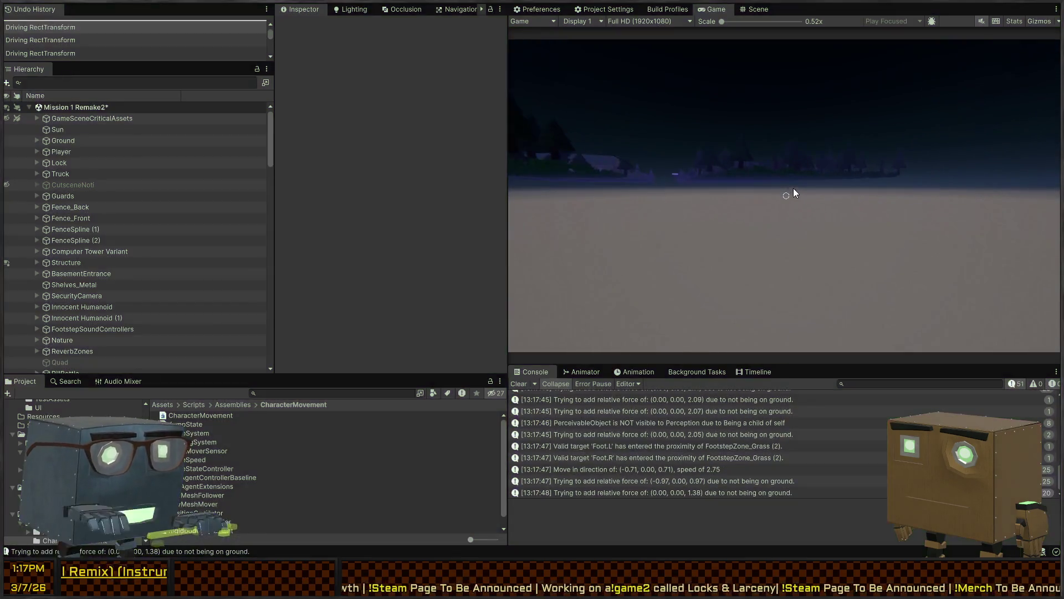
key("alt+Tab")
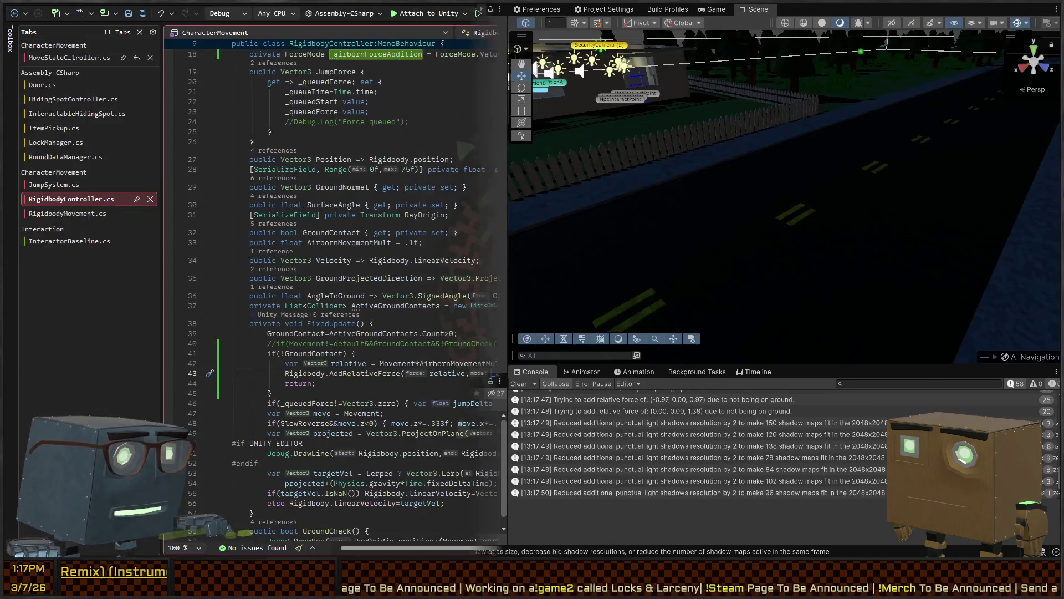
scroll(548, 371, "down", 4)
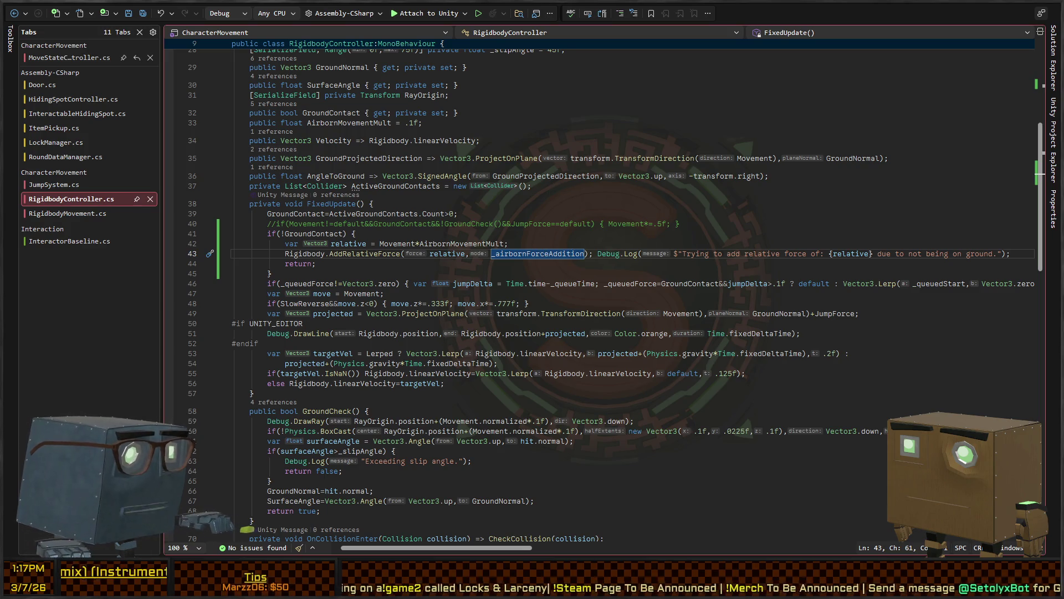
key("alt+Tab")
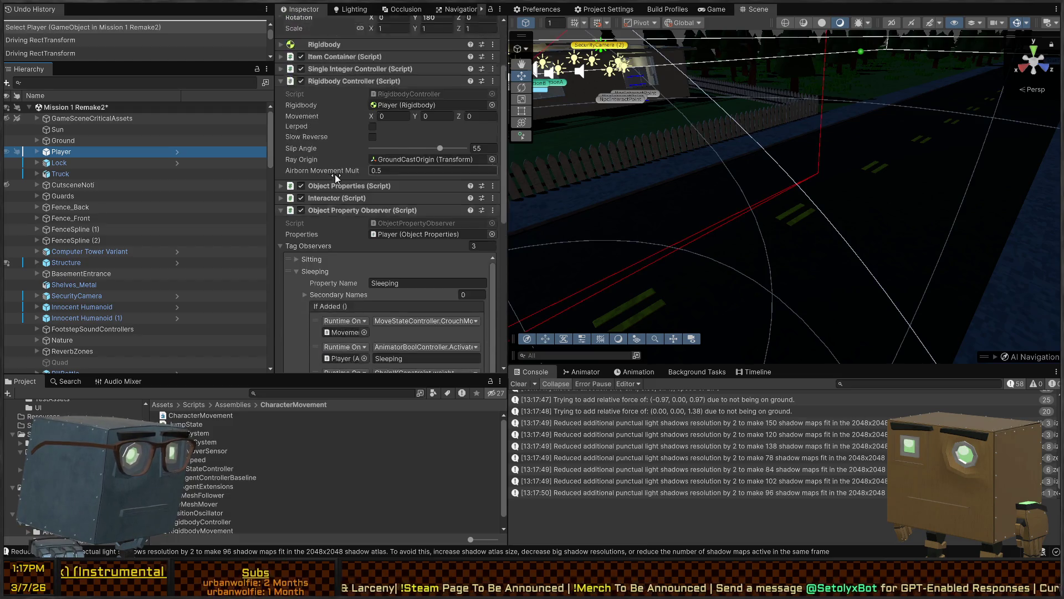
scroll(327, 172, "down", 3)
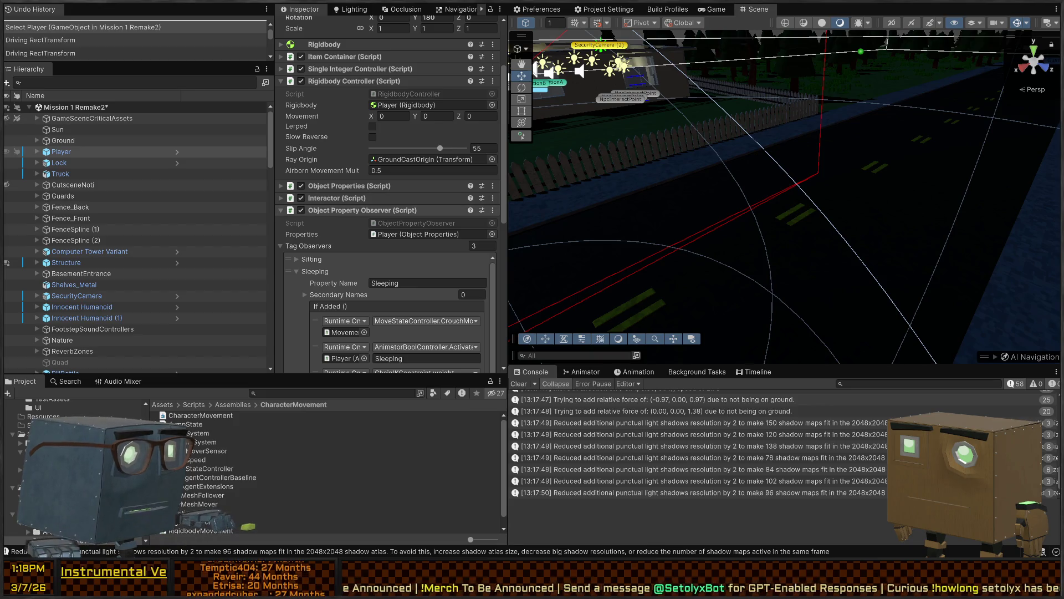
key("alt+Tab")
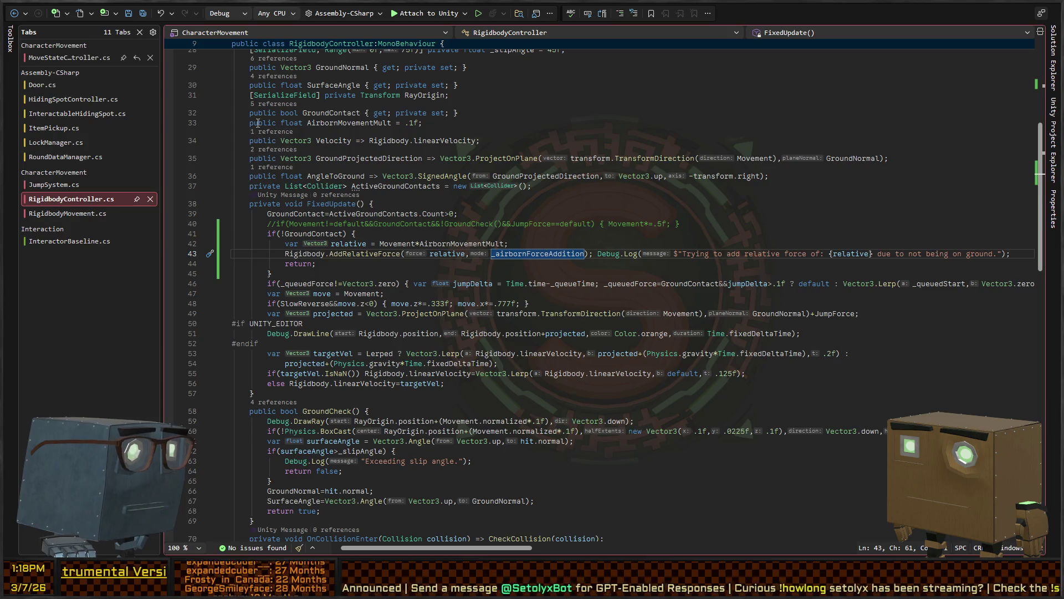
scroll(259, 123, "up", 2)
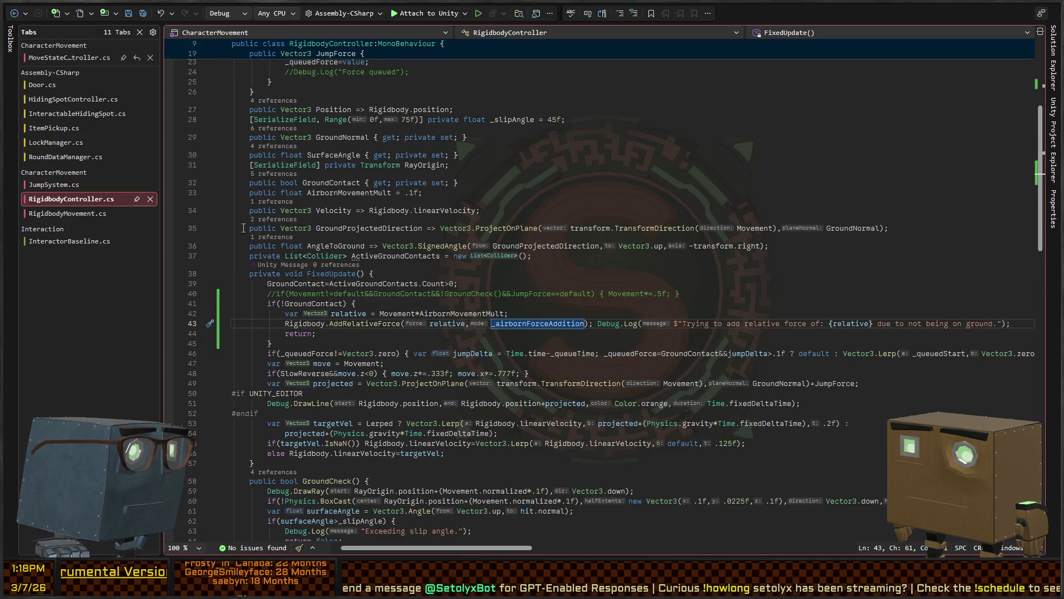
scroll(275, 177, "up", 3)
left_click(255, 114)
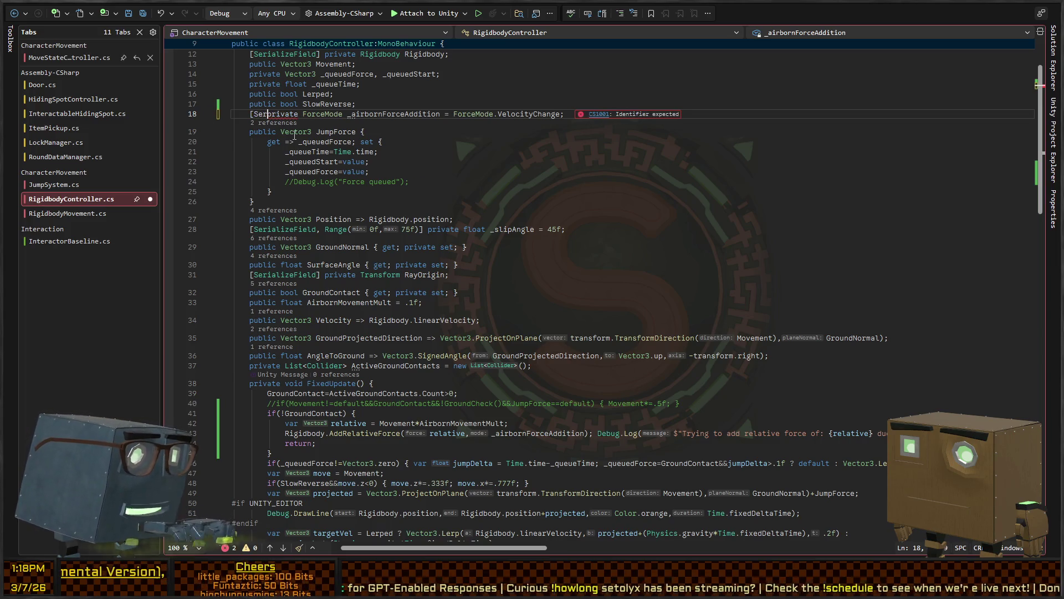
Mark the _airbornForceAddition field on line 18 with [SerializeField]
type("ializeField")
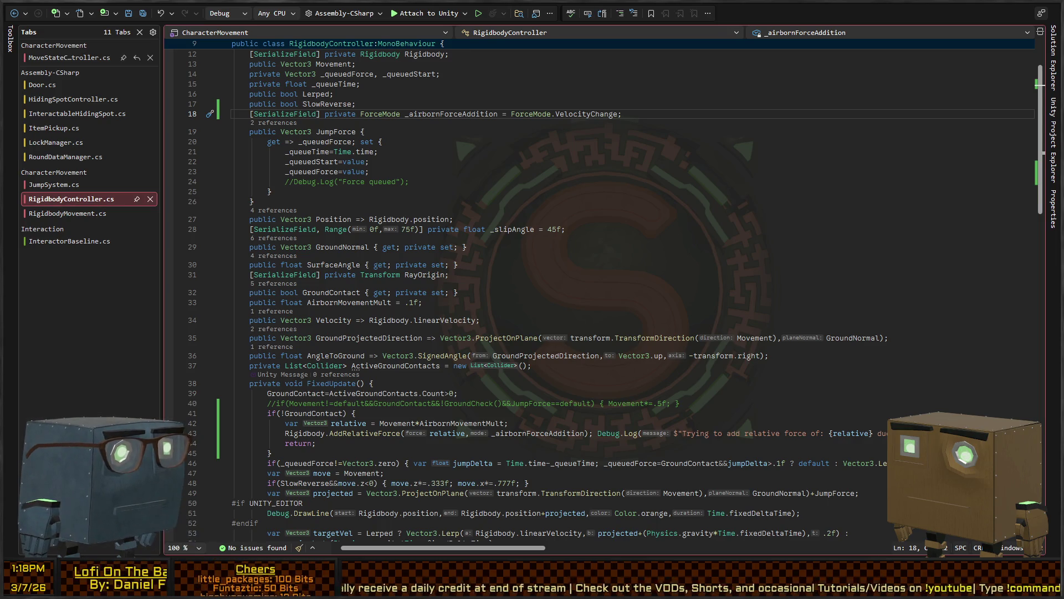
left_click(466, 247)
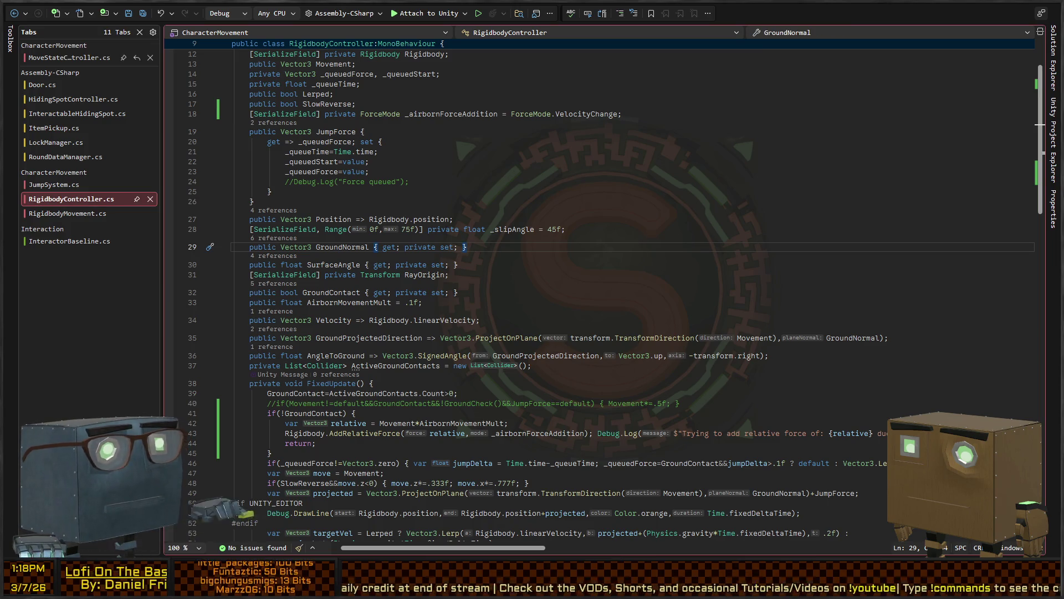
Set the Player's Rigidbody Controller Airborn Force Addition dropdown to Impulse
key("alt+Tab")
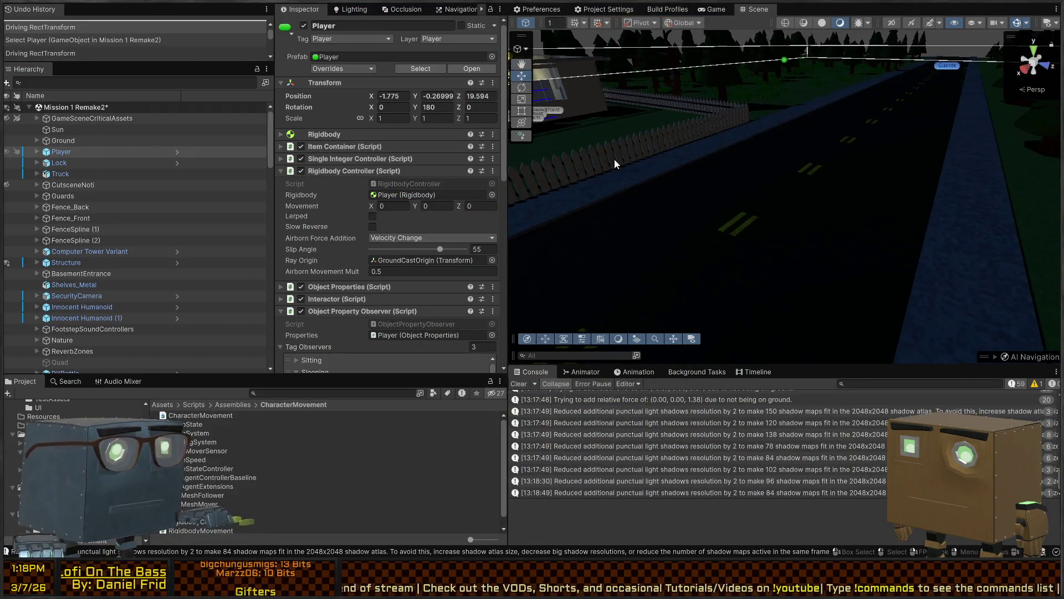
scroll(361, 68, "down", 1)
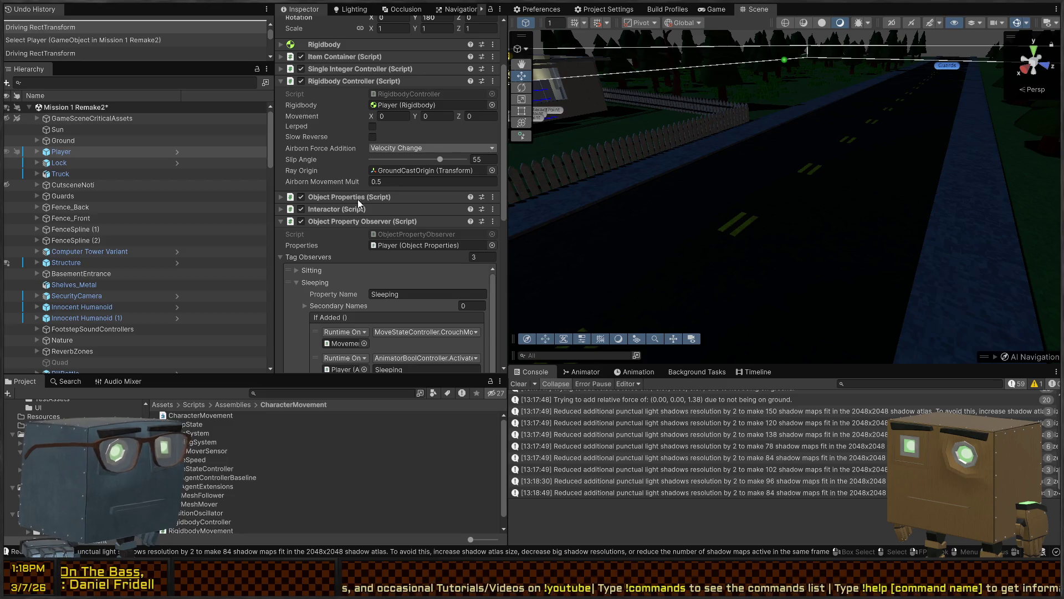
left_click(413, 184)
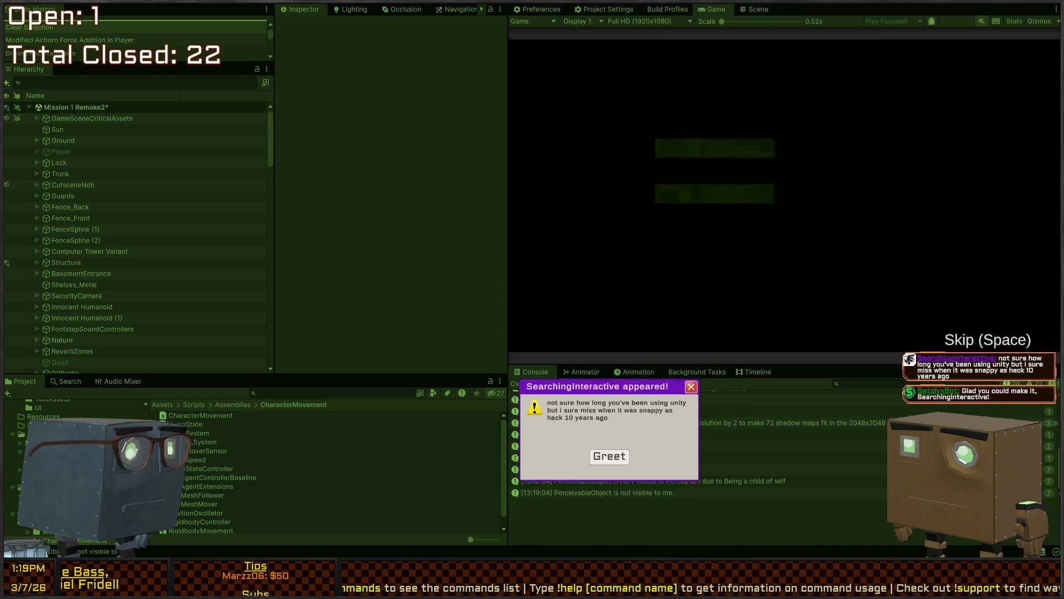
Click several spots along the bottom of the Unity window before moving the player
left_click(608, 506)
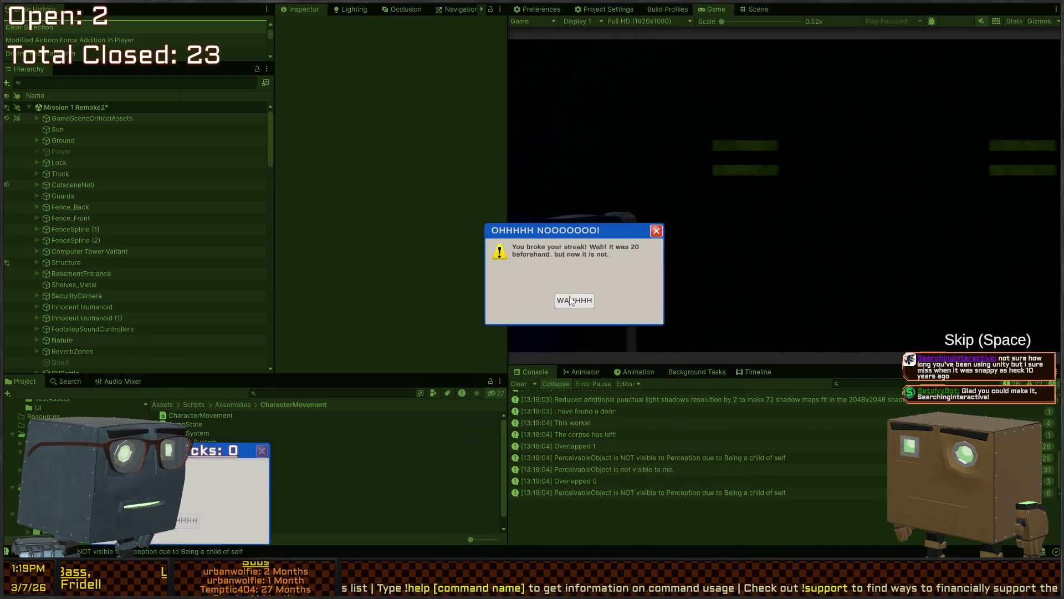
left_click(574, 300)
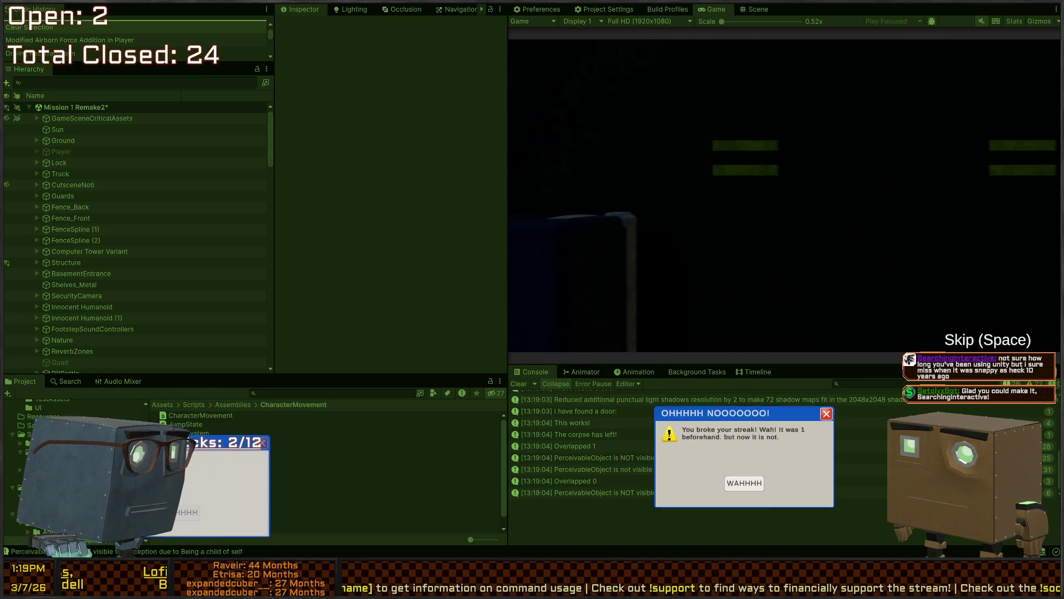
left_click(203, 534)
left_click(194, 533)
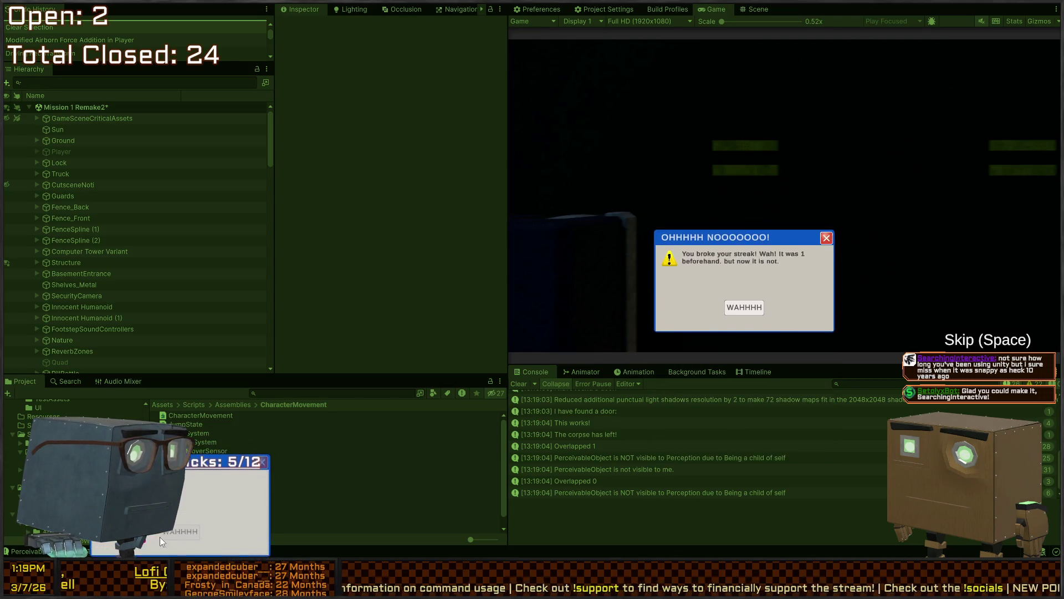
left_click(189, 532)
left_click(185, 532)
left_click(183, 535)
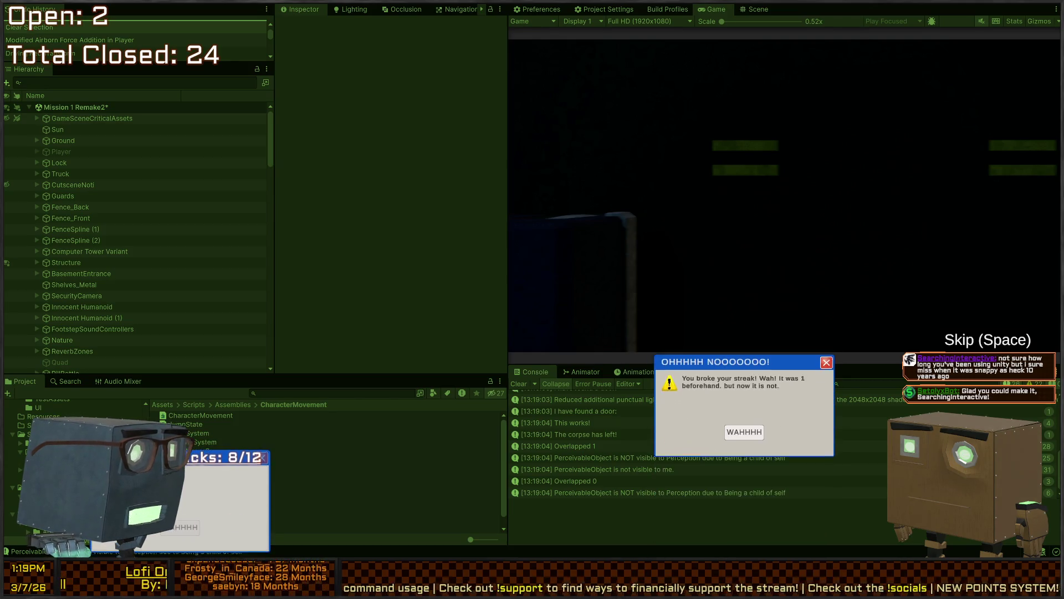
left_click(191, 532)
left_click(213, 531)
left_click(169, 535)
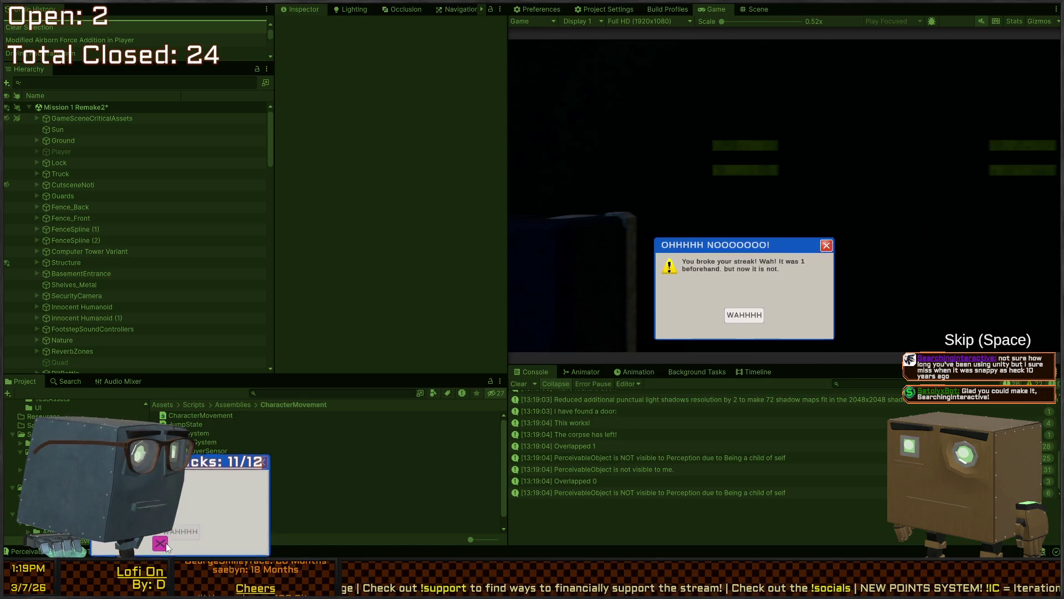
left_click(166, 543)
left_click(729, 516)
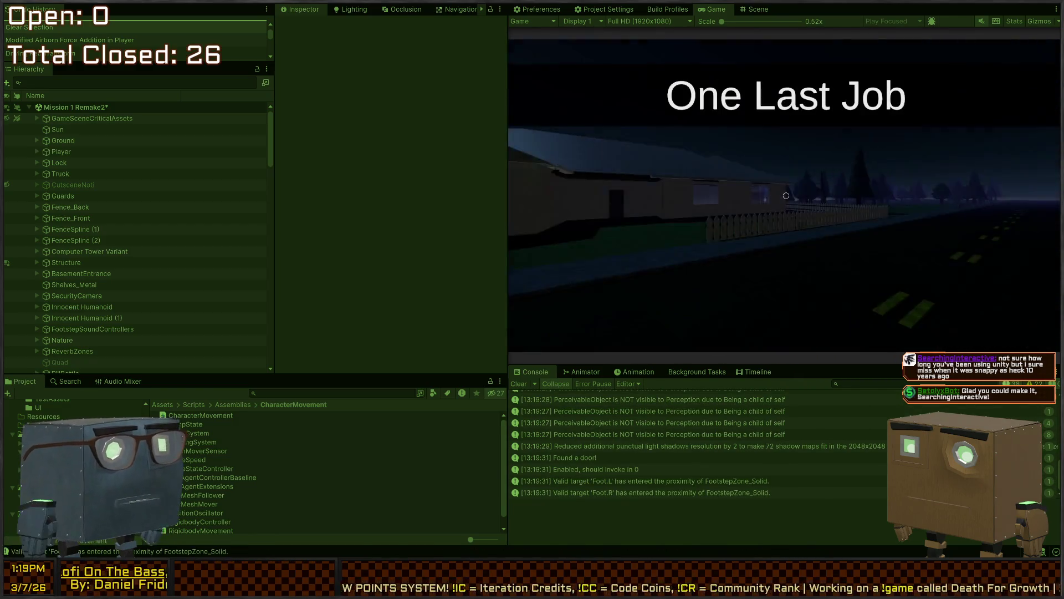
Walk the player along the street, jump onto the truck bed, and hop off
key("w")
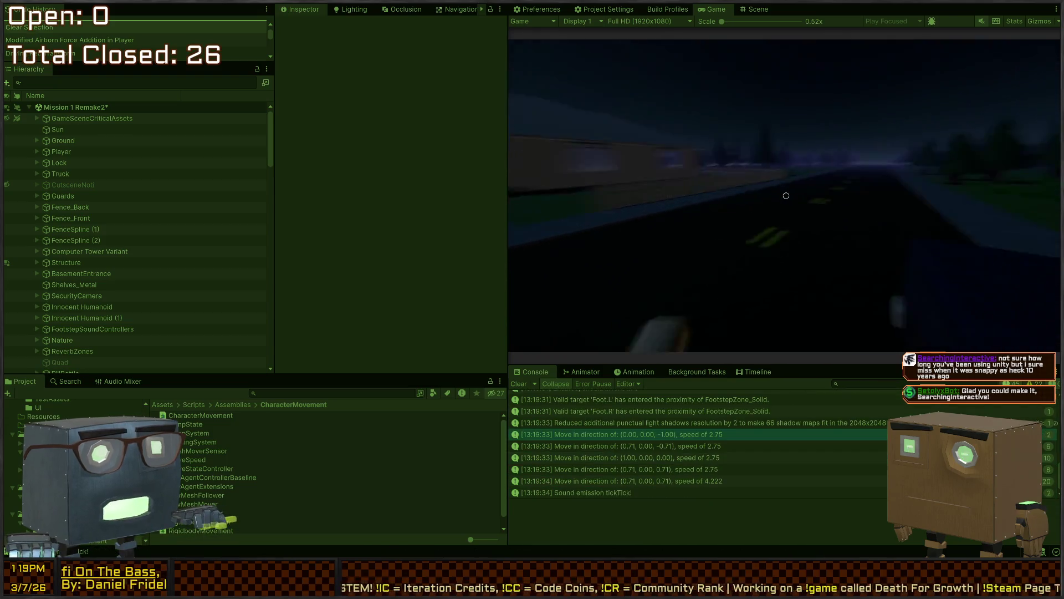
key("a")
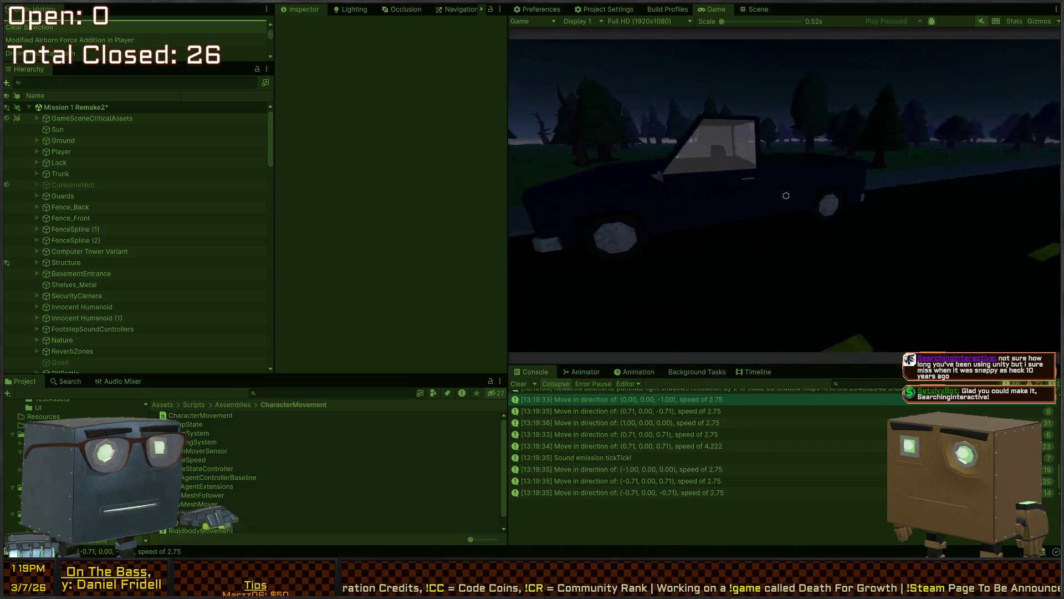
key("space")
key("w")
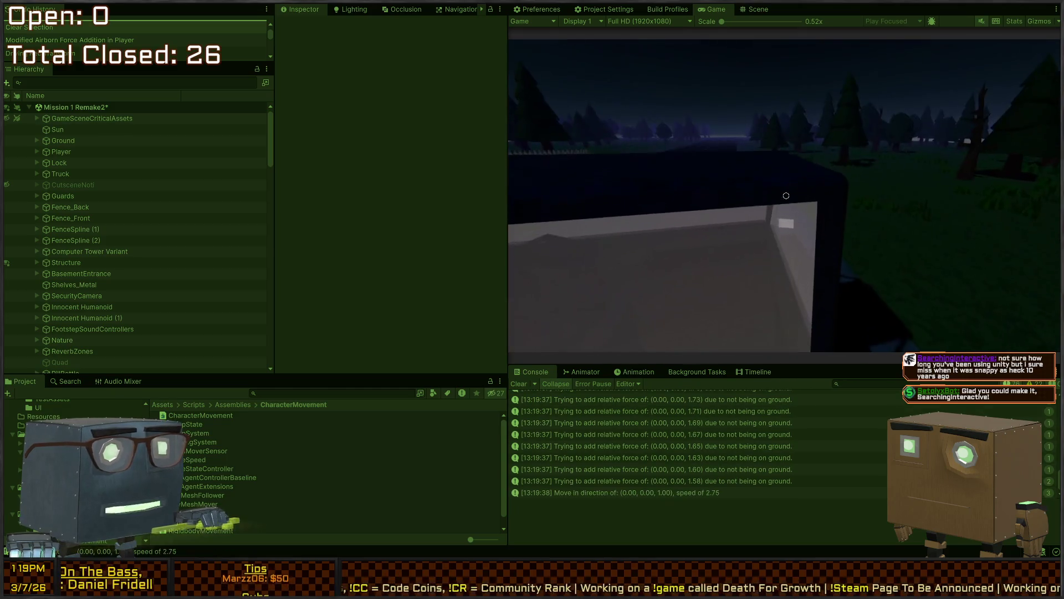
key("d")
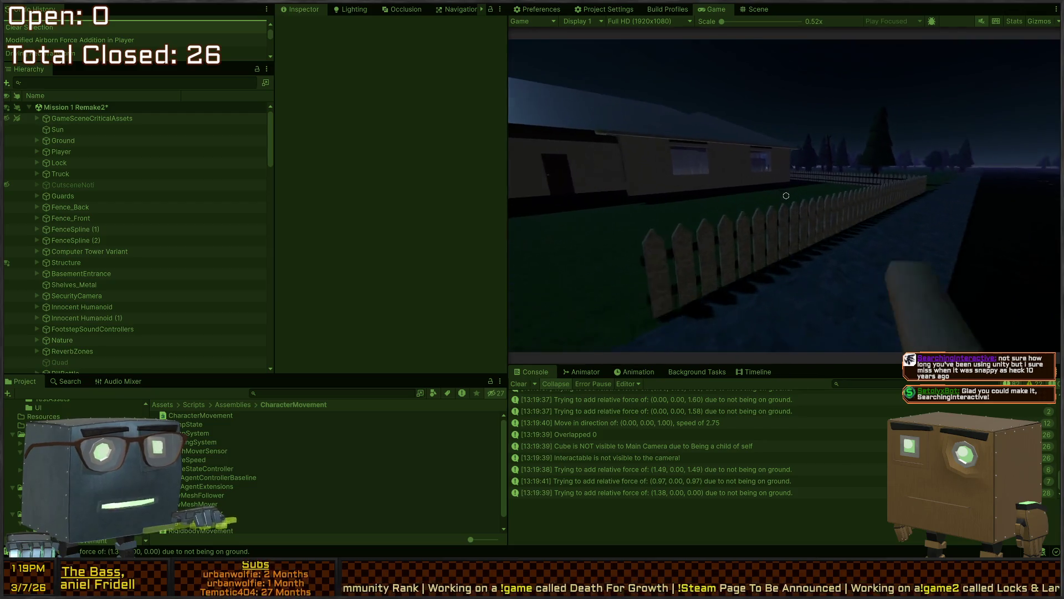
Walk along the house wall through the yard and jump the picket fence onto the road
key("w")
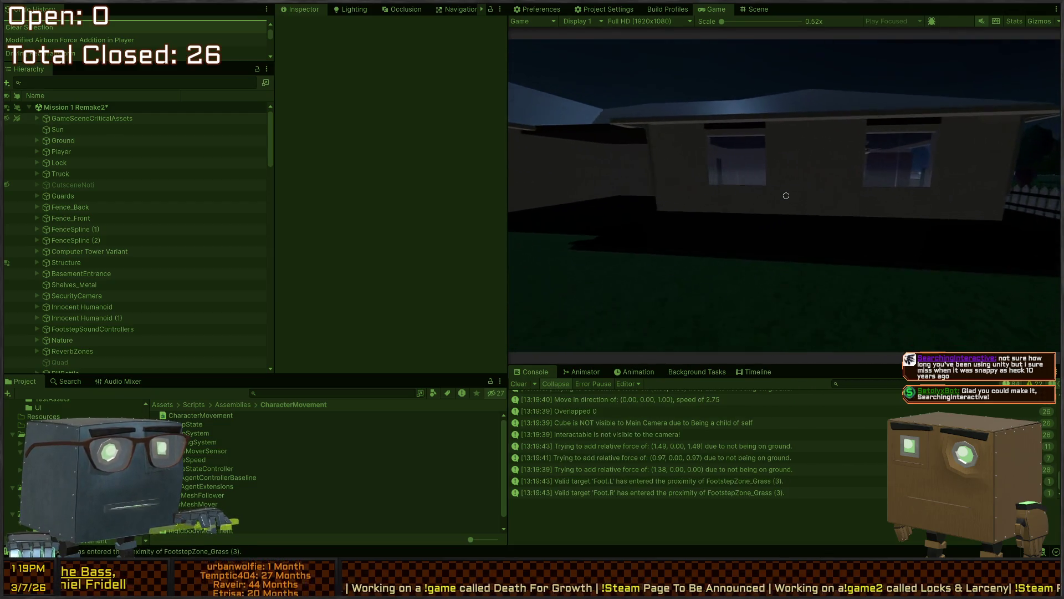
key("w")
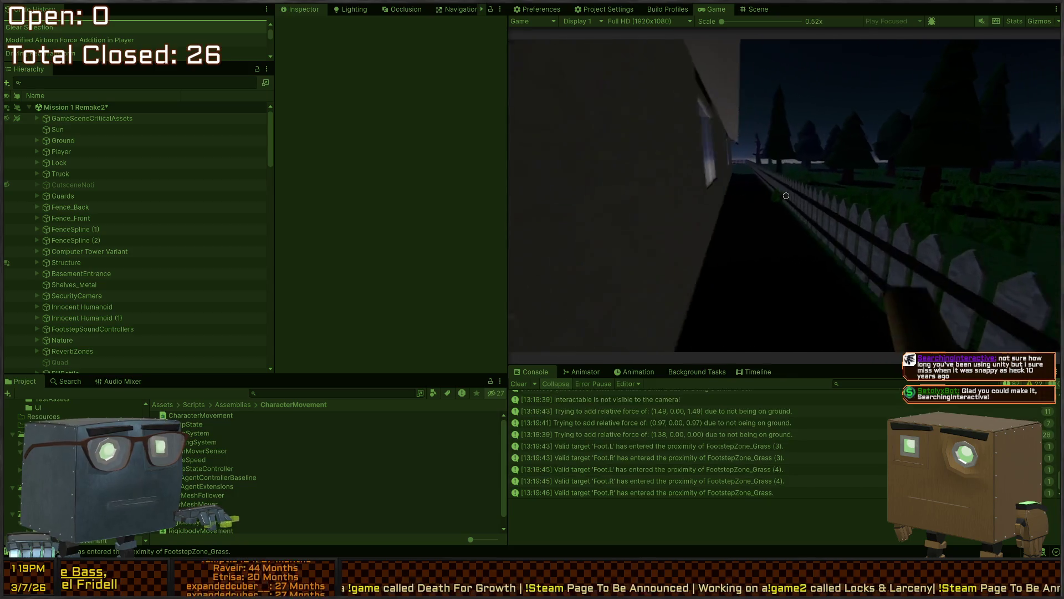
key("w")
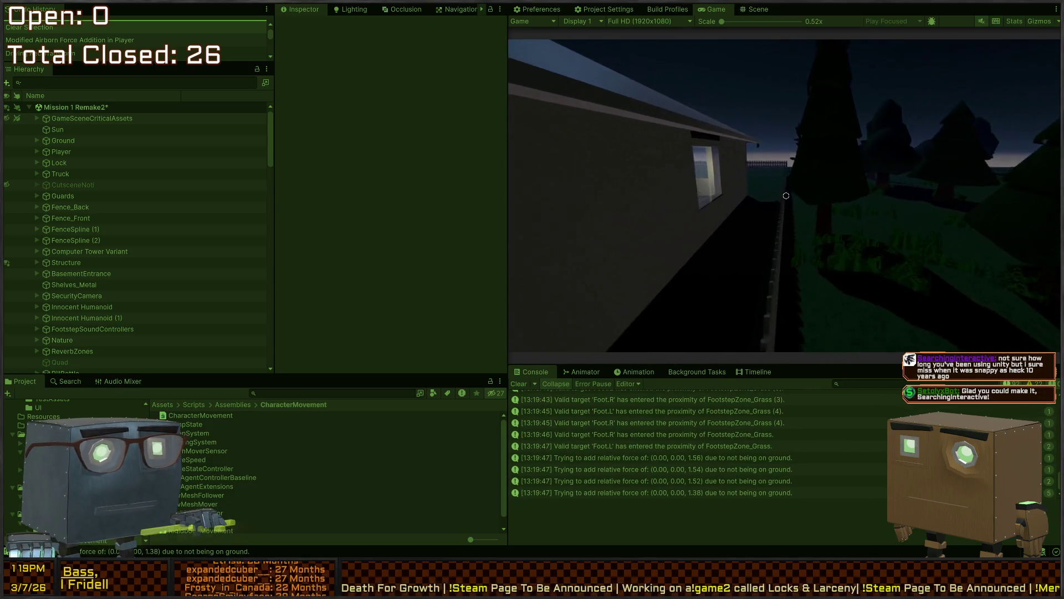
key("w")
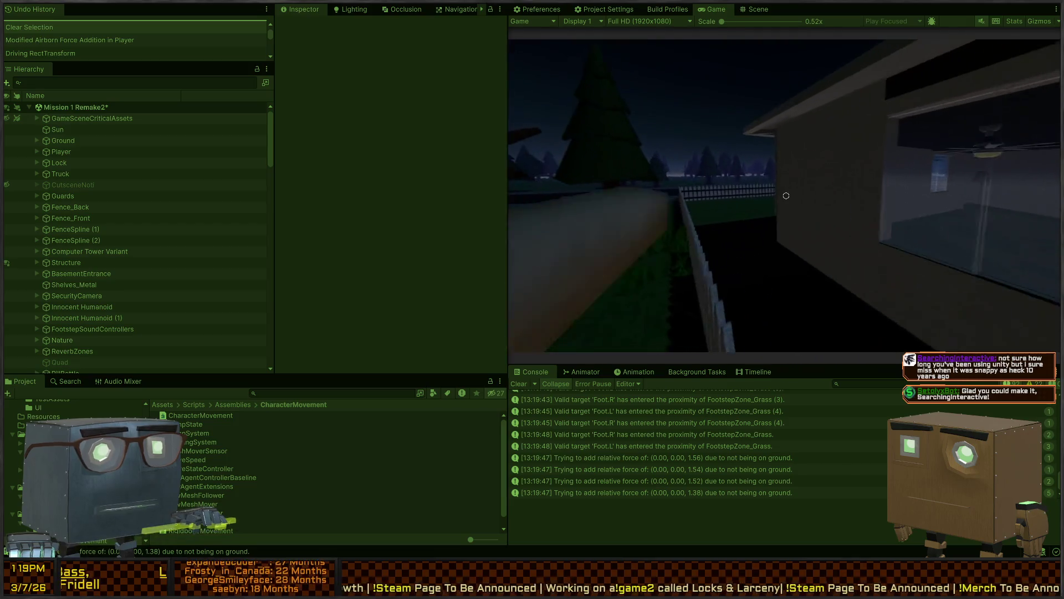
key("w")
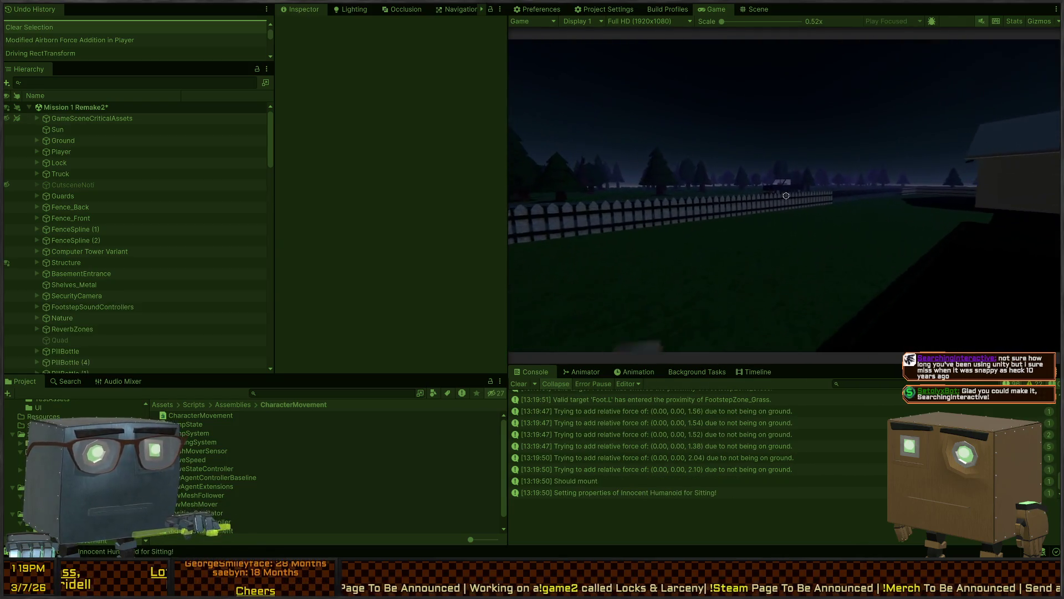
key("w")
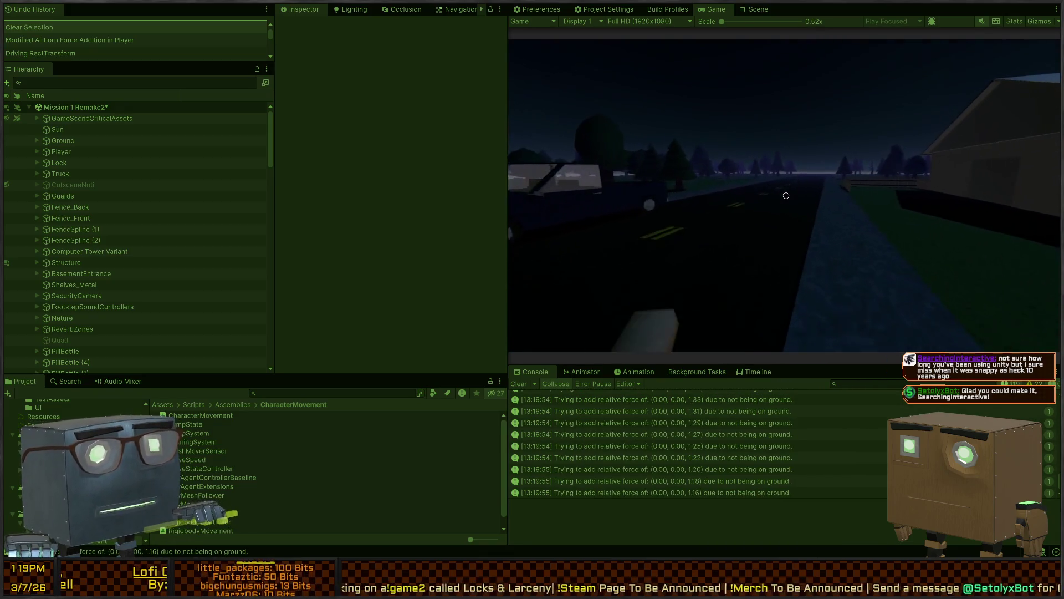
Walk back past the truck, house and lawn to the road, then stop the game
key("a")
key("w")
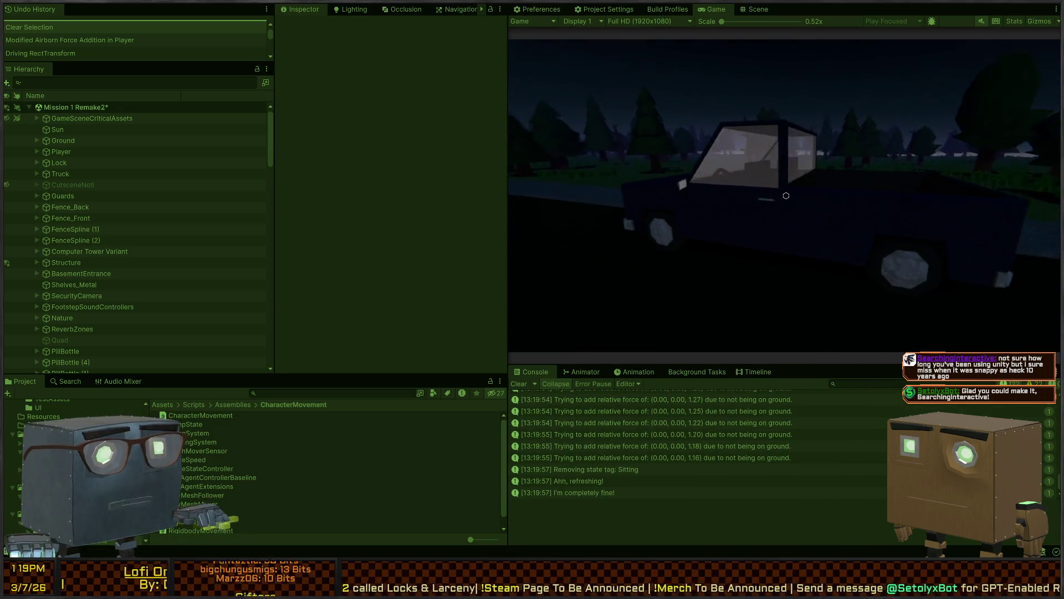
key("d")
key("a")
key("w")
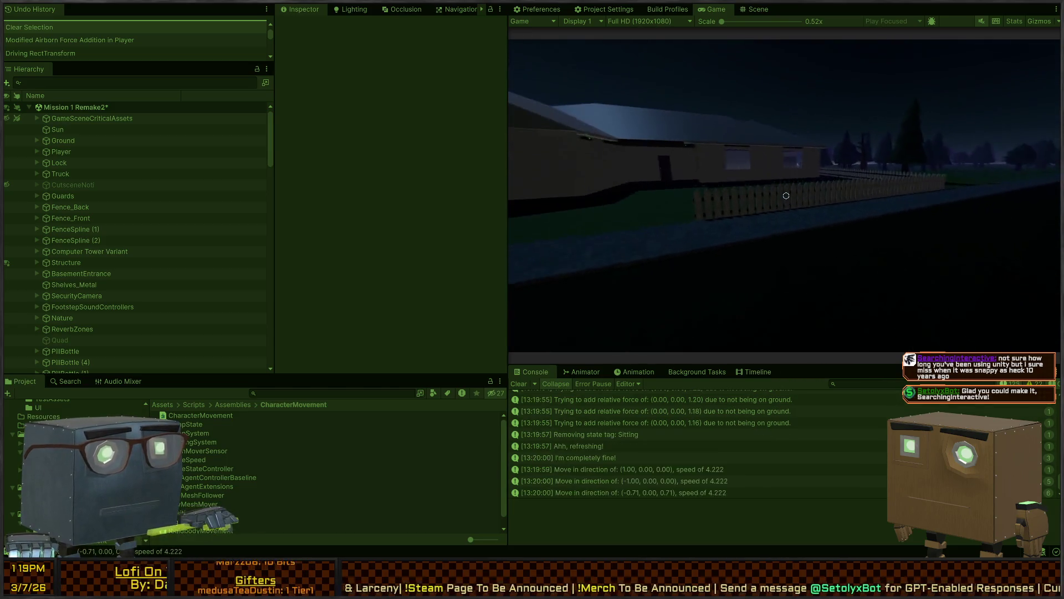
key("s")
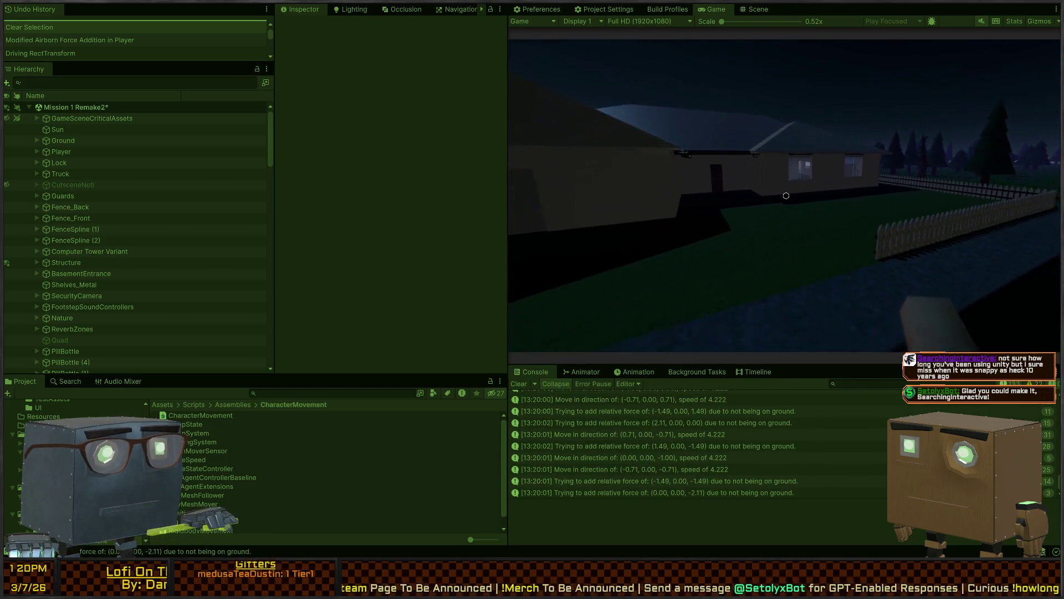
key("w")
key("w")
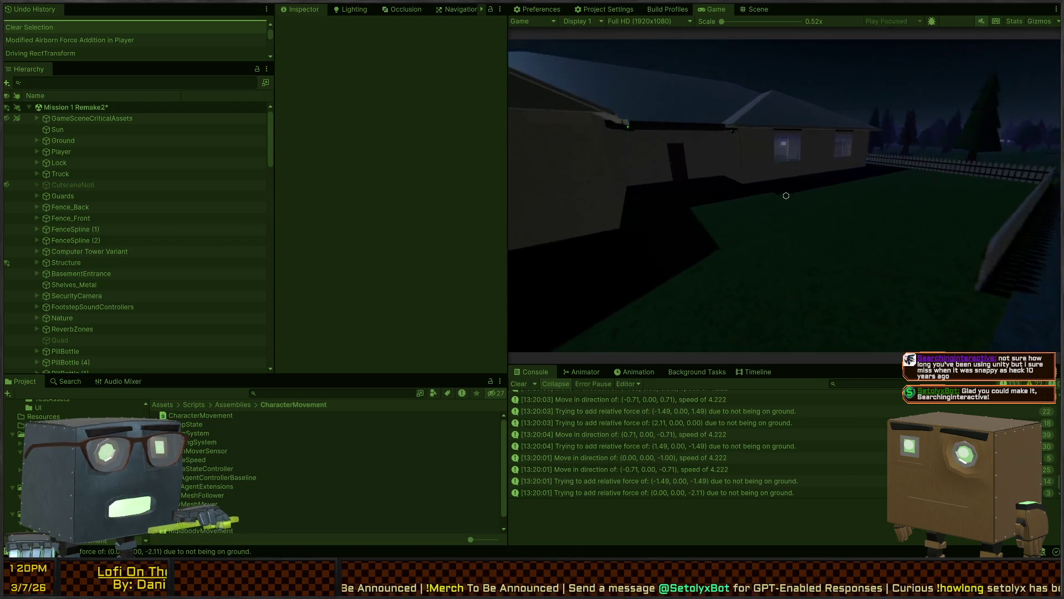
key("w")
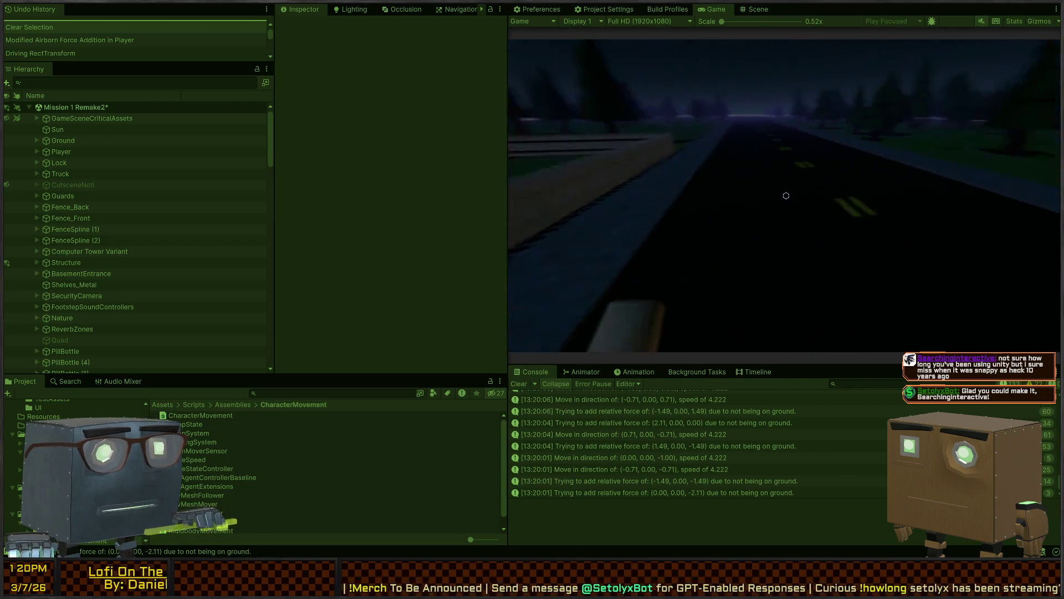
key("w")
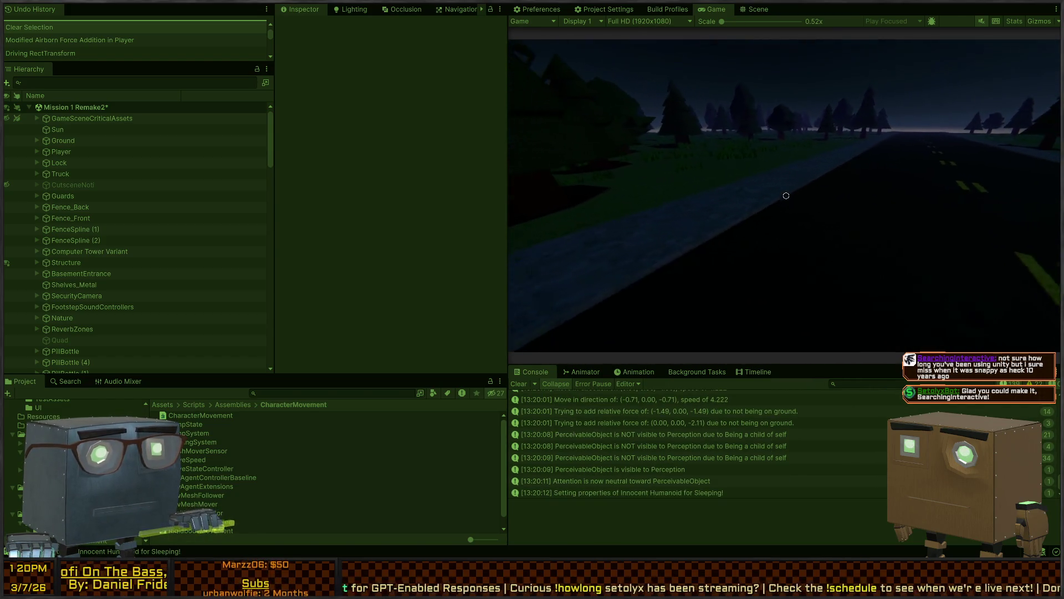
key("ctrl+1")
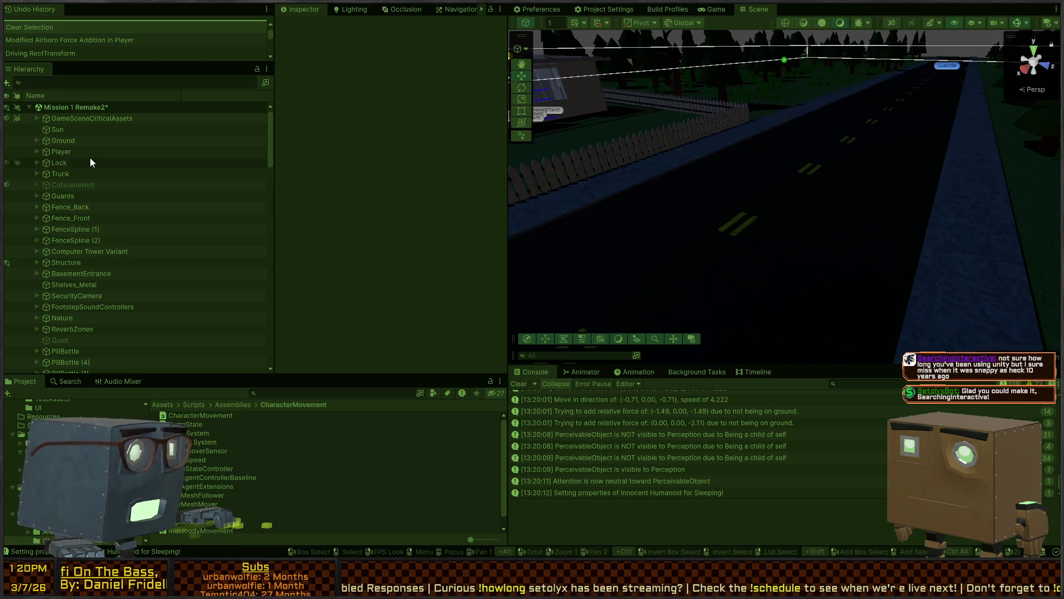
Select the Player and set Rigidbody Controller's Airborn Force Addition to Acceleration
left_click(62, 142)
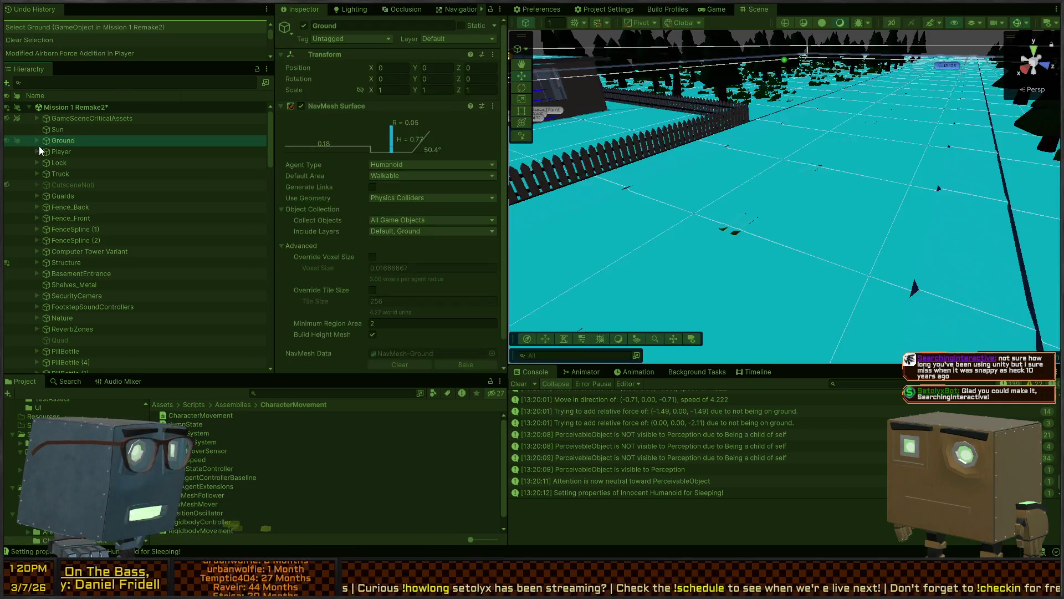
left_click(55, 150)
scroll(335, 172, "down", 10)
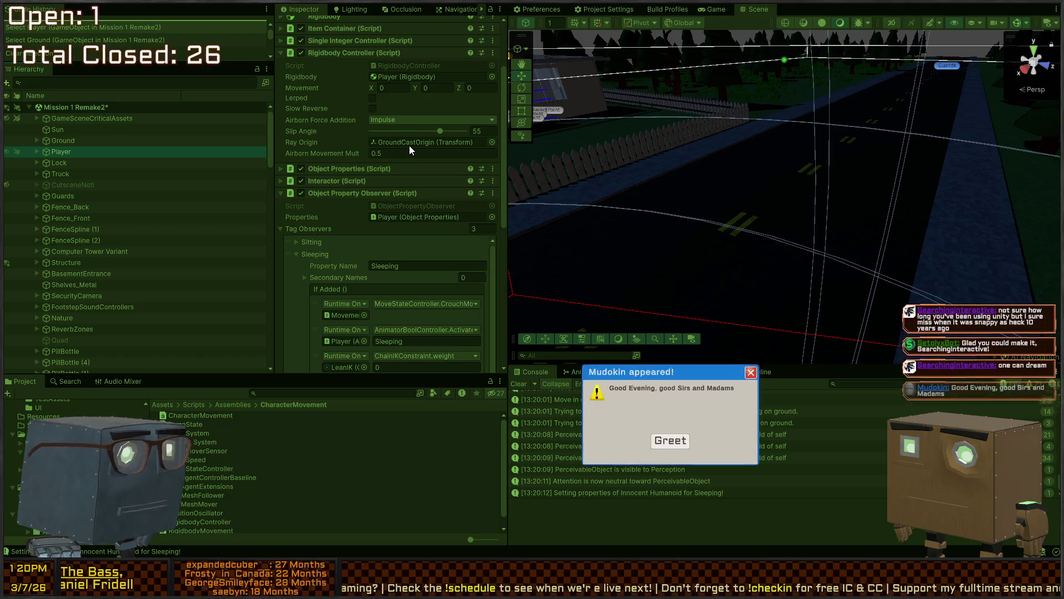
left_click(432, 120)
left_click(388, 130)
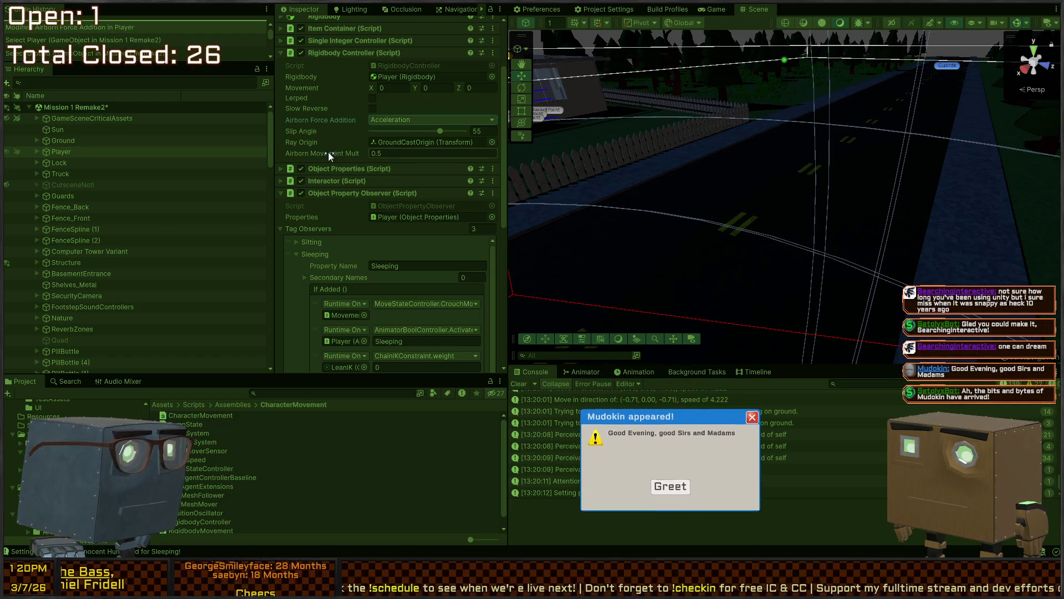
Play-test Acceleration airborne force by walking the road toward the truck, then restart play
key("ctrl+p")
left_click(630, 207)
key("w")
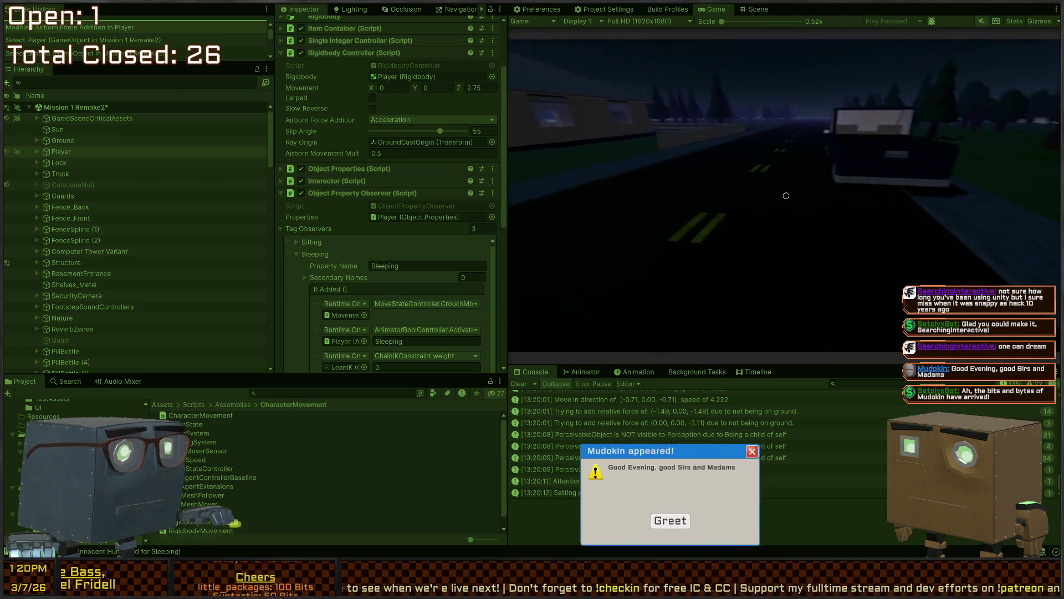
key("s")
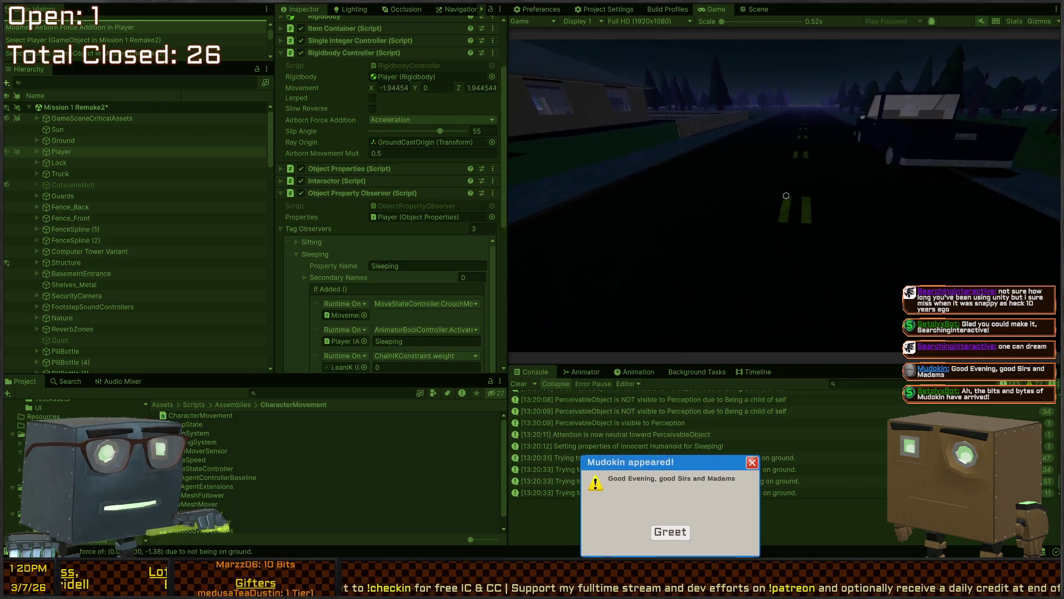
key("ctrl+p")
type("10")
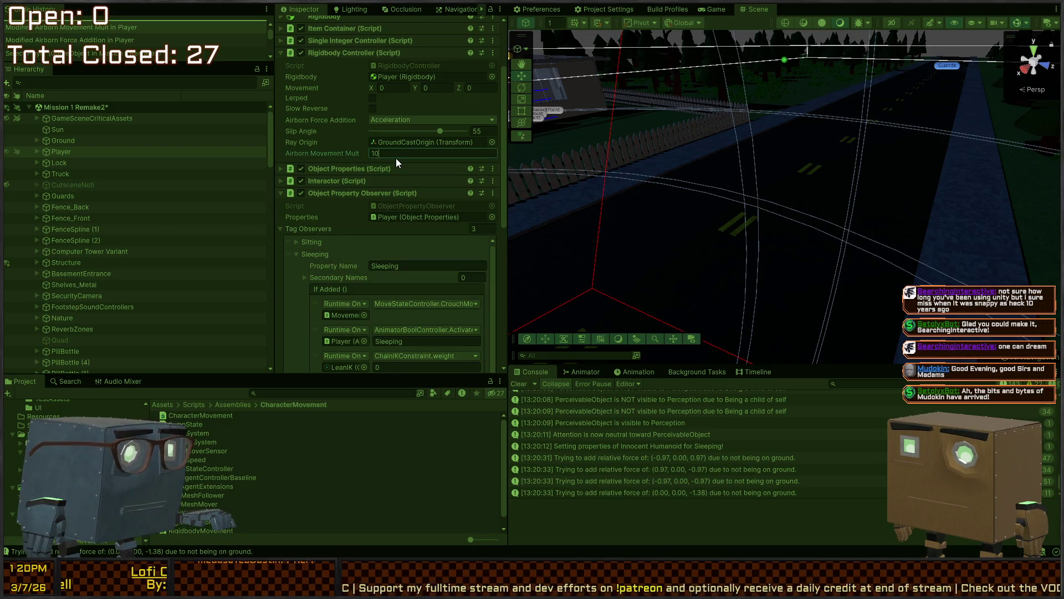
left_click(713, 9)
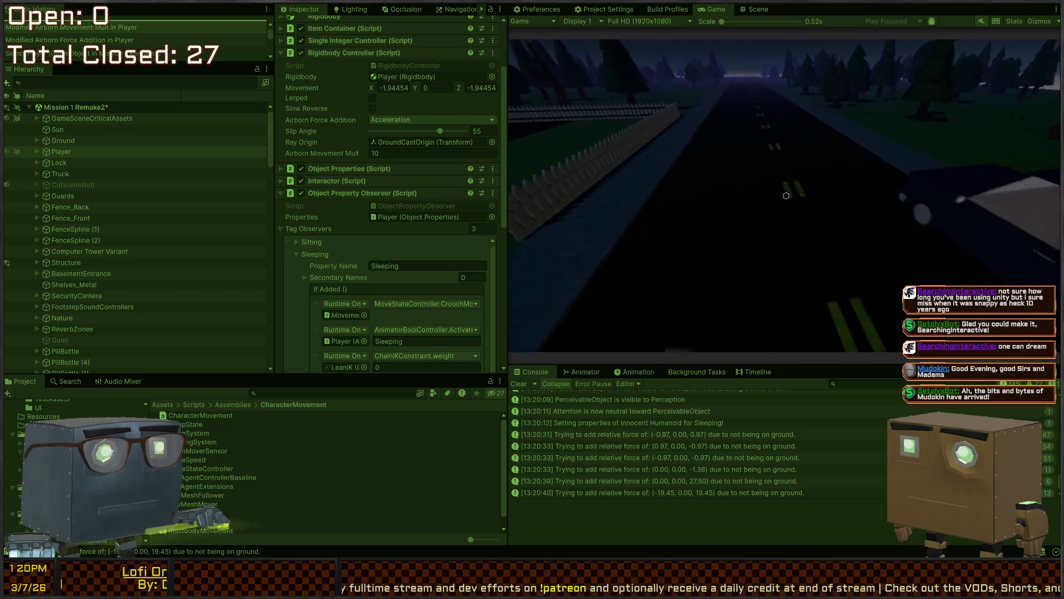
Walk the road with multiplier 10, lower Airborn Movement Mult to 6 via the pause menu, then stop
key("w")
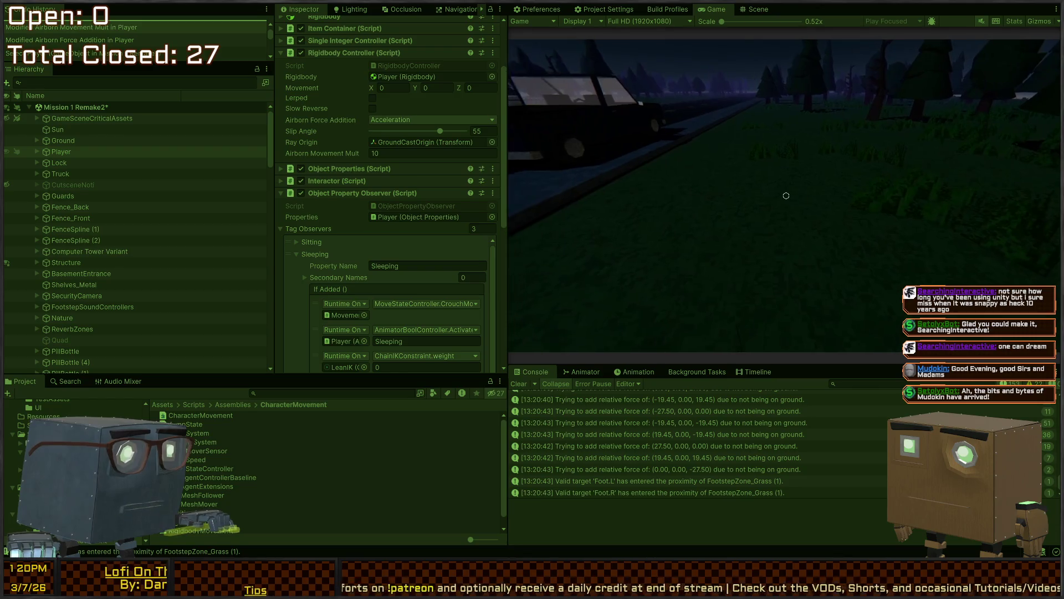
key("Escape")
left_click(388, 155)
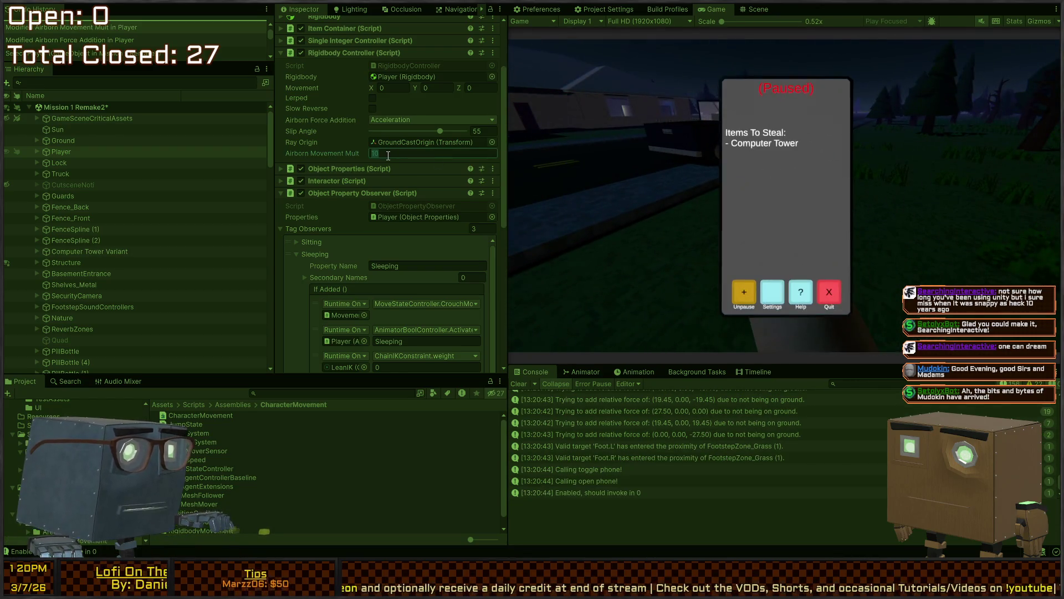
type("6")
key("Escape")
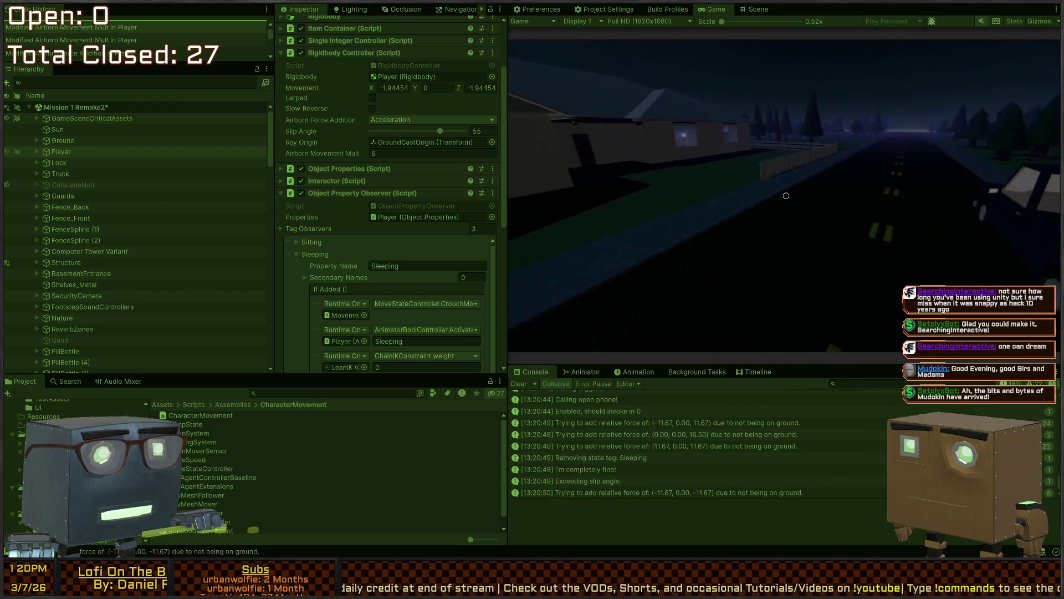
key("ctrl+p")
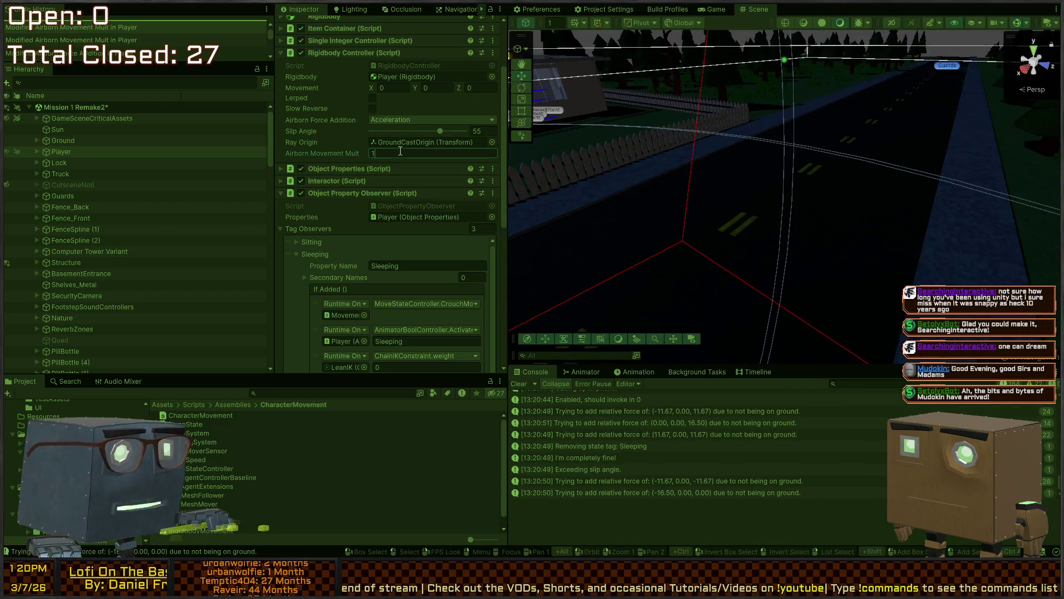
Start play and walk the player along the road toward the house and beside the fence
key("ctrl+p")
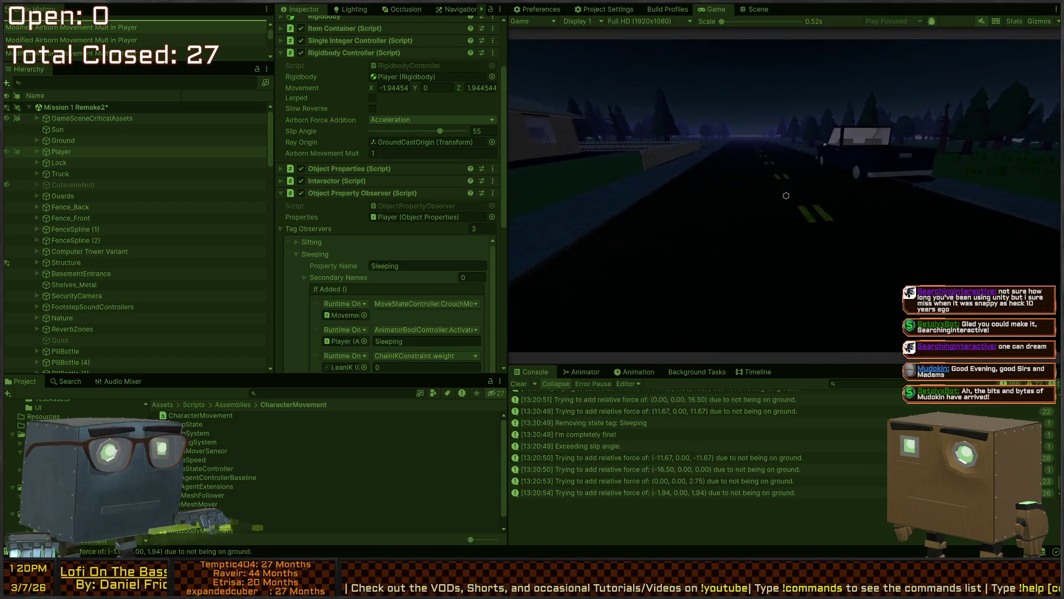
key("w")
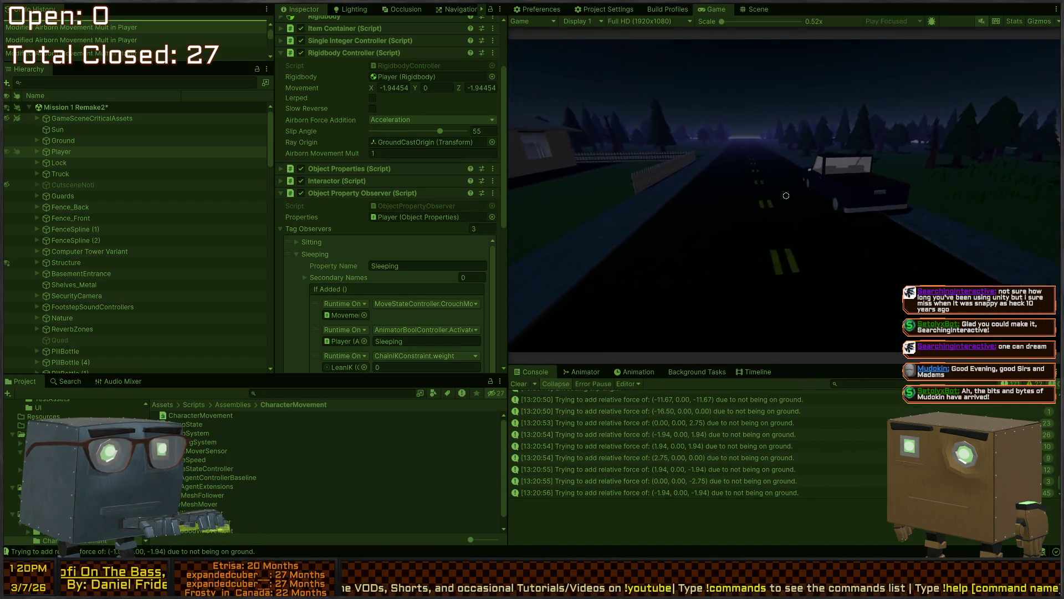
key("w")
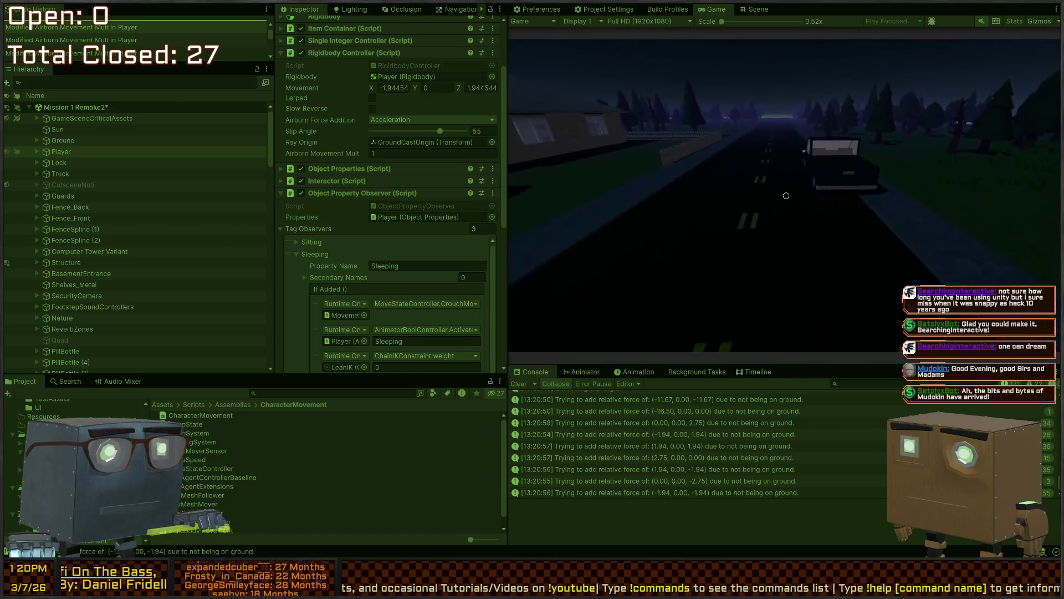
key("w")
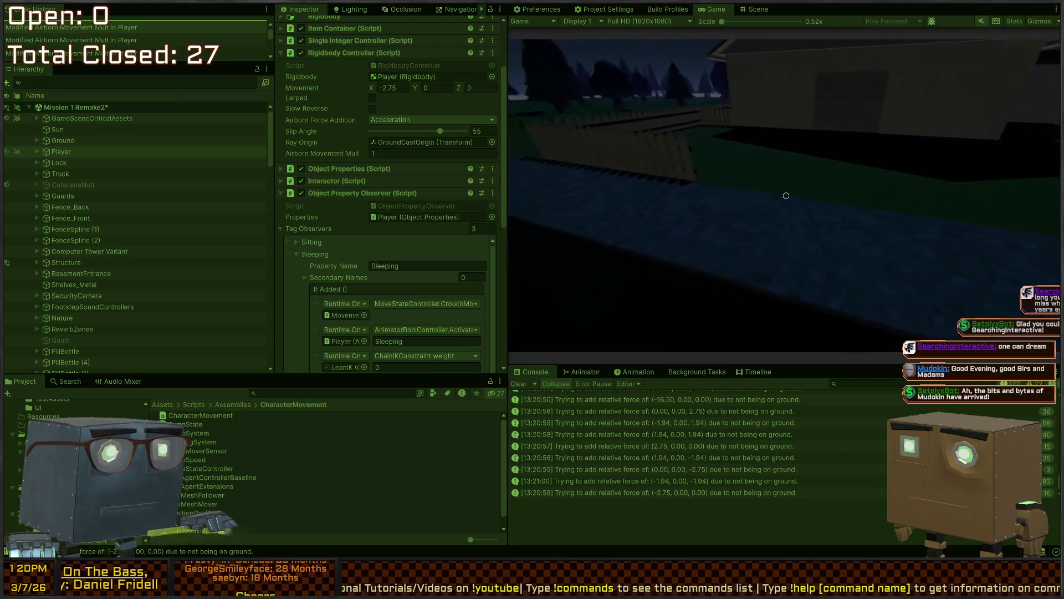
key("w")
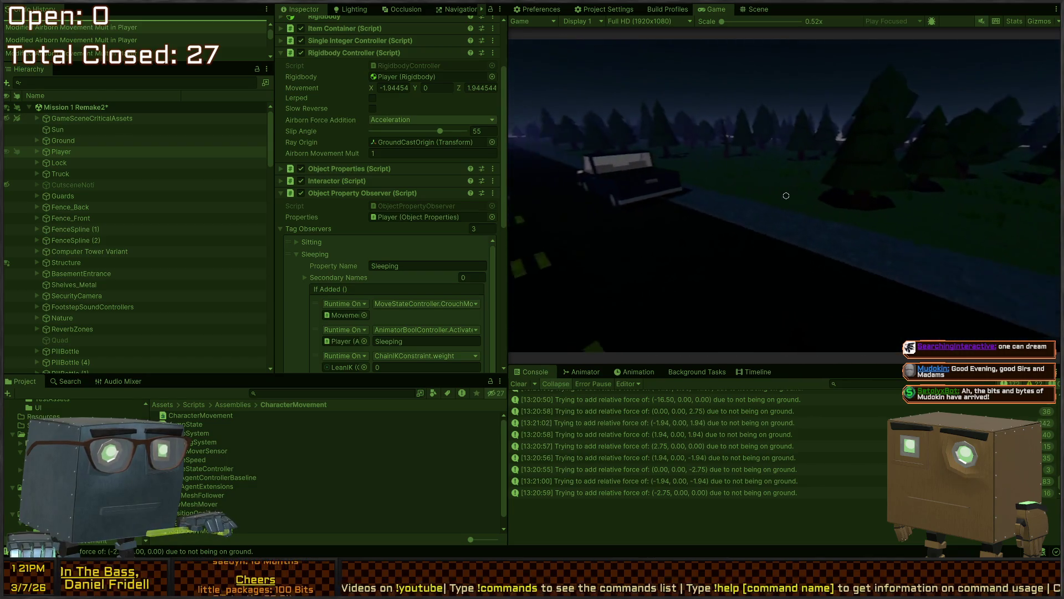
key("w")
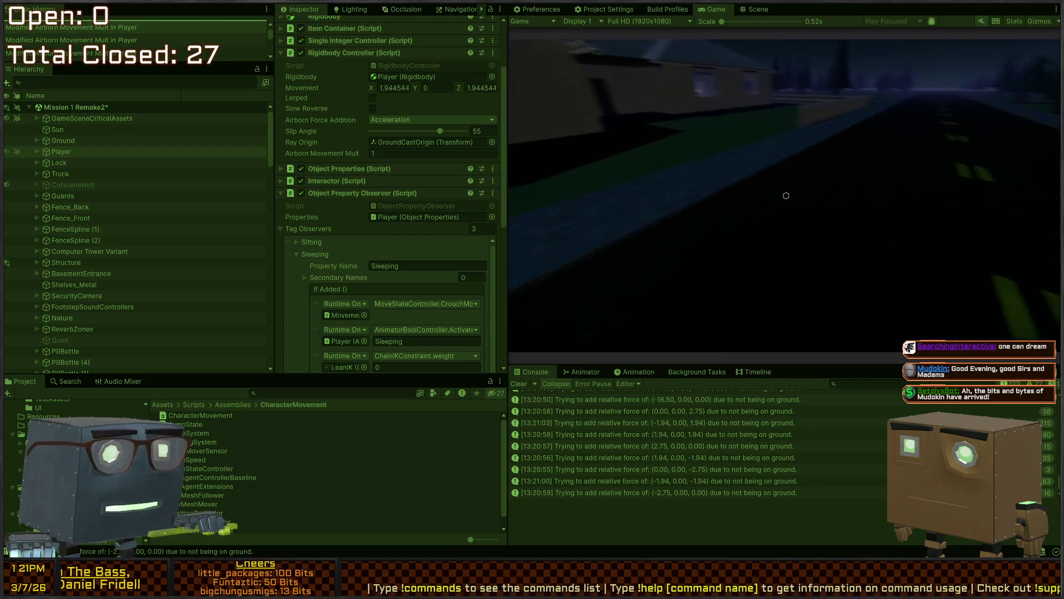
key("w")
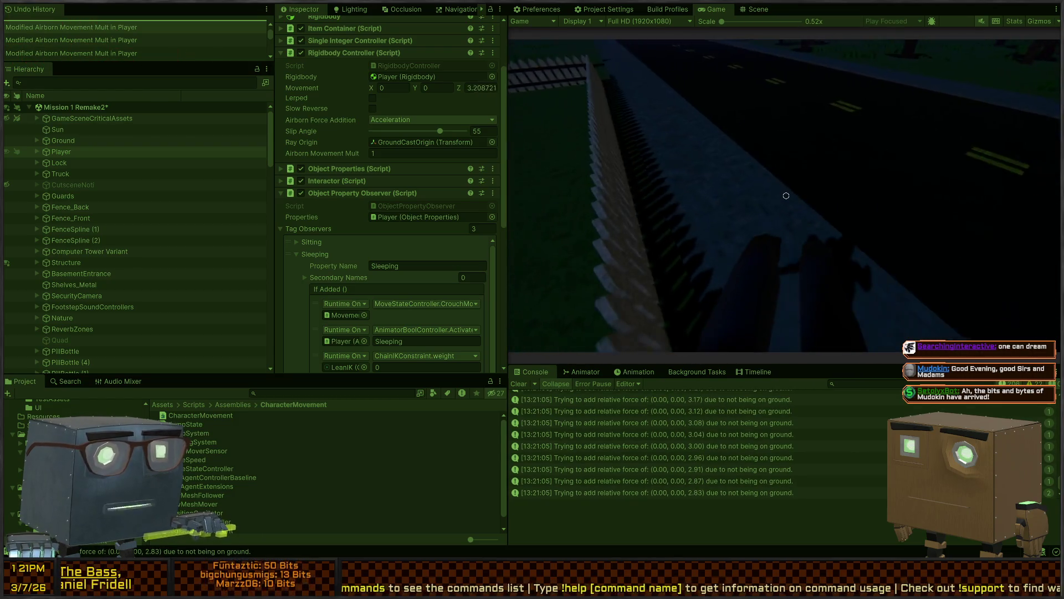
key("w")
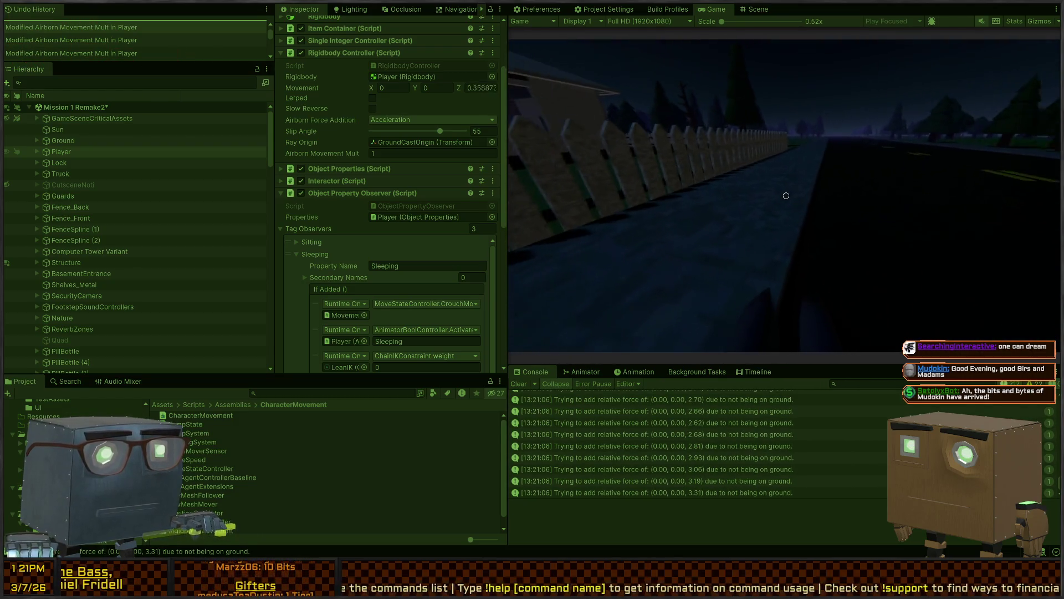
Walk to the lawn, jump over the picket fence onto the lit road, then stop play
key("w")
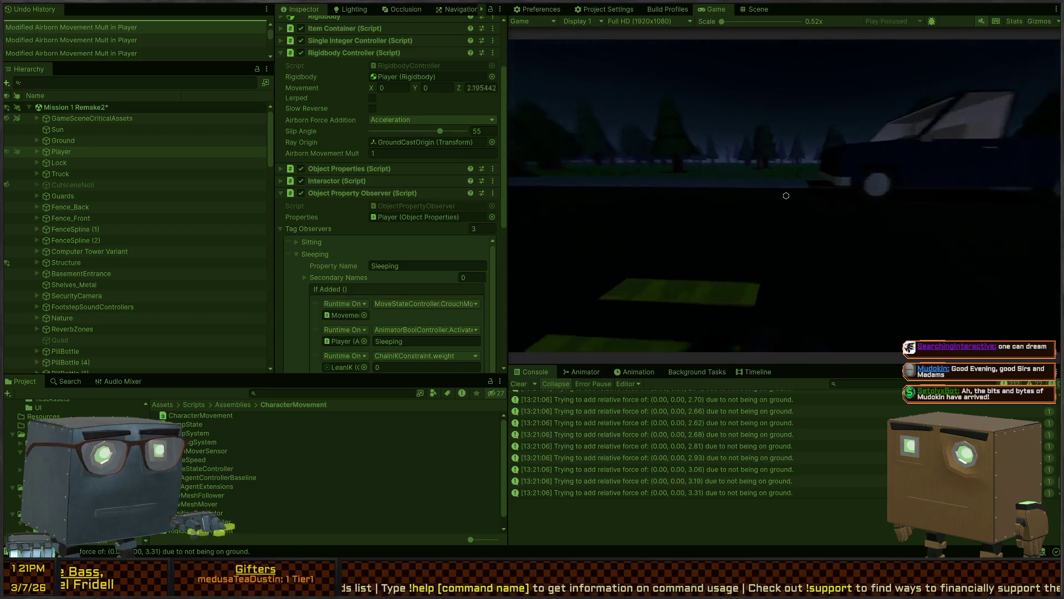
key("w")
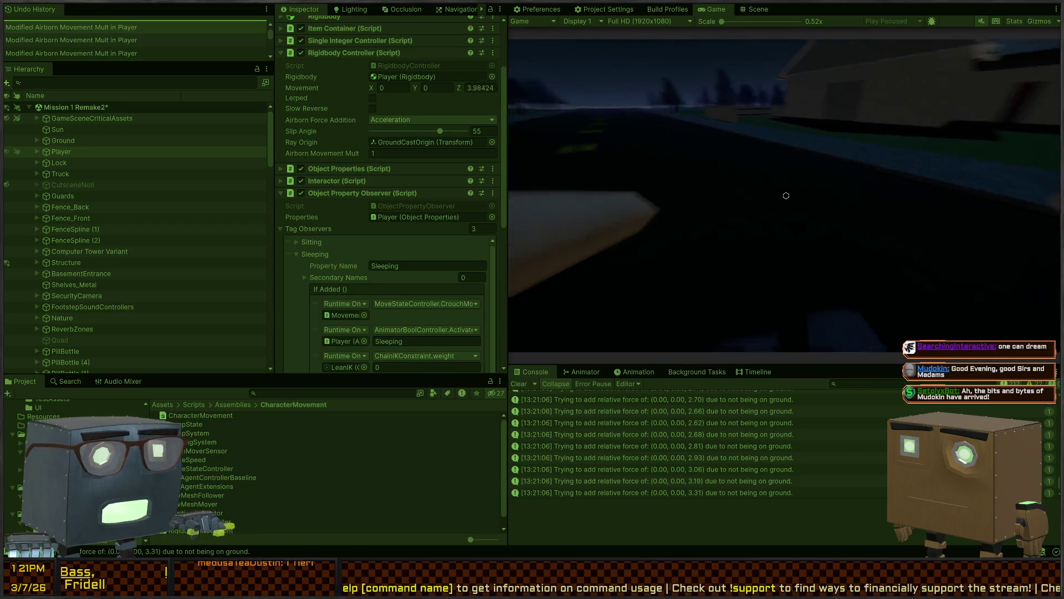
key("w")
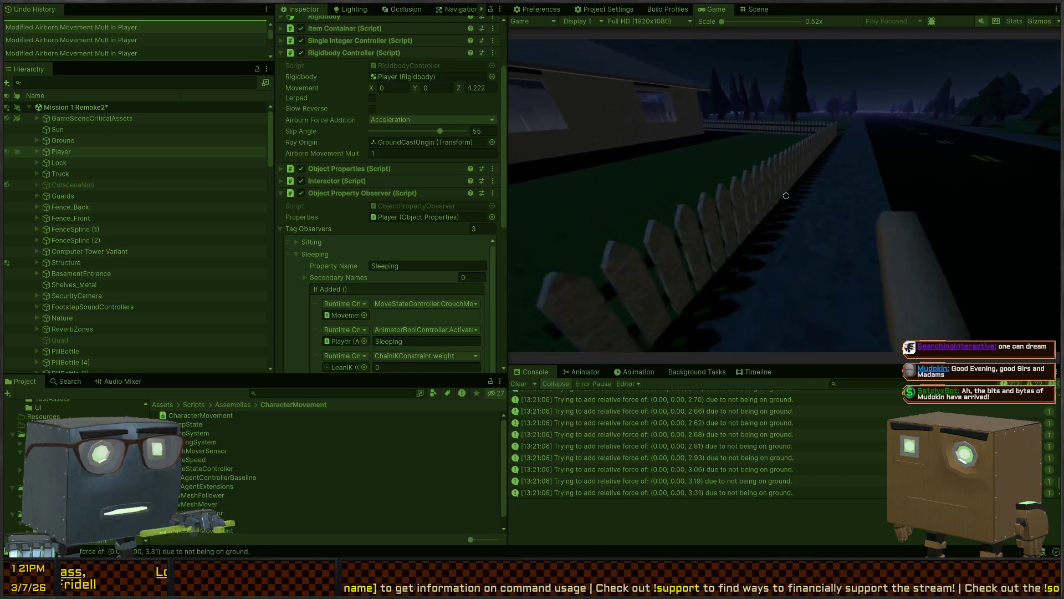
key("w")
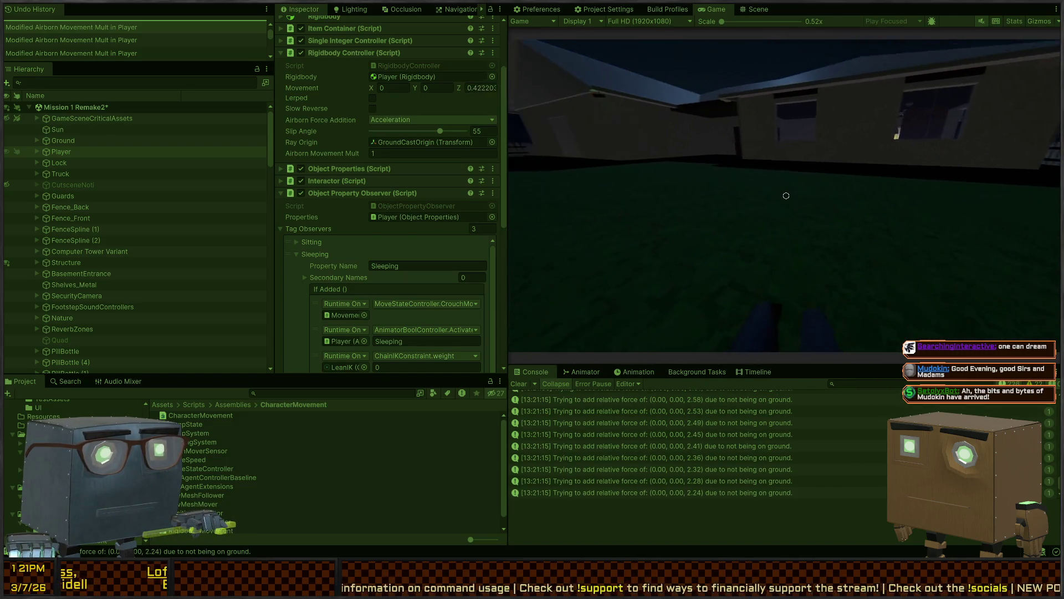
key("d")
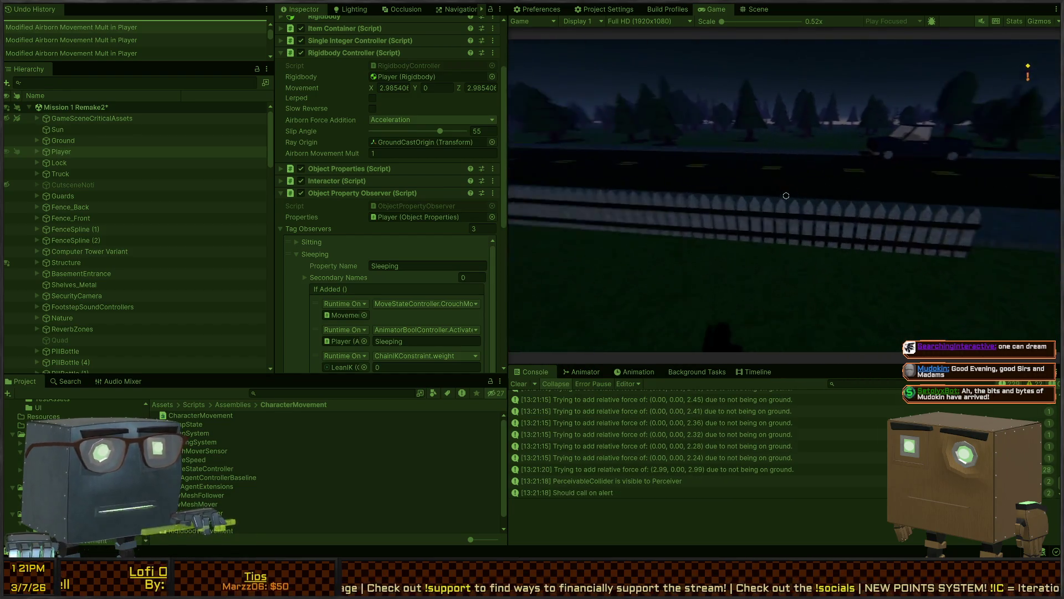
key("space")
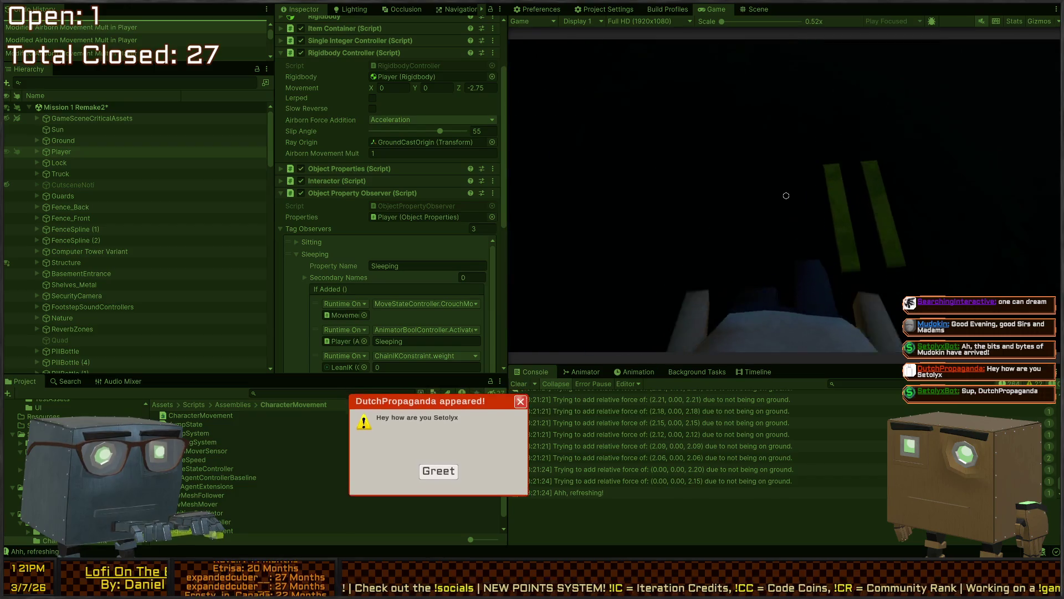
key("w")
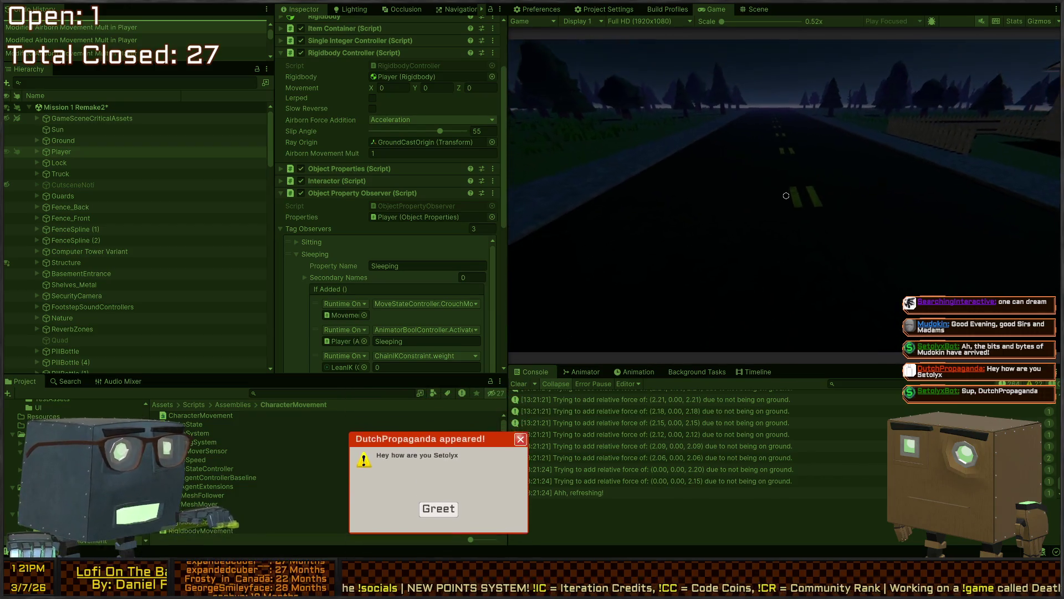
key("ctrl+p")
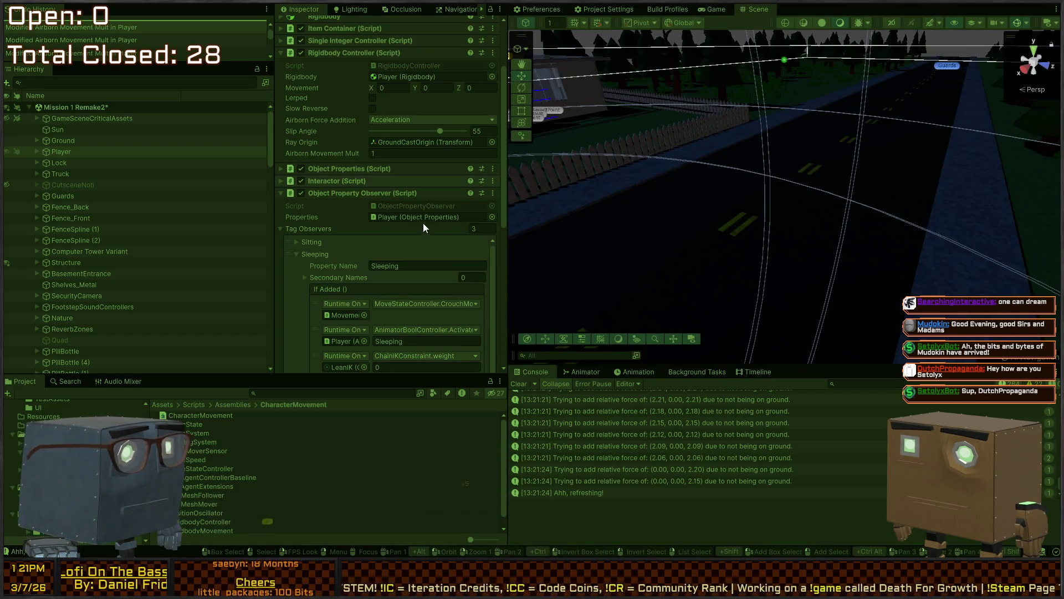
scroll(331, 229, "down", 2)
scroll(331, 230, "up", 4)
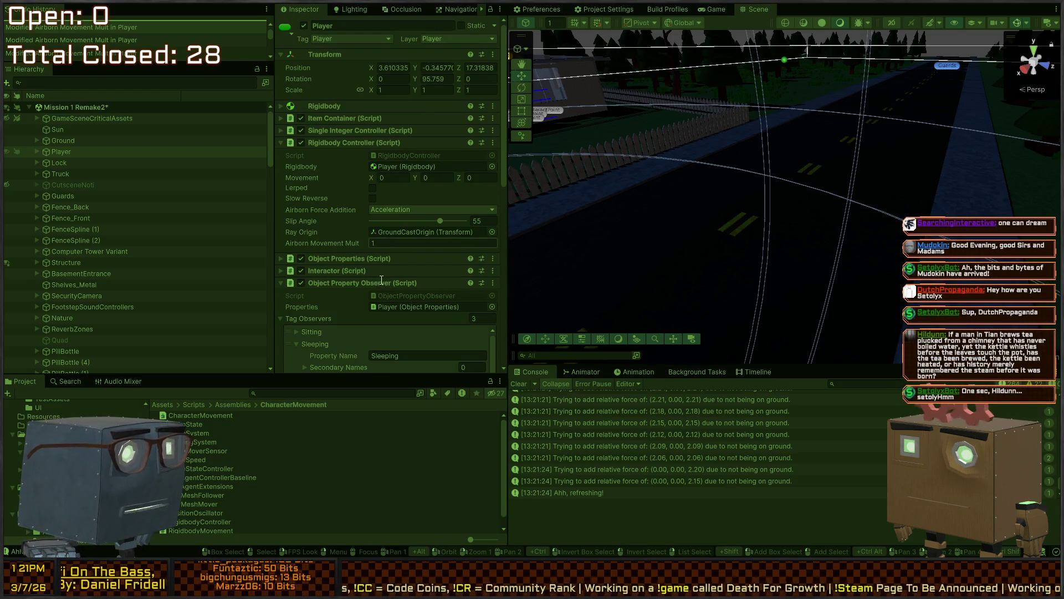
Exit play mode, select Player in the Hierarchy, and open the Player prefab
key("ctrl+p")
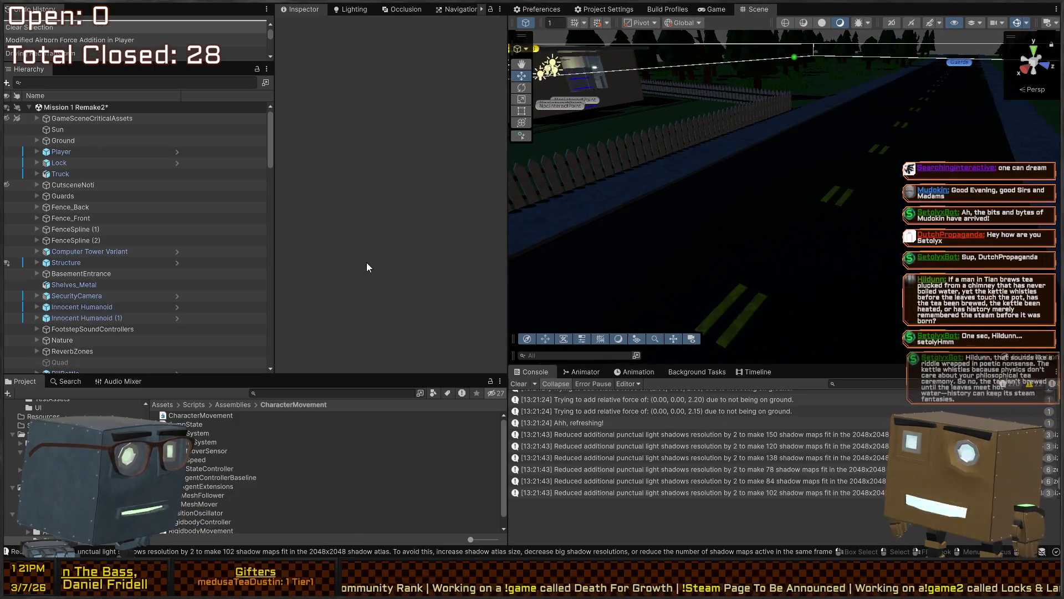
left_click(75, 150)
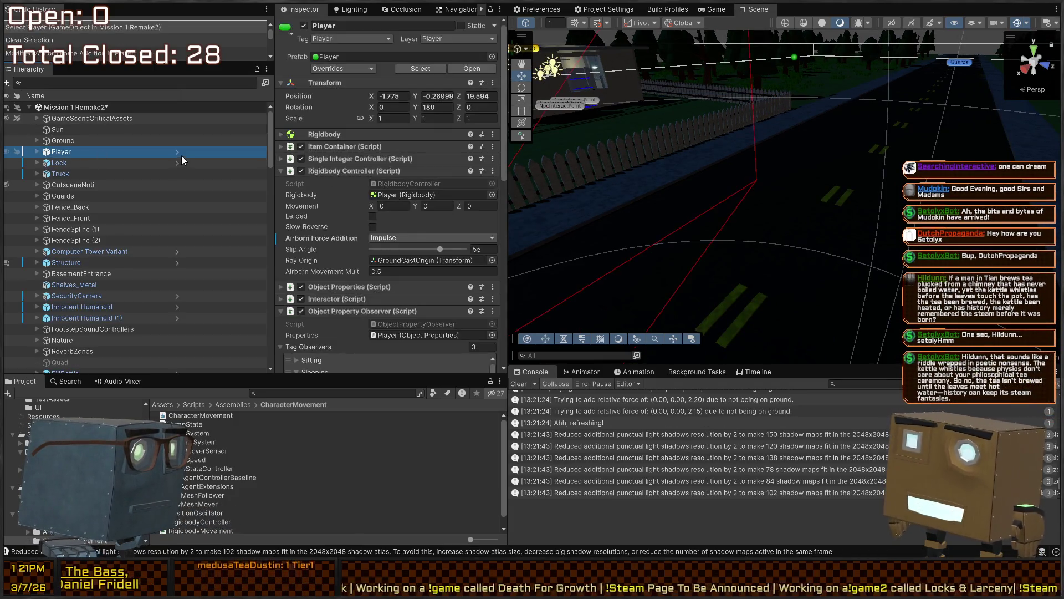
left_click(341, 242)
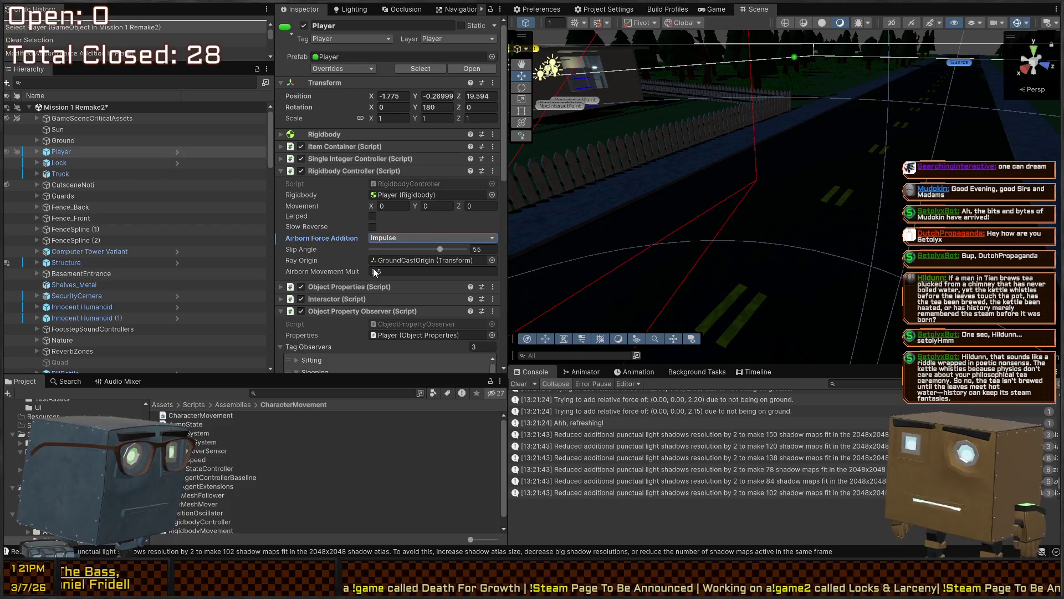
left_click(178, 151)
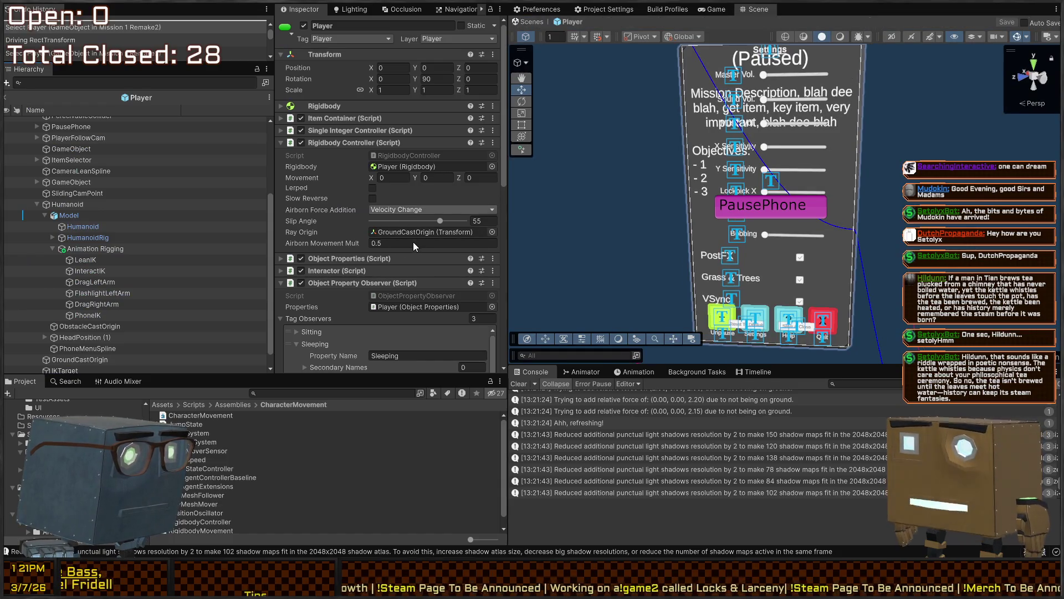
Set the prefab's Airborn Force Addition to Acceleration, save it, and return to the scene
key("Down")
left_click(393, 243)
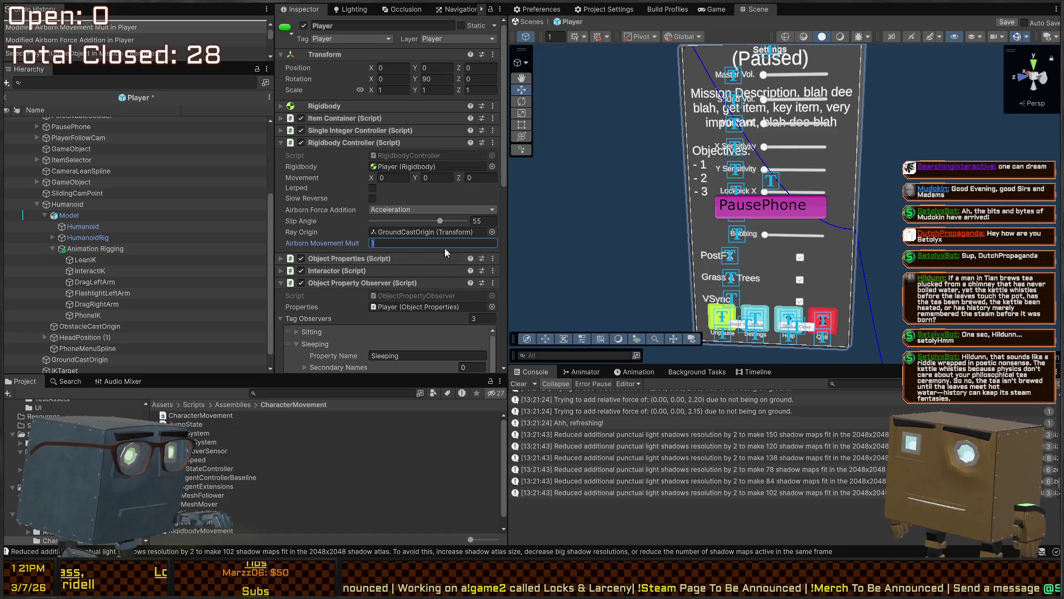
left_click(523, 24)
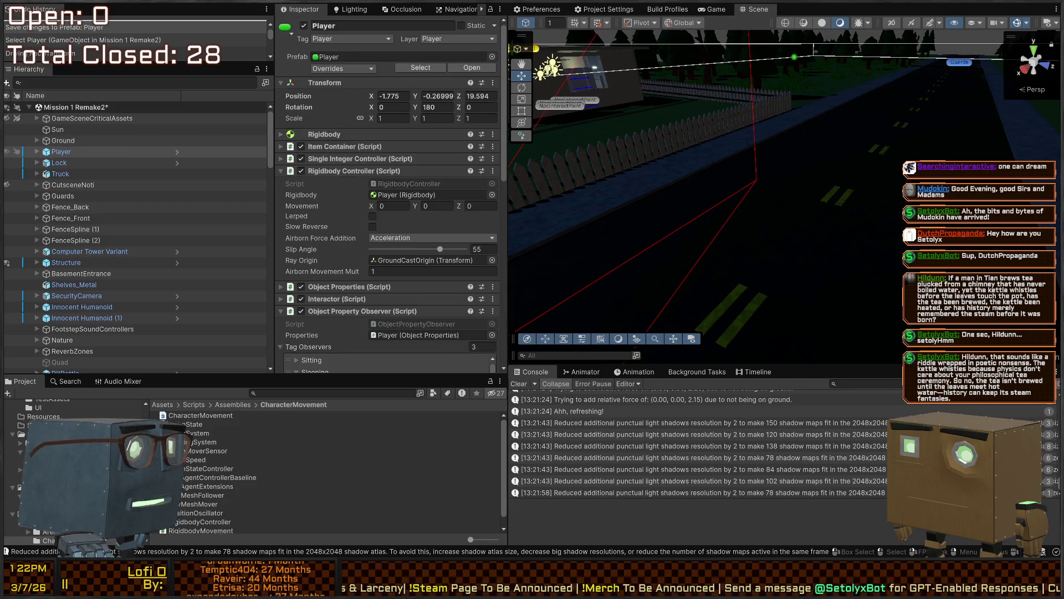
mouse_move(576, 127)
left_mouse_down()
mouse_move(452, 119)
mouse_move(643, 134)
mouse_move(644, 149)
mouse_move(667, 100)
mouse_move(710, 161)
mouse_move(782, 168)
mouse_move(769, 205)
mouse_move(744, 143)
mouse_move(755, 166)
left_mouse_up()
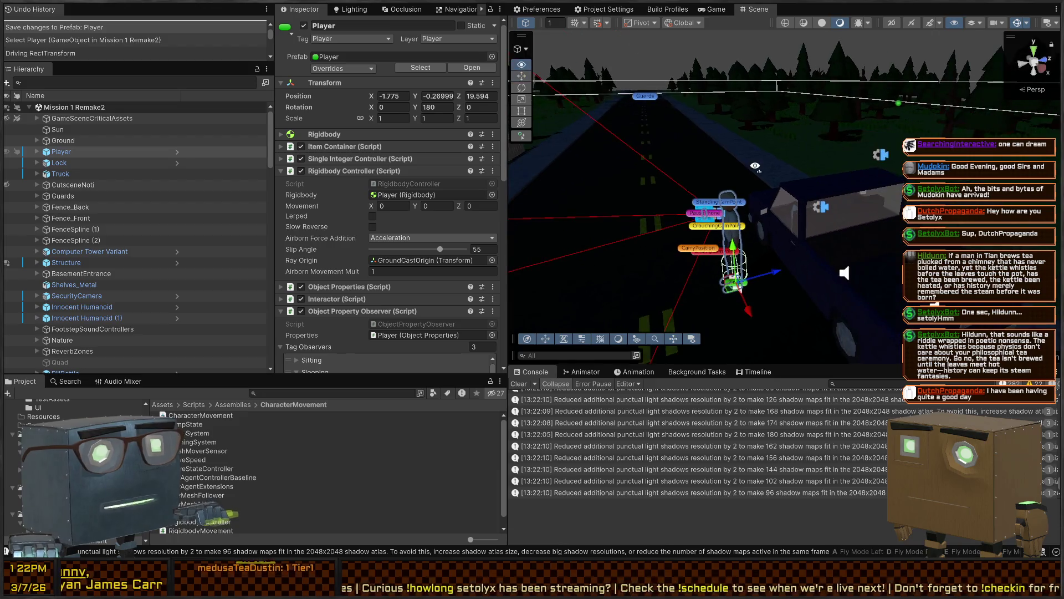
Switch to Visual Studio showing RigidbodyController.cs
key("alt+Tab")
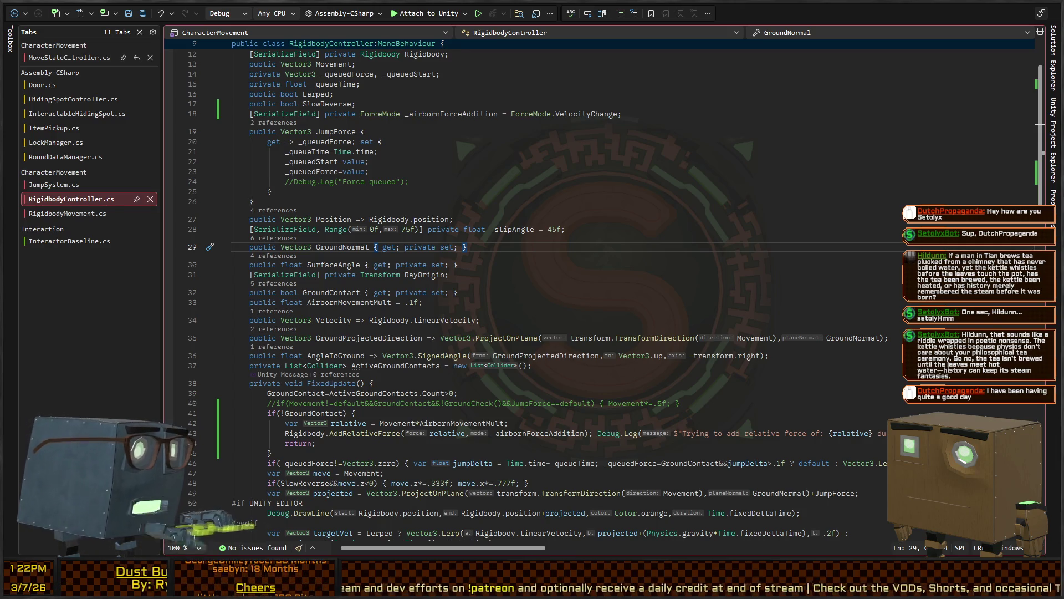
Switch back from Visual Studio to the Unity editor
key("alt+Tab")
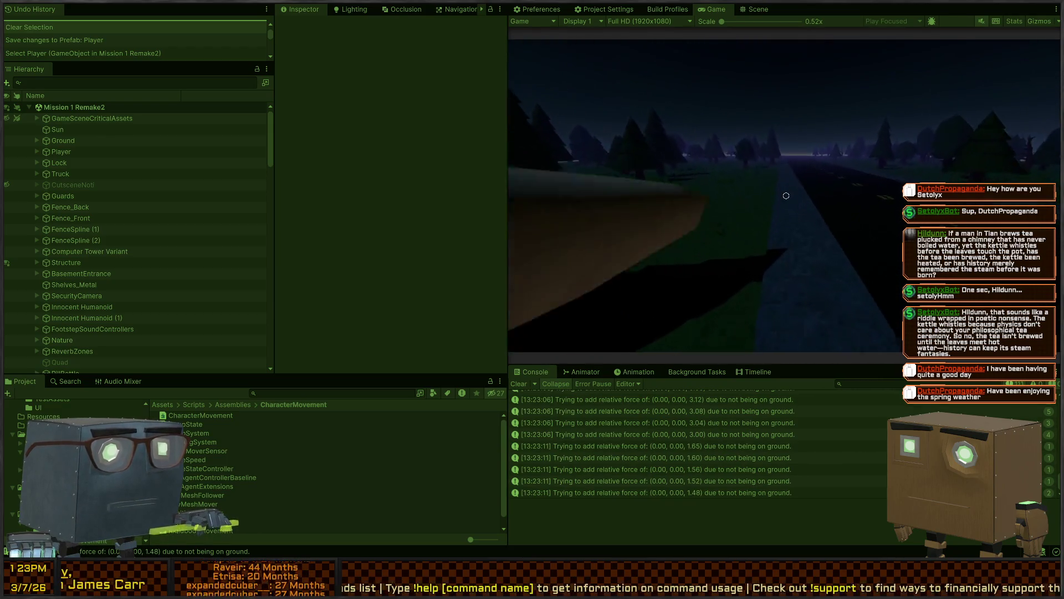
Walk past the house window and corner to face the picket fence and road, then stop play
key("a")
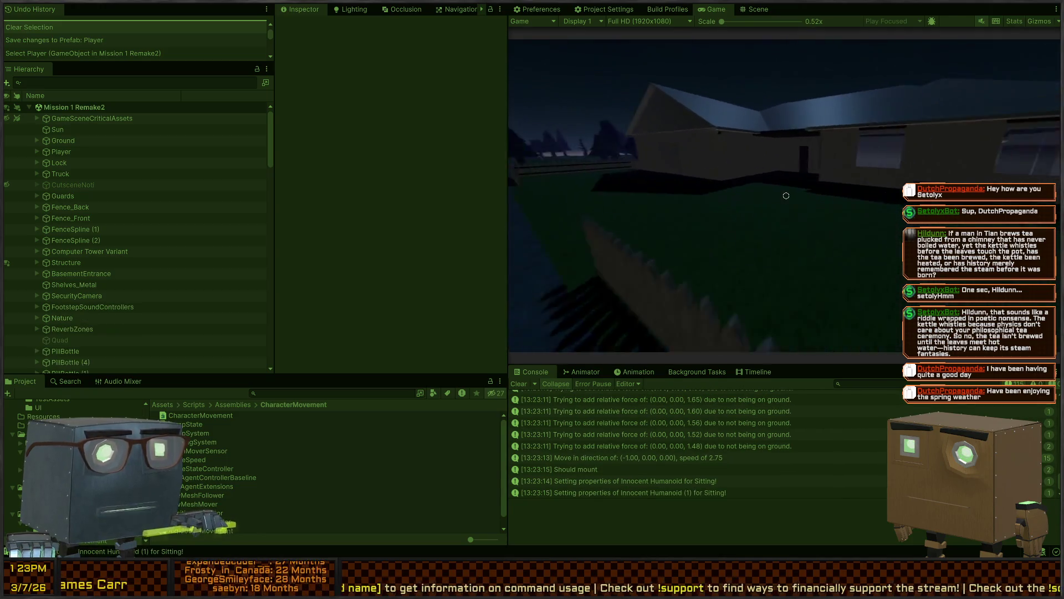
key("w")
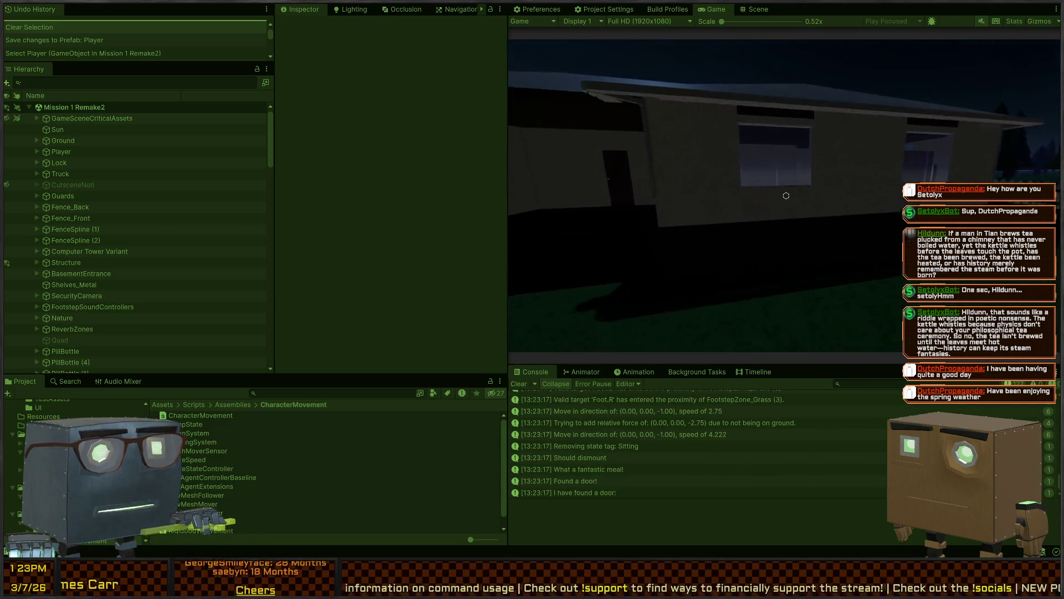
key("w")
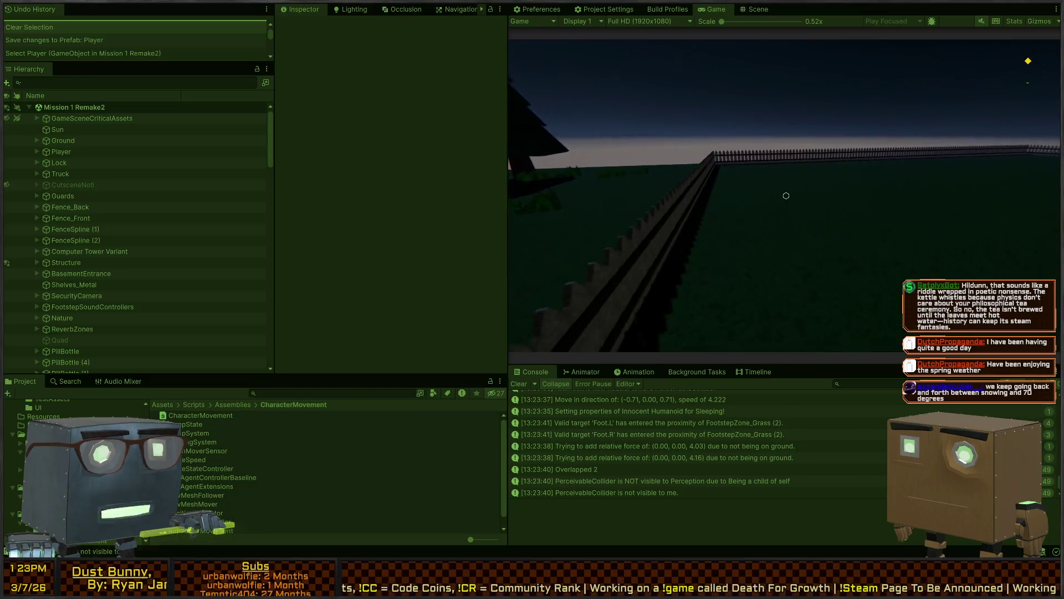
key("w")
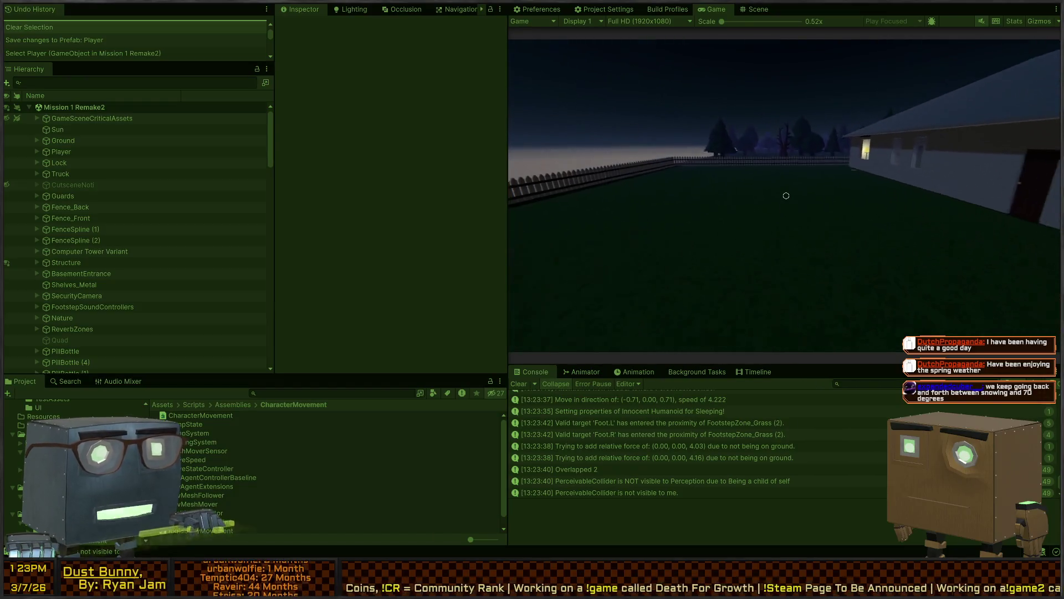
key("w")
key("w")
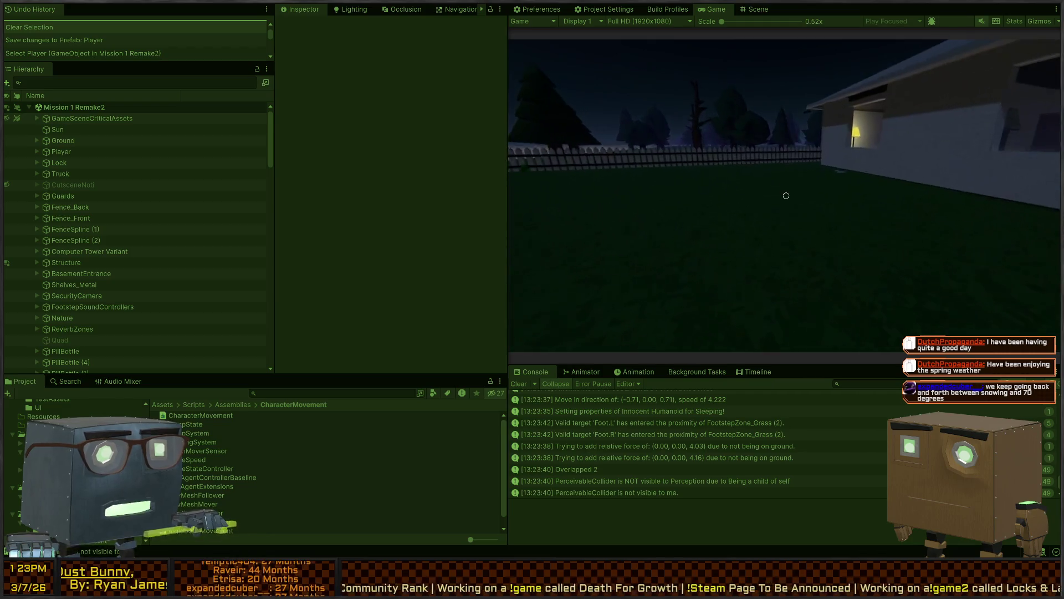
key("w")
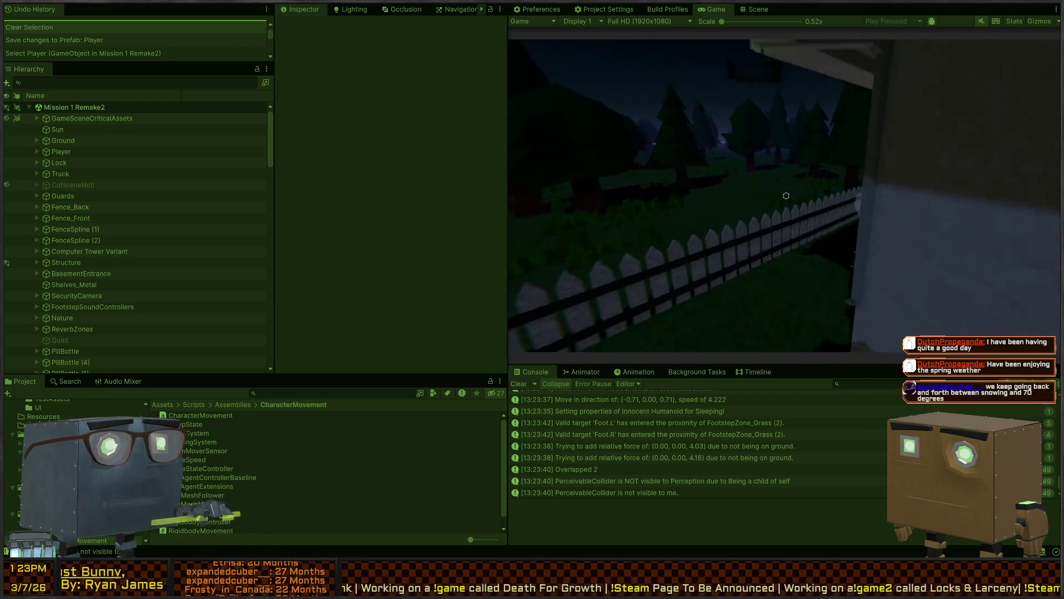
key("w")
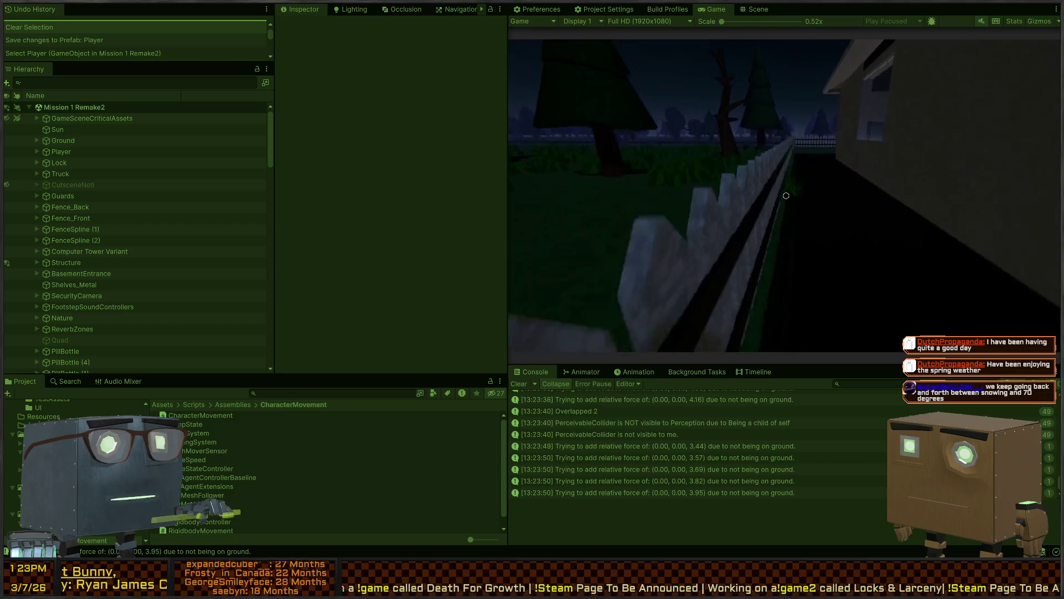
key("w")
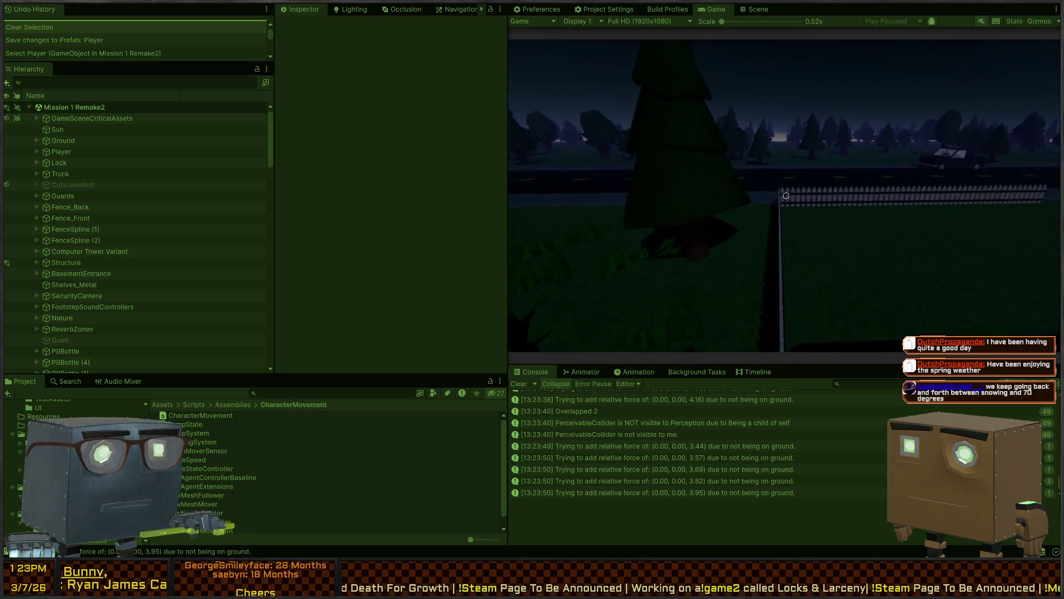
key("w")
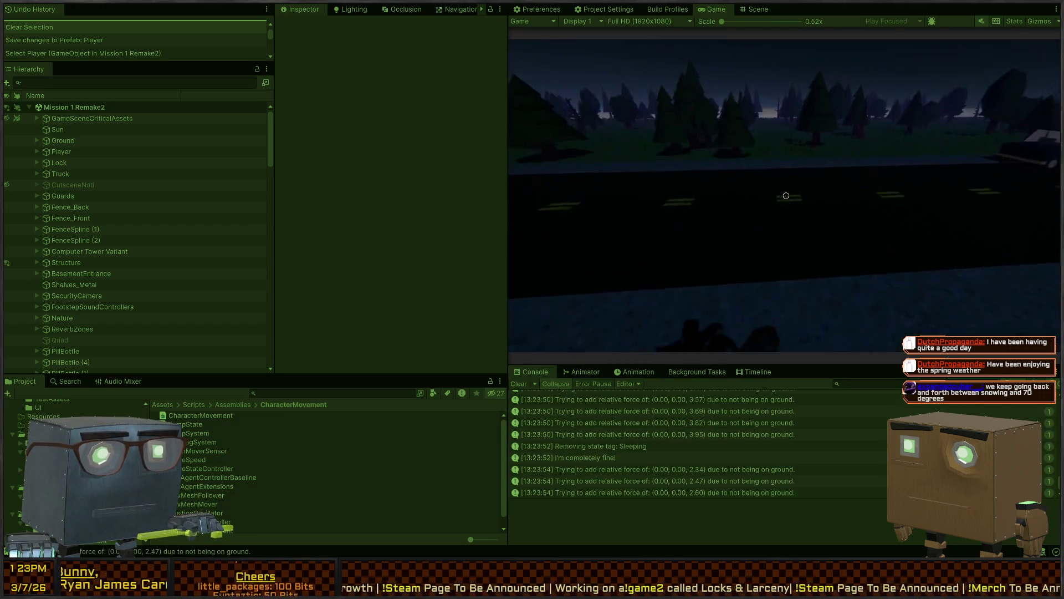
key("ctrl+p")
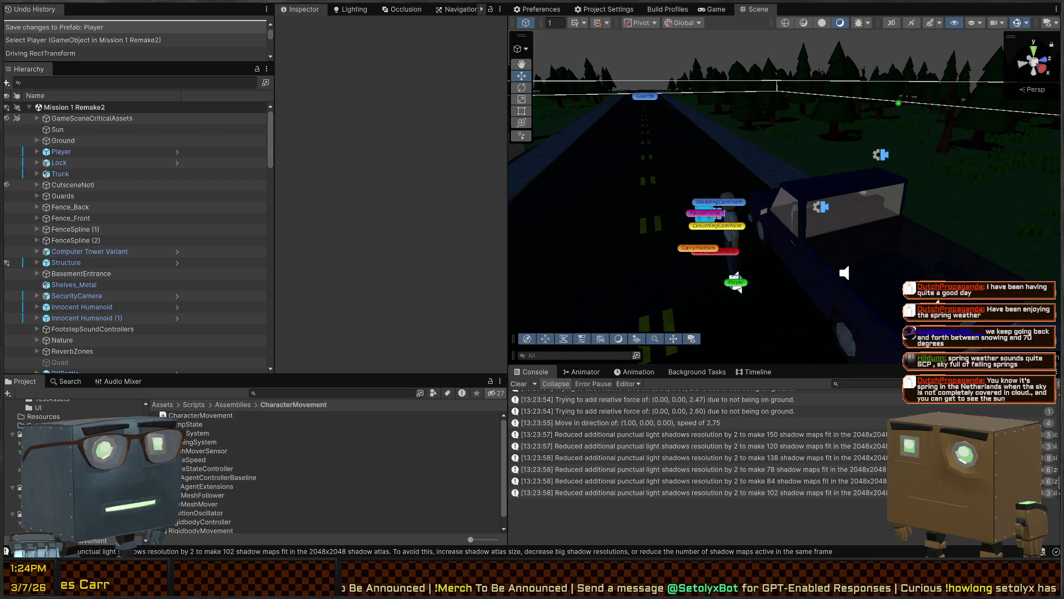
Fly the scene camera down the road and look around the truck
mouse_move(776, 148)
left_mouse_down()
mouse_move(741, 147)
mouse_move(765, 135)
left_mouse_up()
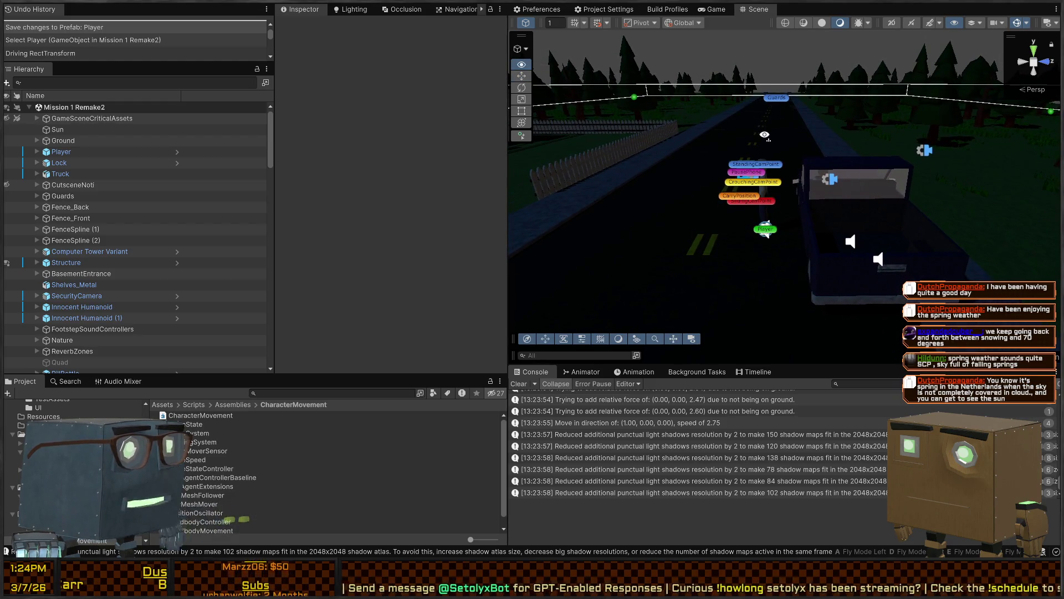
key("d")
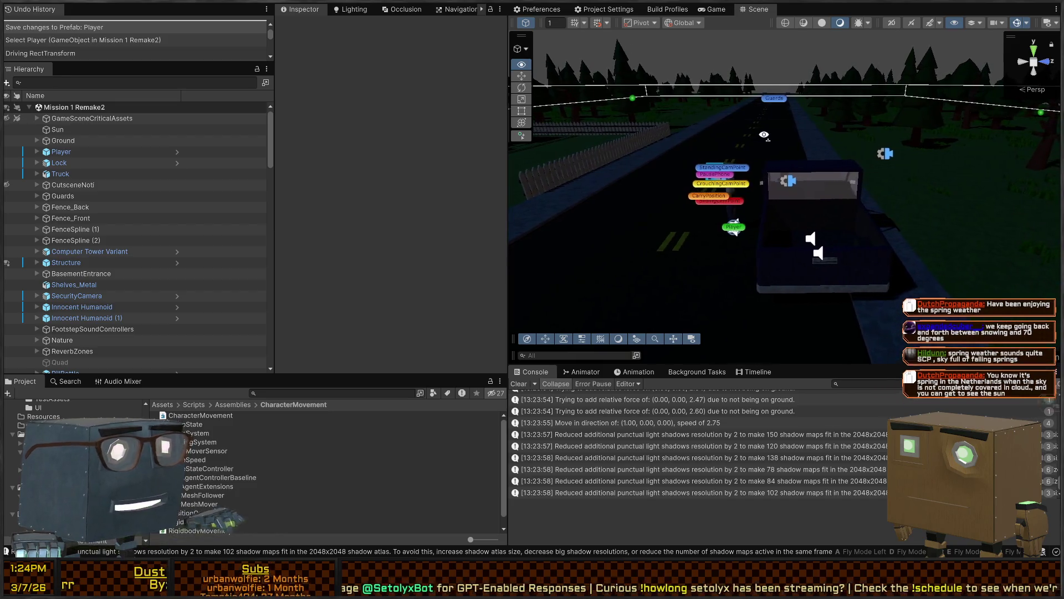
key("w")
left_click_drag(764, 135, 747, 158)
left_click_drag(714, 161, 727, 174)
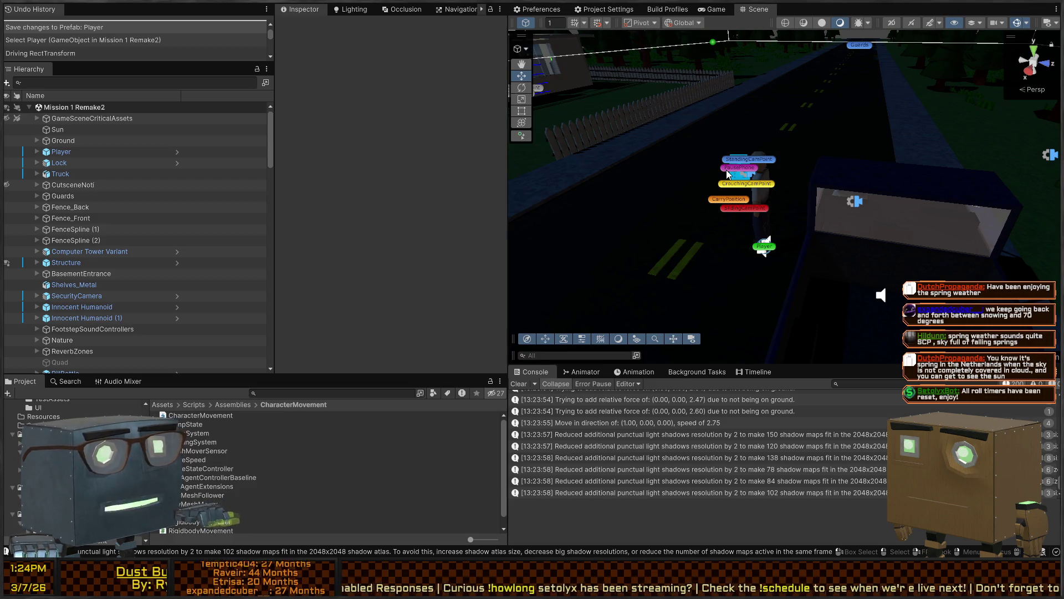
mouse_move(726, 169)
left_mouse_down()
mouse_move(686, 156)
mouse_move(651, 168)
mouse_move(554, 294)
left_mouse_up()
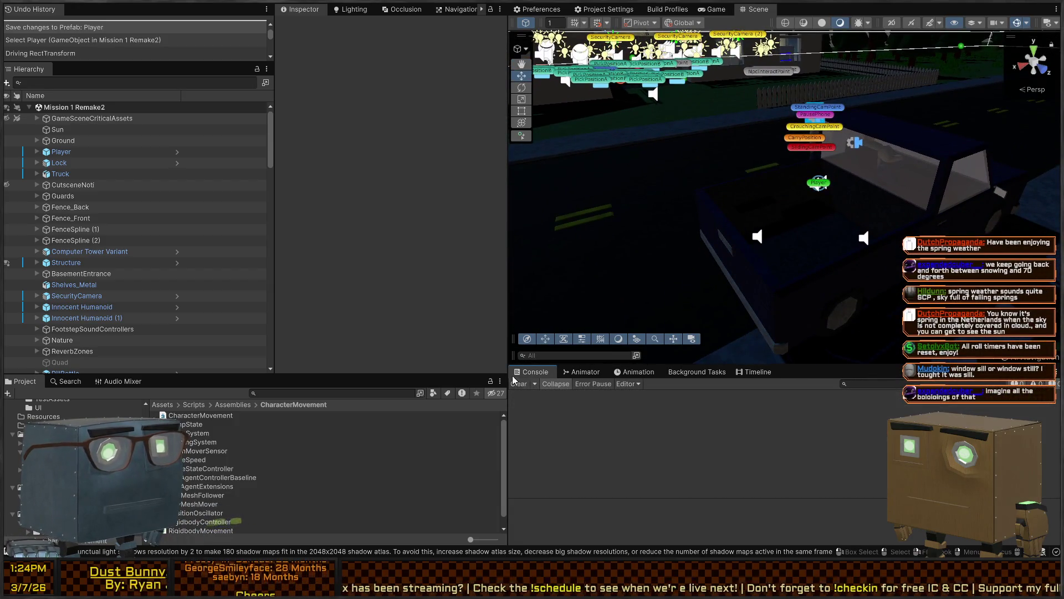
left_click_drag(722, 210, 817, 204)
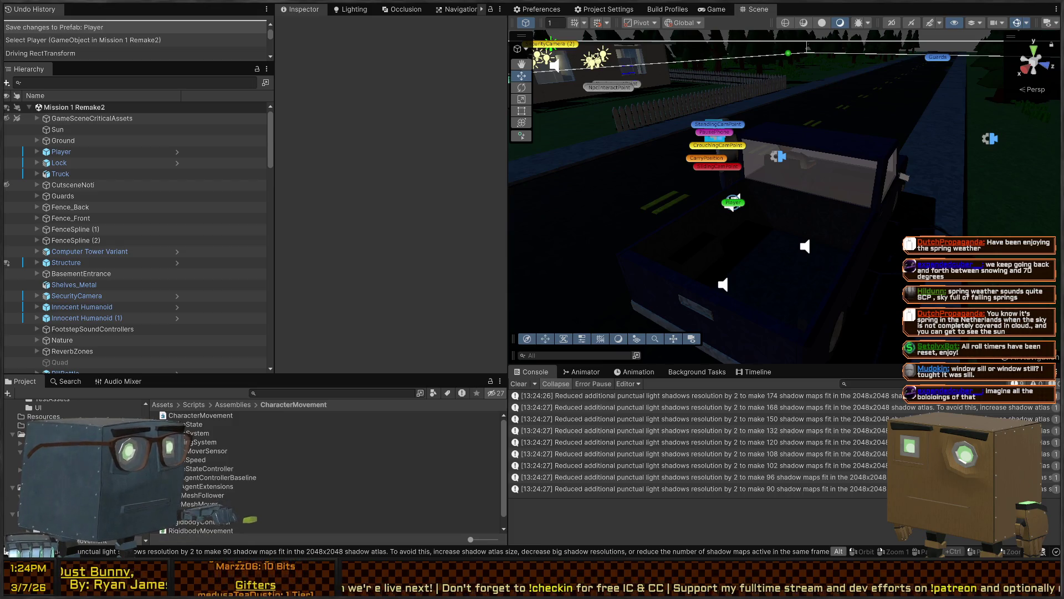
Check RigidbodyController in Visual Studio, return to Unity, and start playing the level
key("alt+Tab")
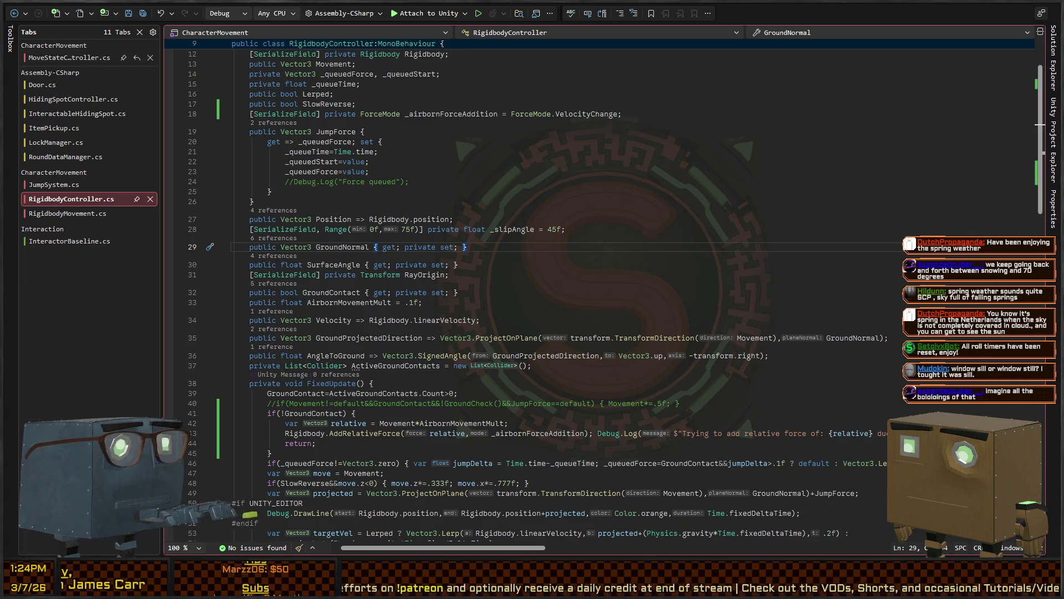
key("alt+Tab")
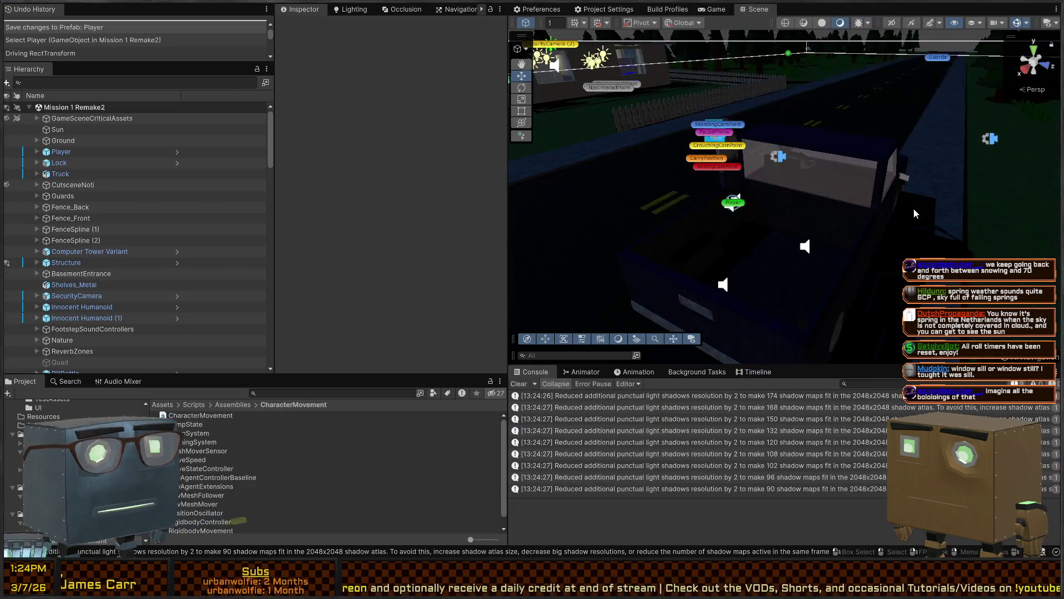
key("ctrl+p")
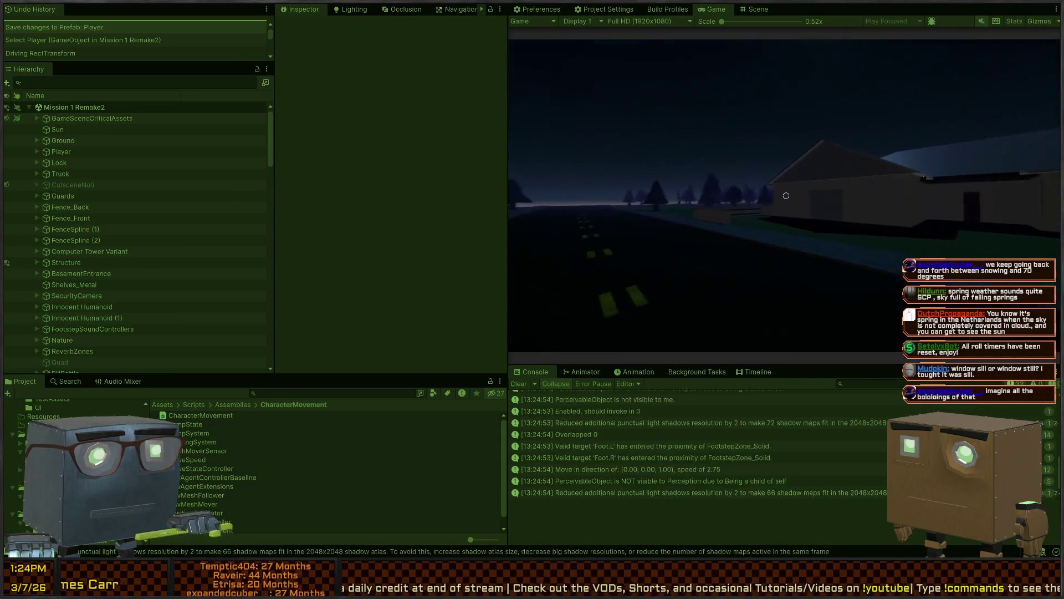
Enter Play mode, then walk from the sidewalk across the grass and along the fence to its corner
key("w")
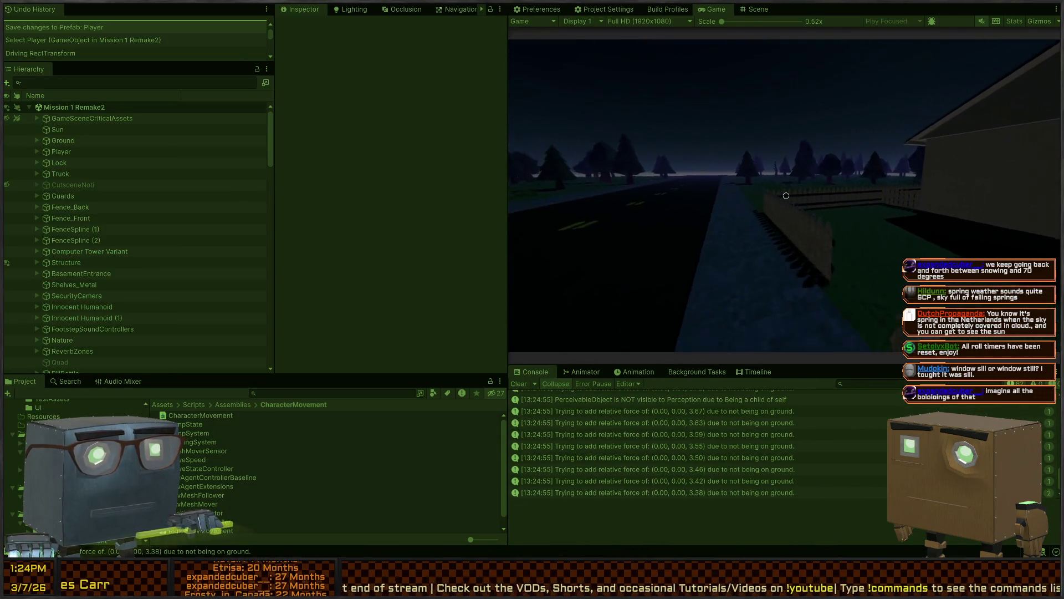
key("w")
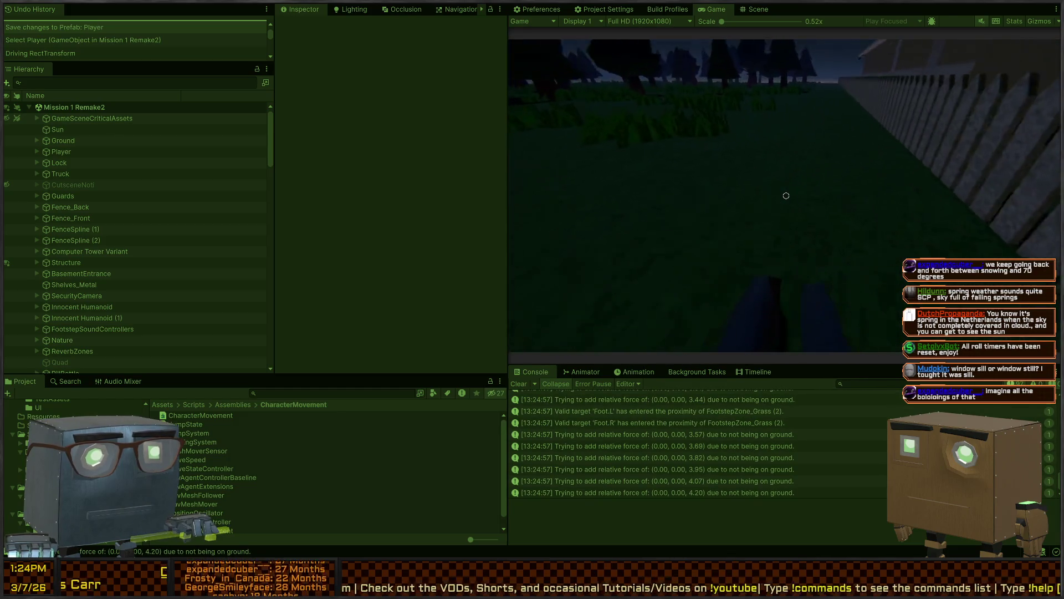
key("w")
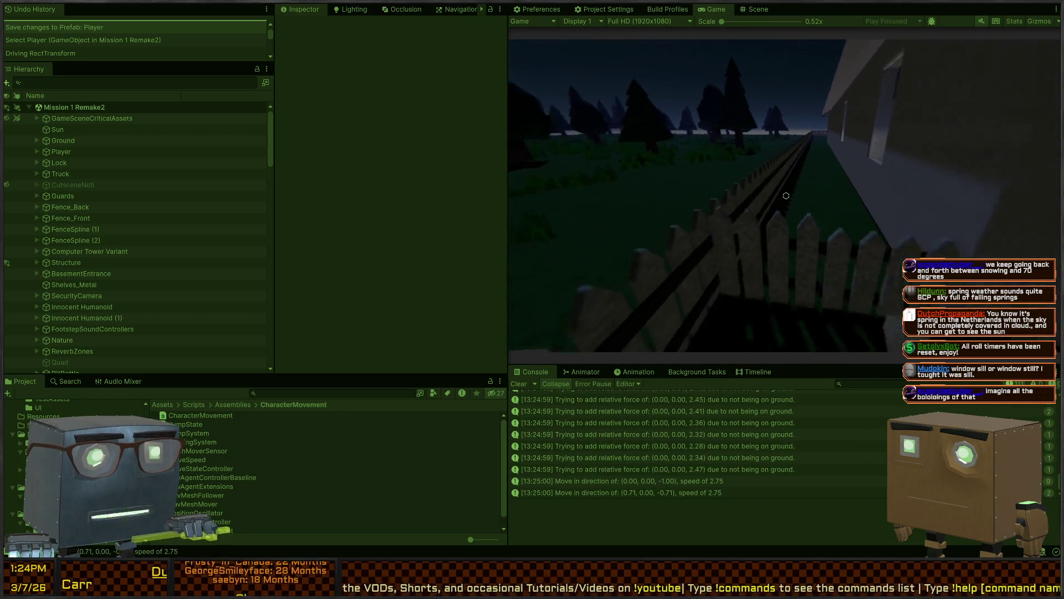
key("w")
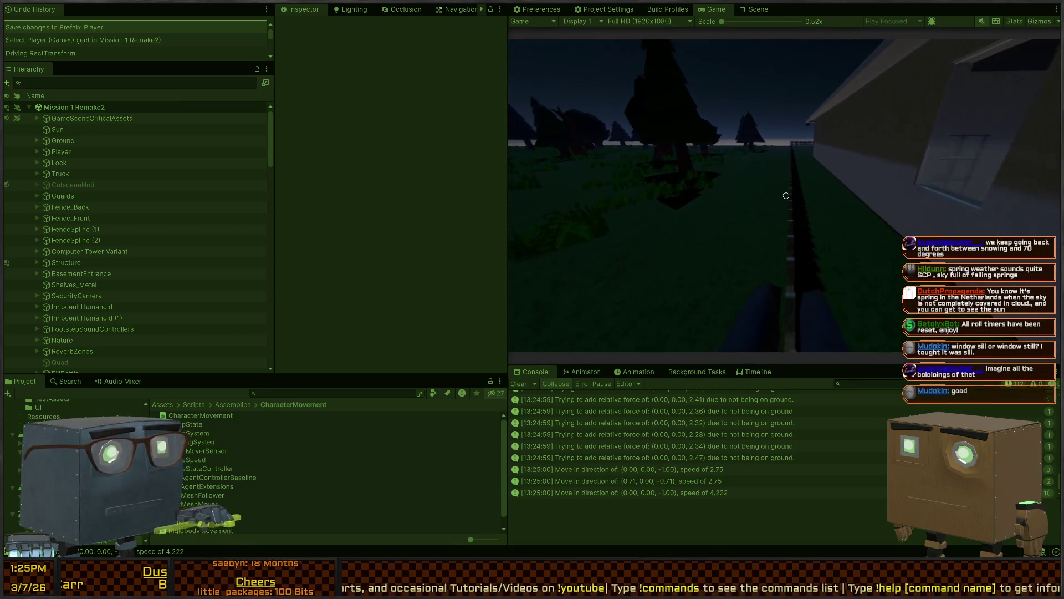
key("w")
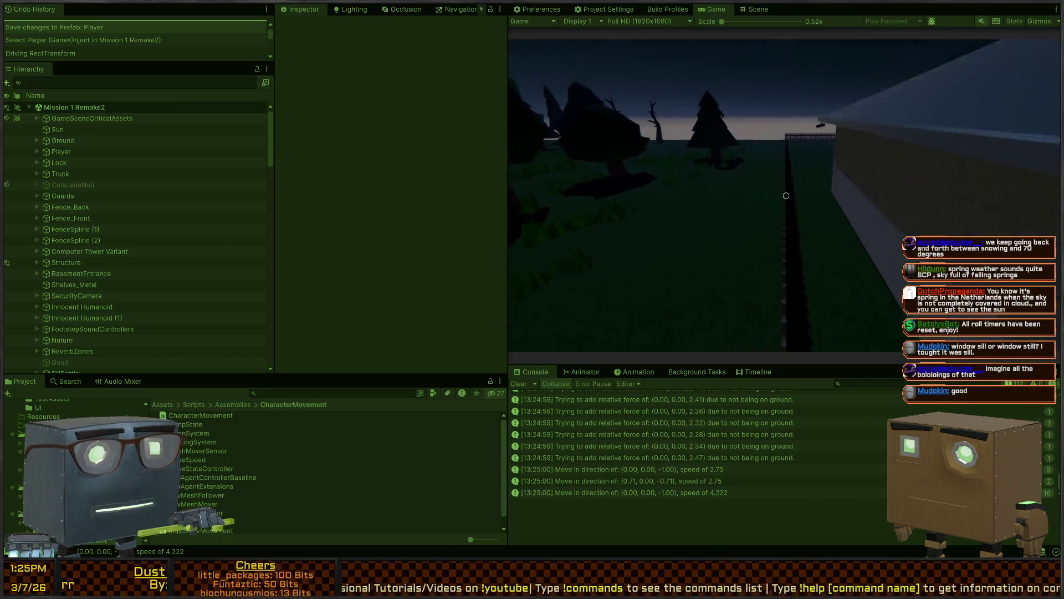
key("w")
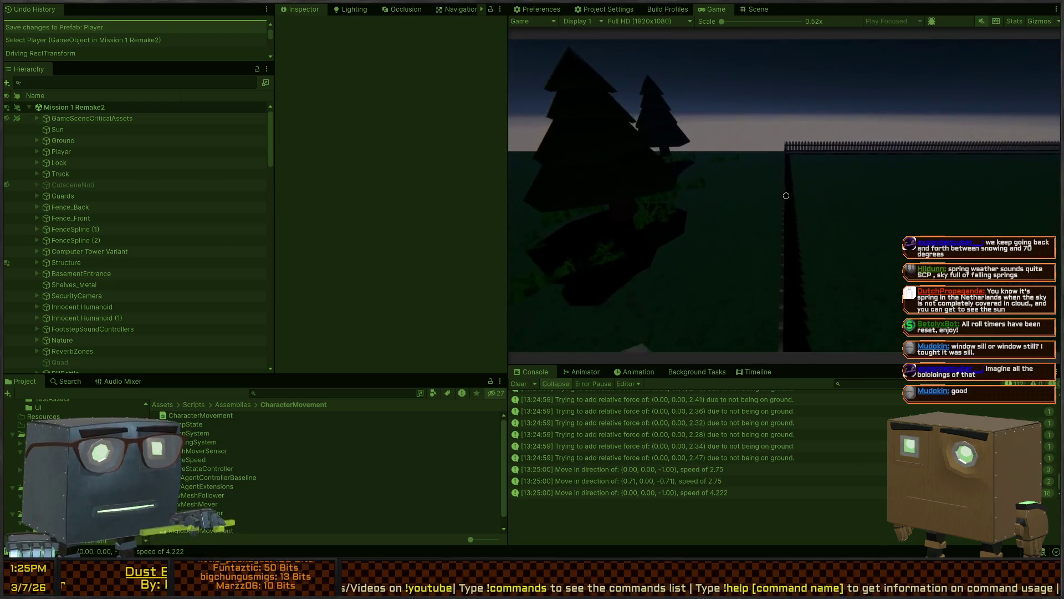
key("w")
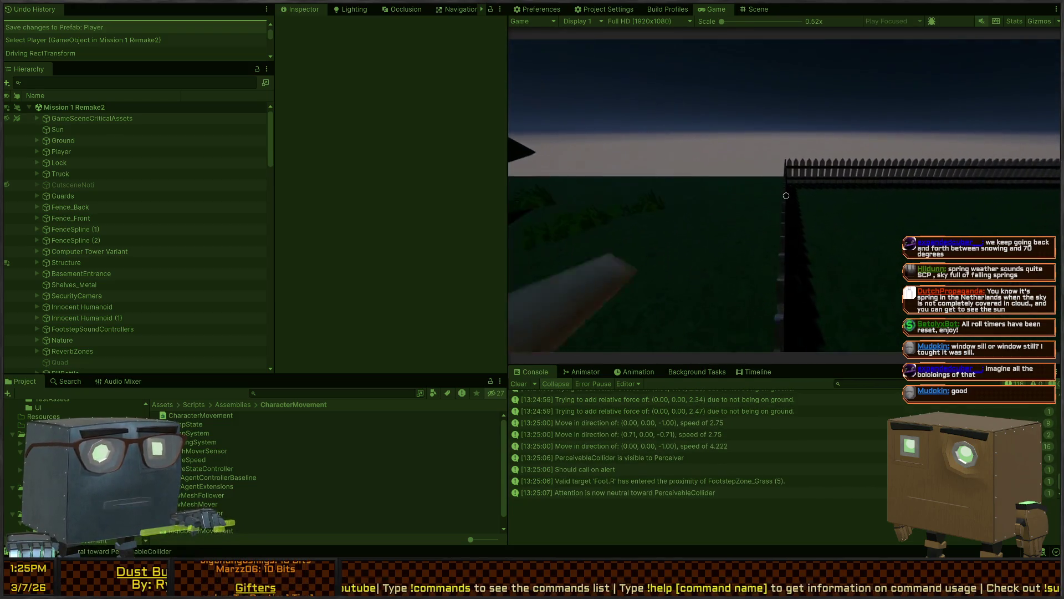
key("d")
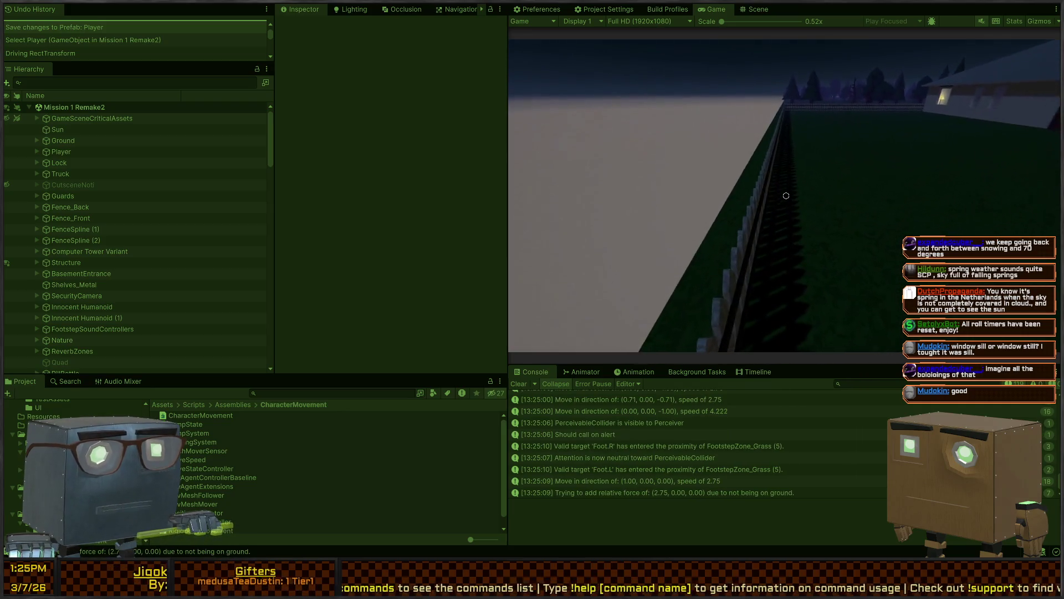
key("a")
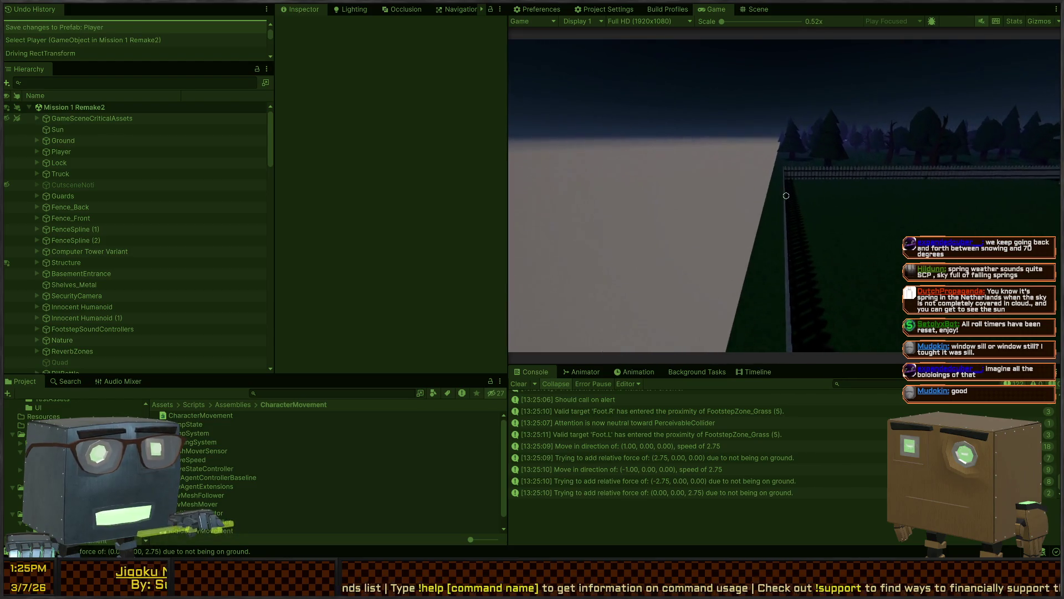
key("w")
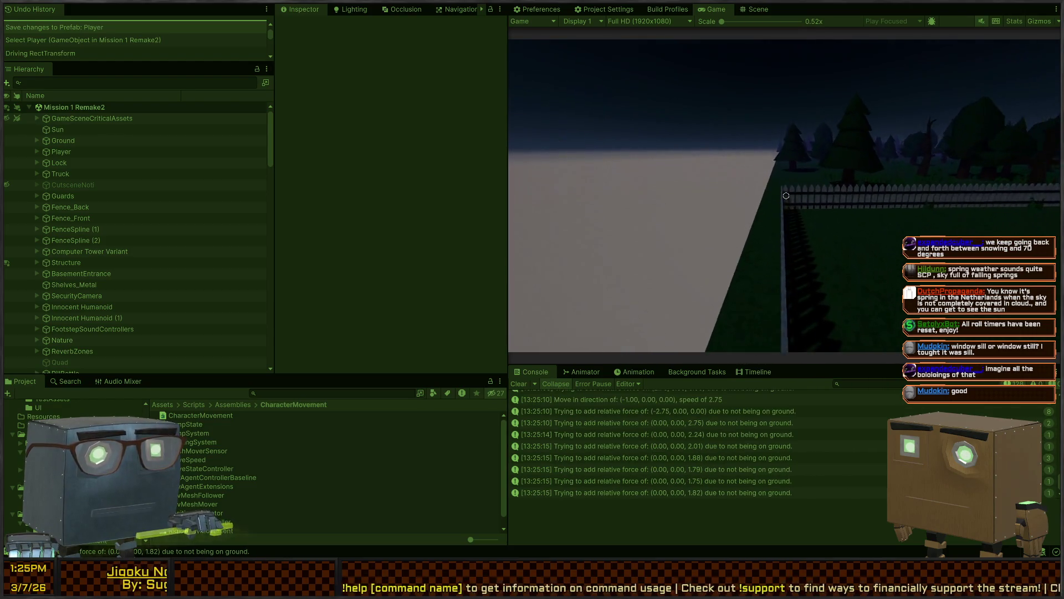
Continue along the fence past the house and trees into open ground, facing down the road
key("w")
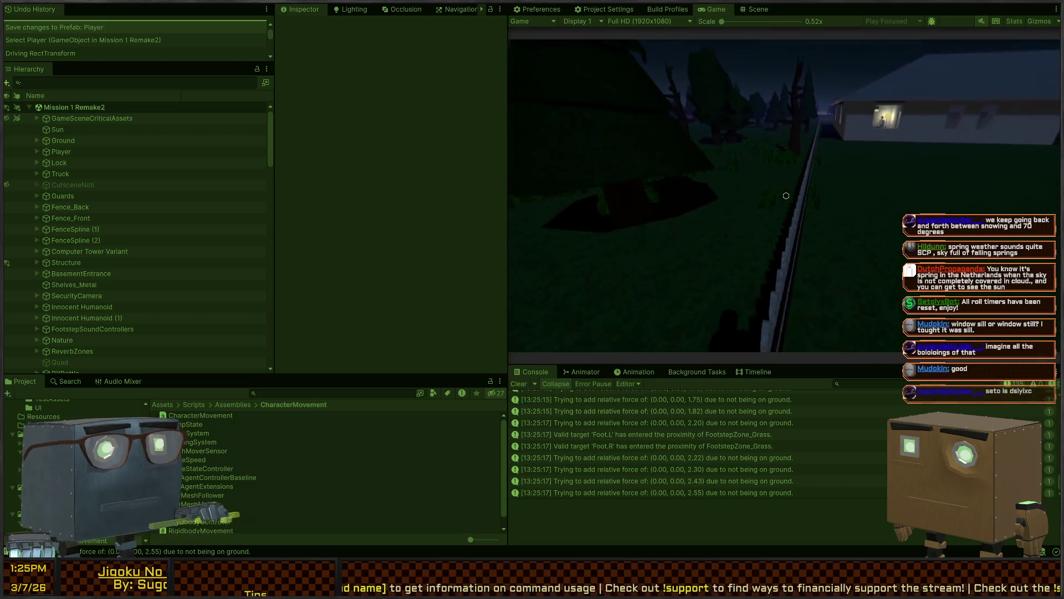
key("w")
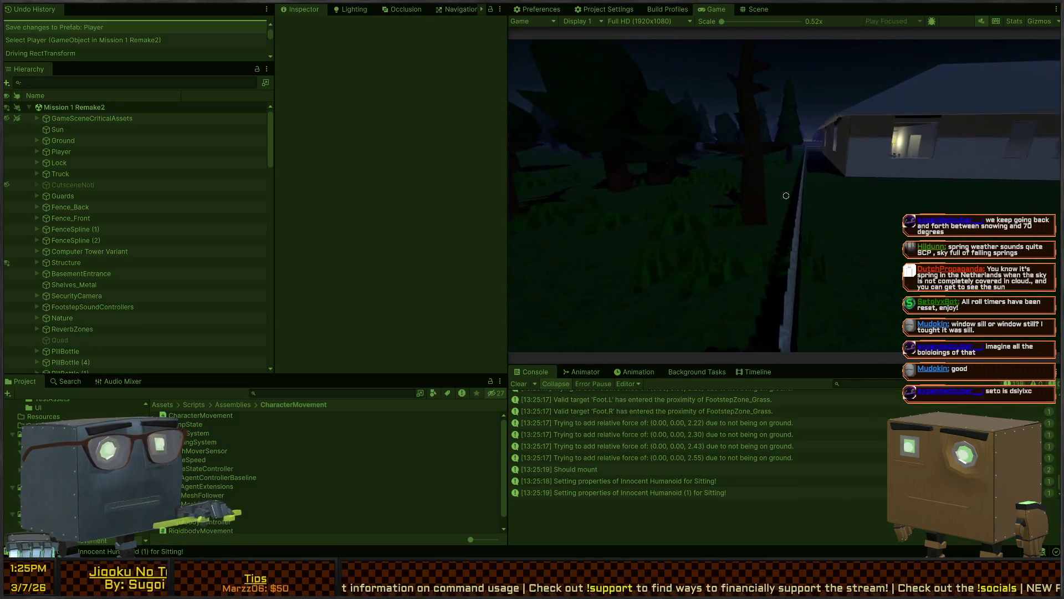
key("w")
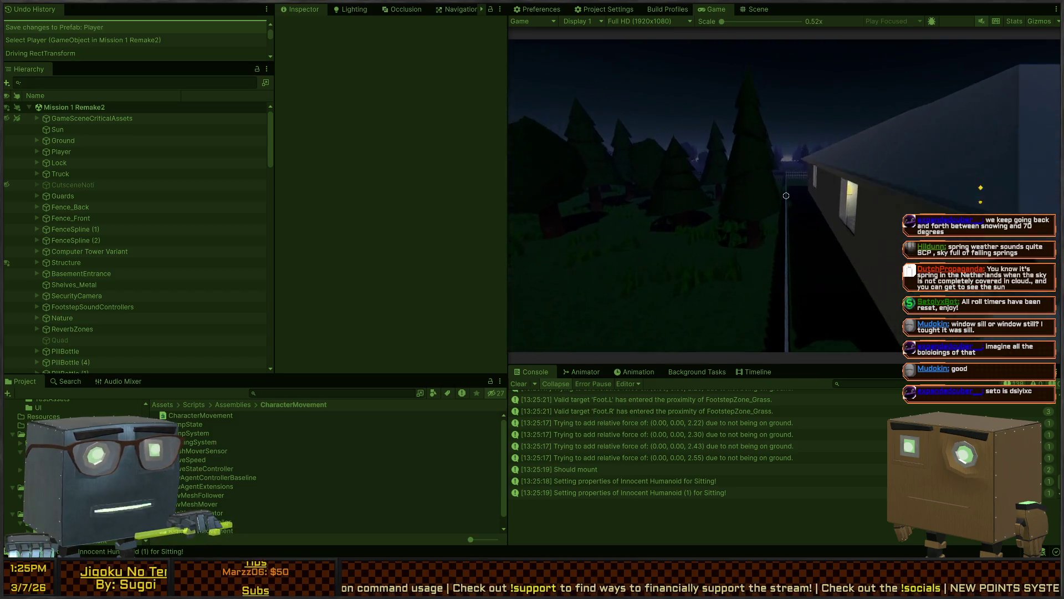
key("w")
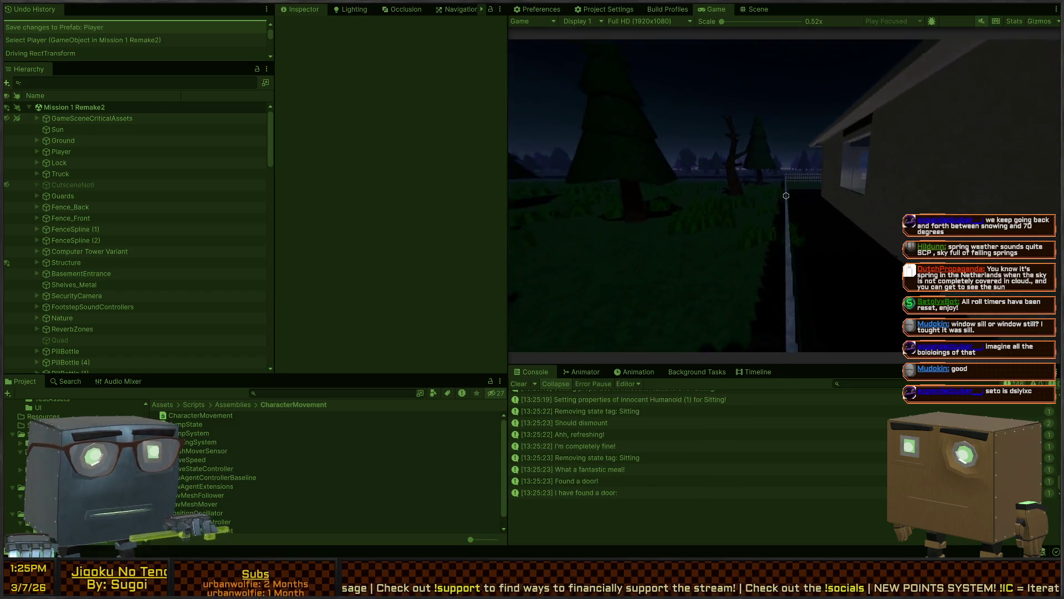
key("w")
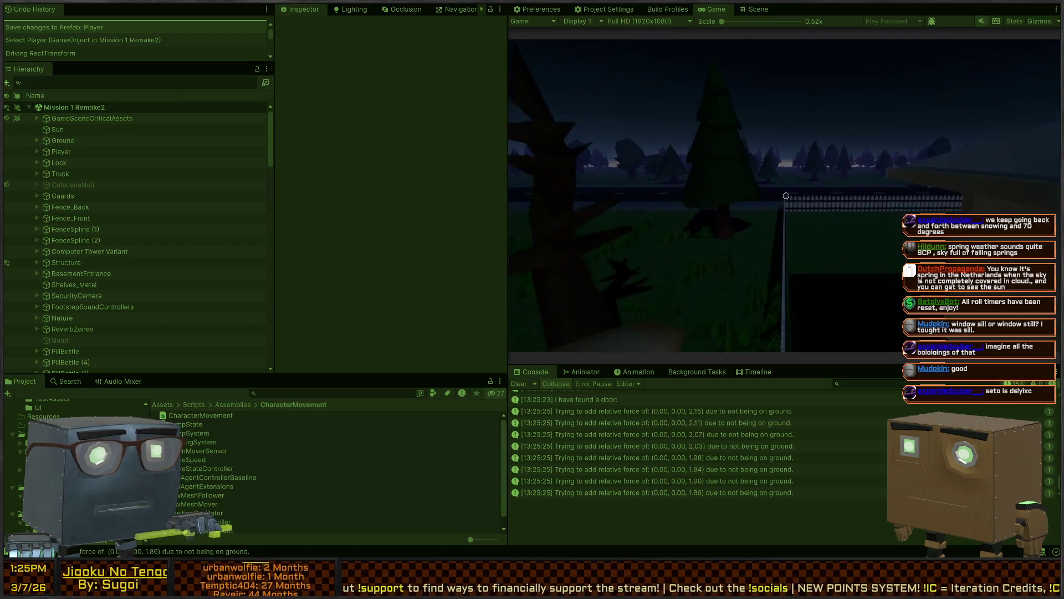
key("w")
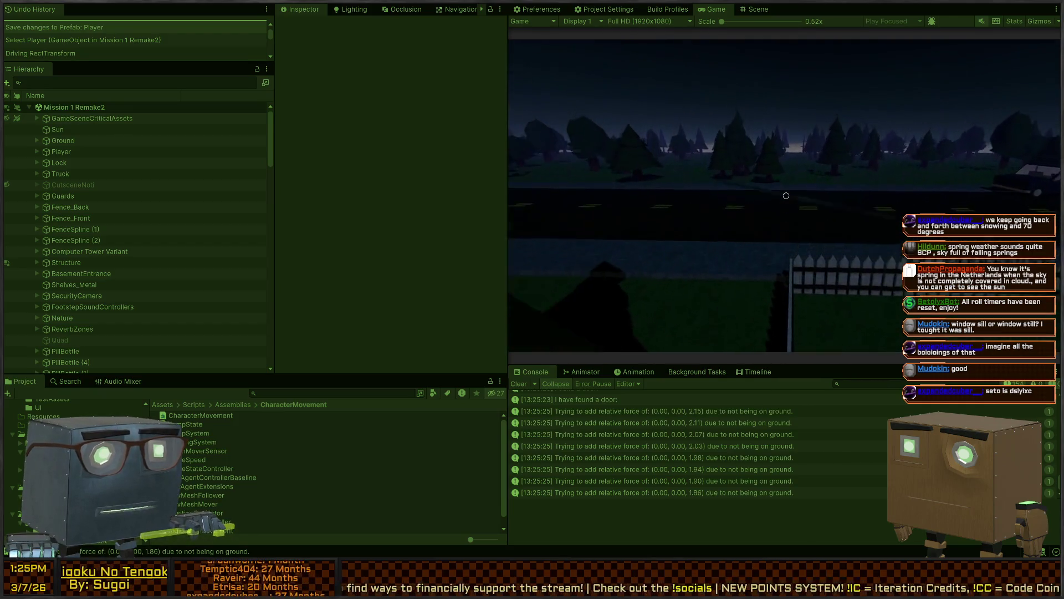
key("w")
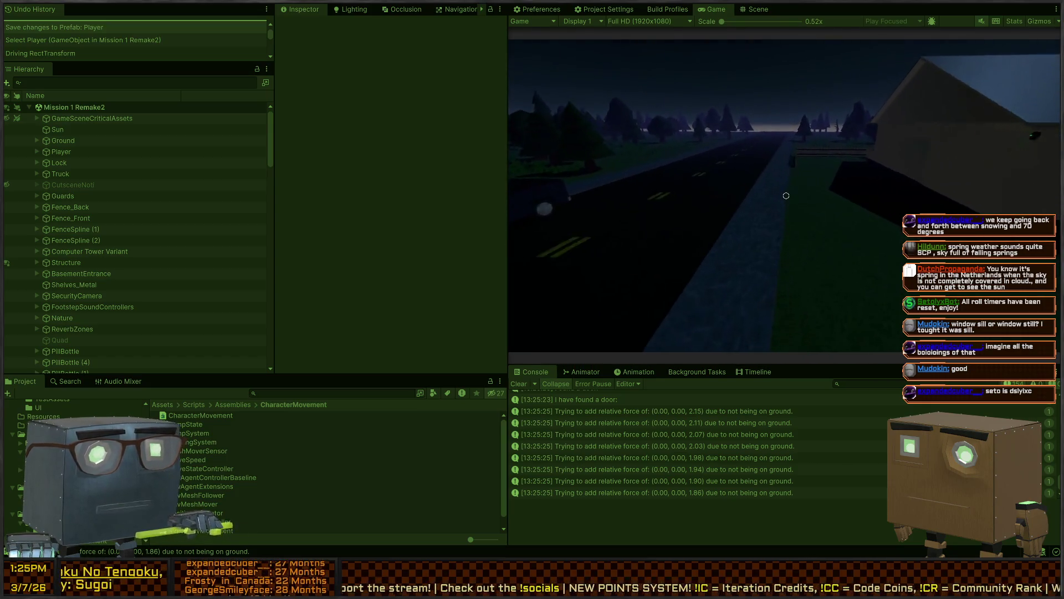
Walk along the road past the pale wall and approach the truck
key("w")
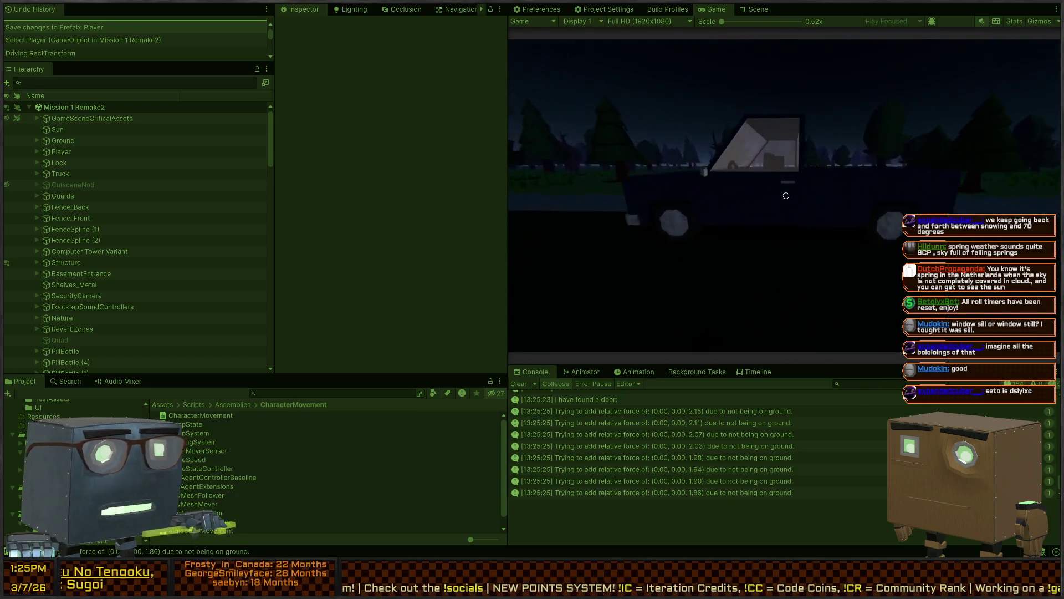
key("w")
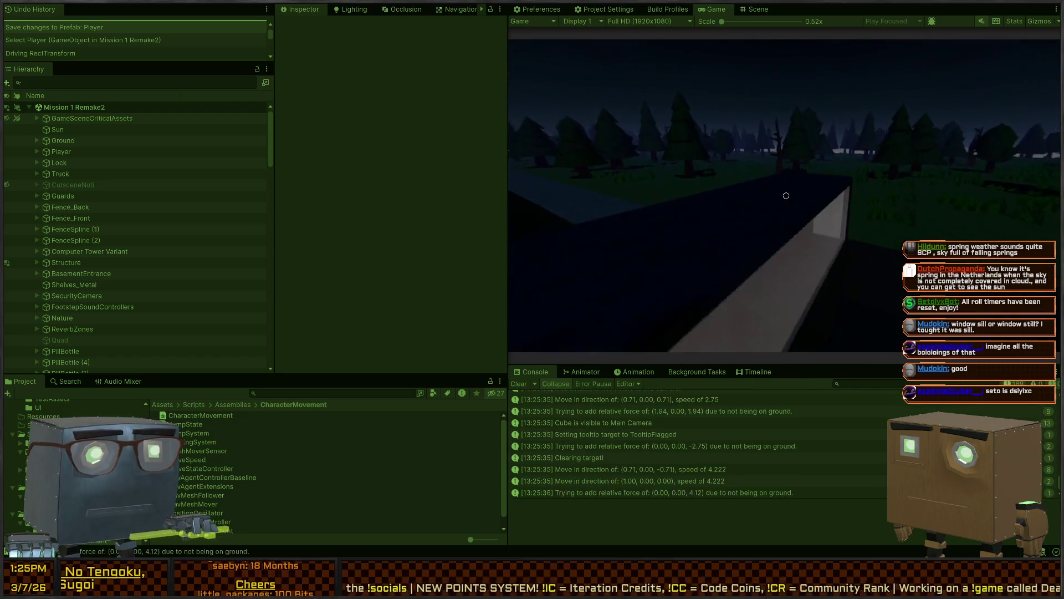
key("w")
key("a")
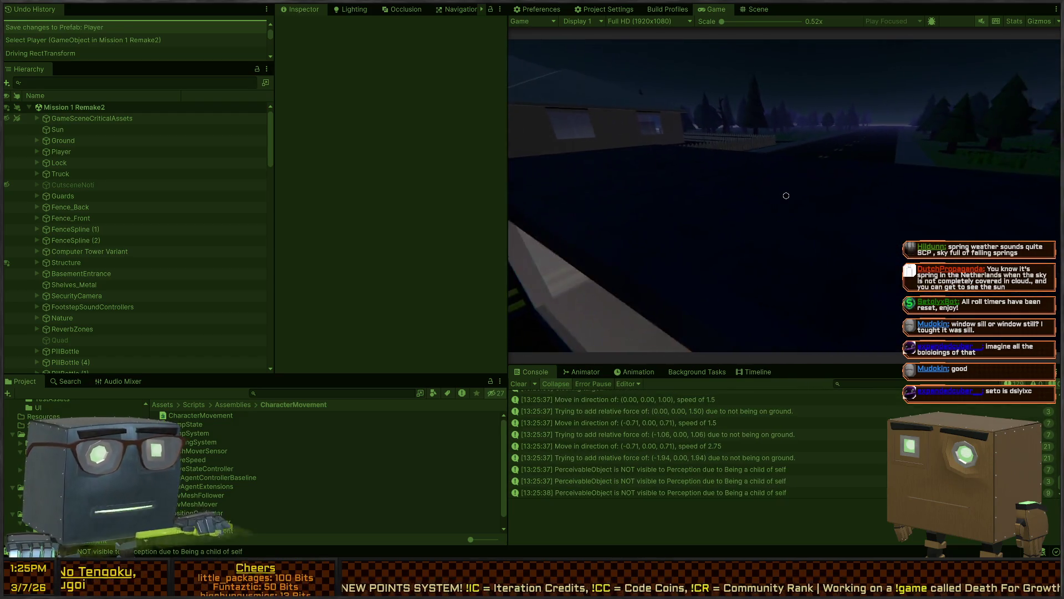
key("d")
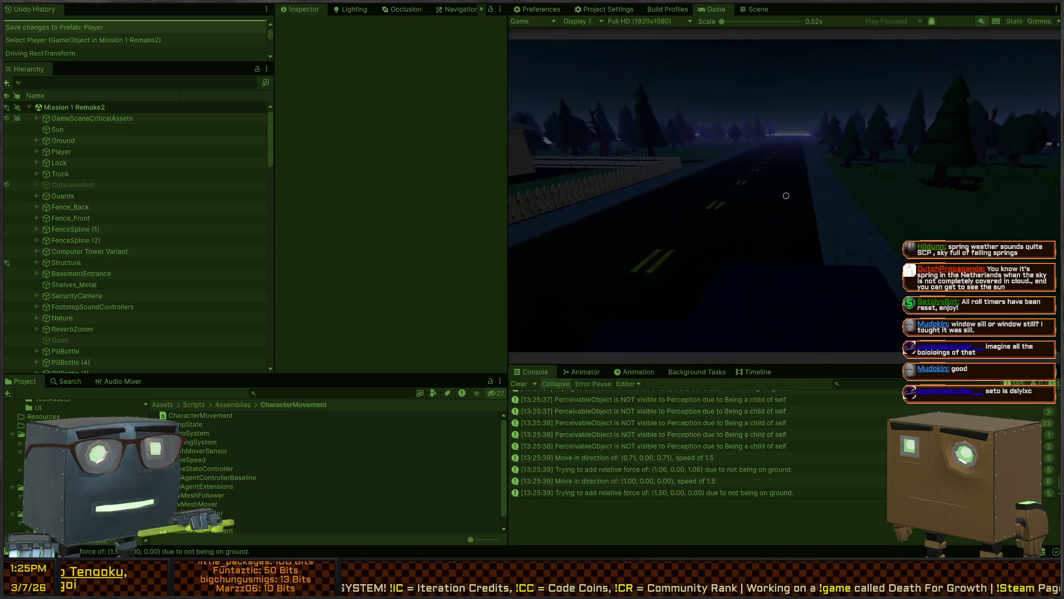
key("w")
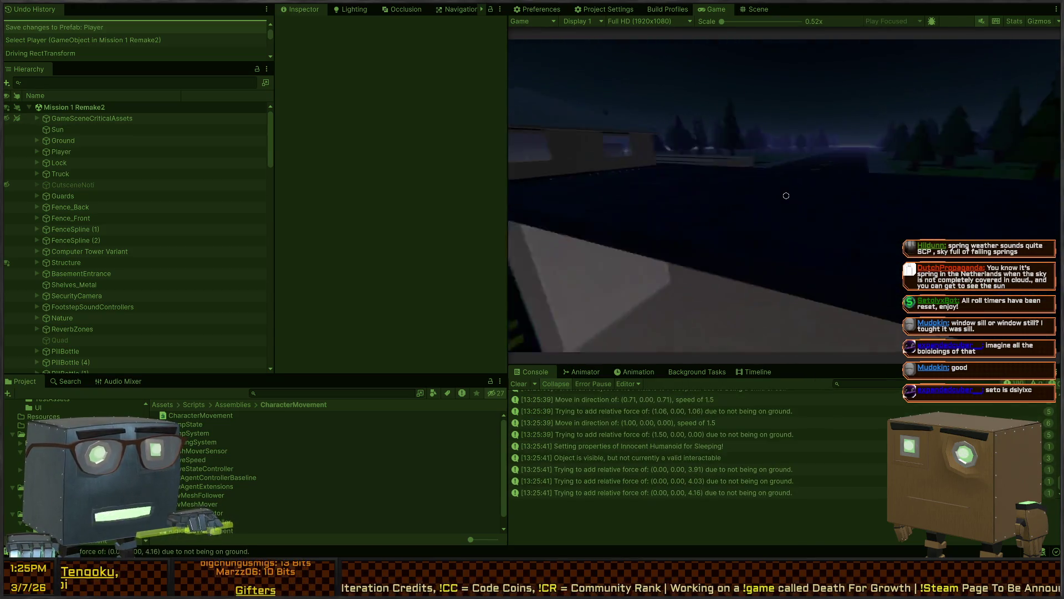
key("d")
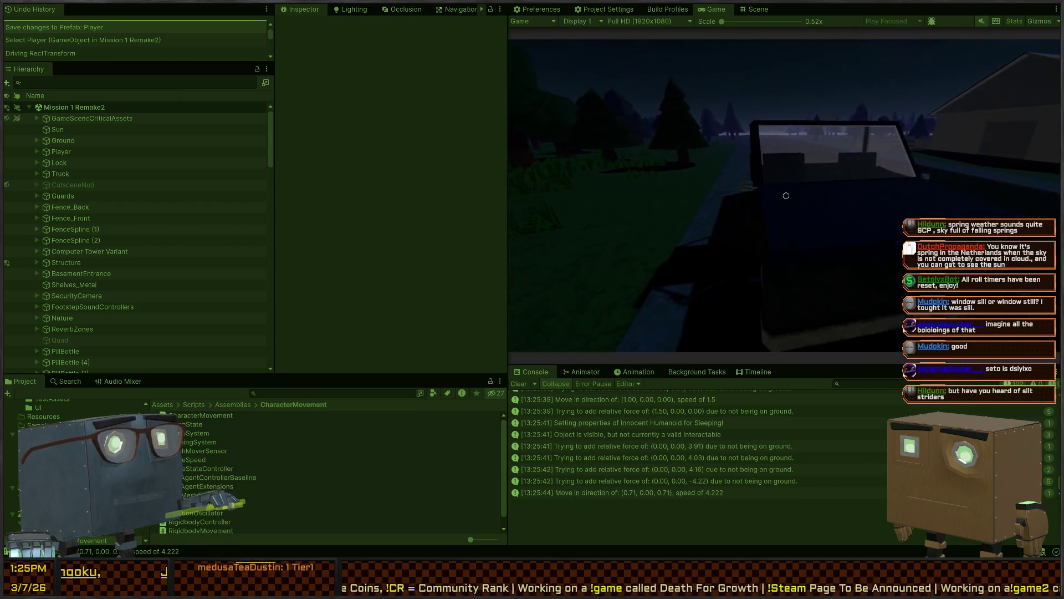
Get into and out of the truck with E, walk away, and stop Play mode
key("e")
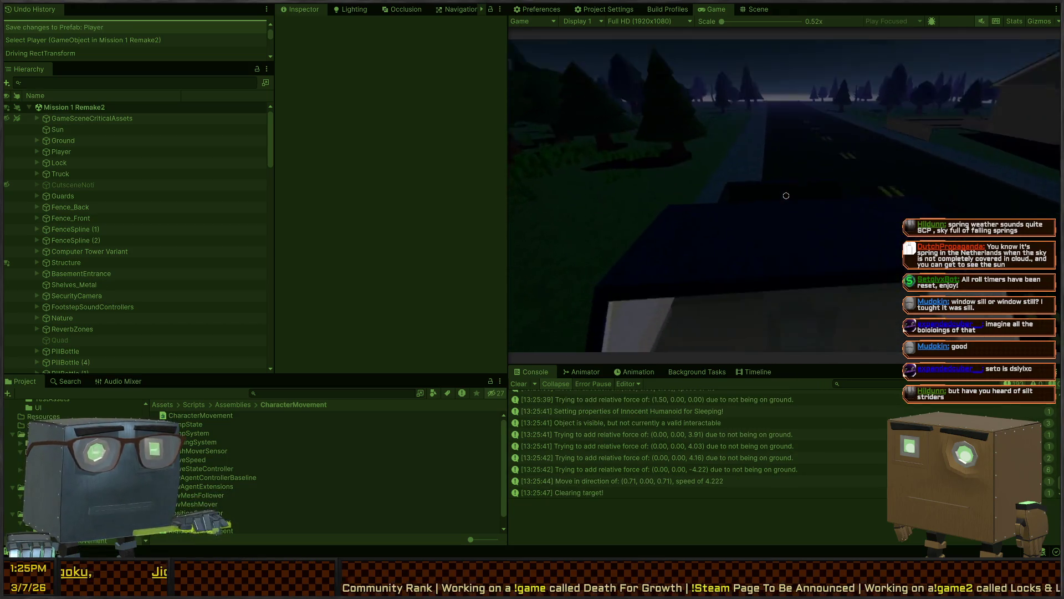
key("e")
key("a")
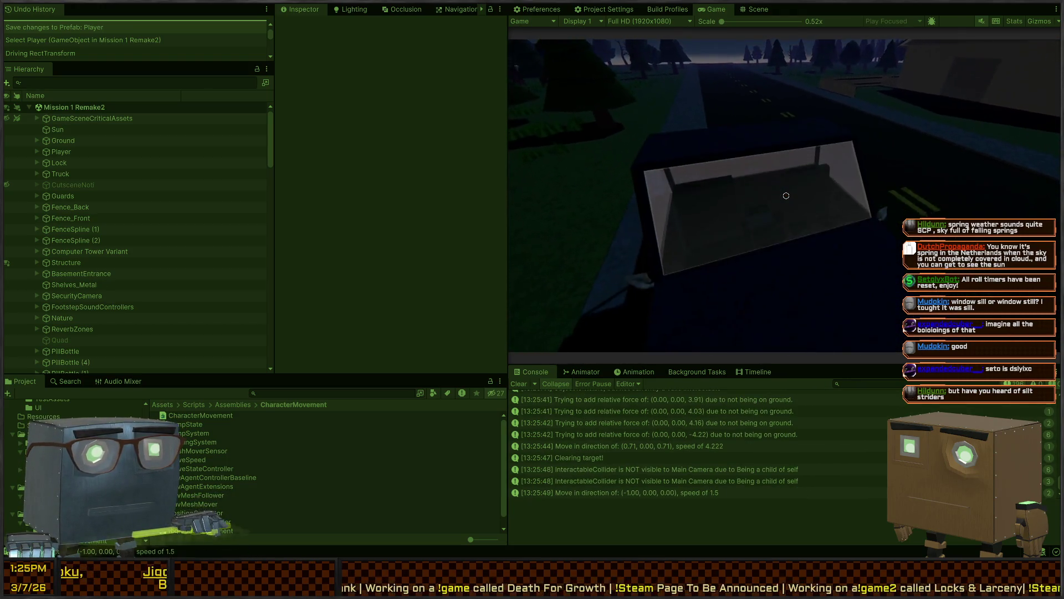
key("s")
key("d")
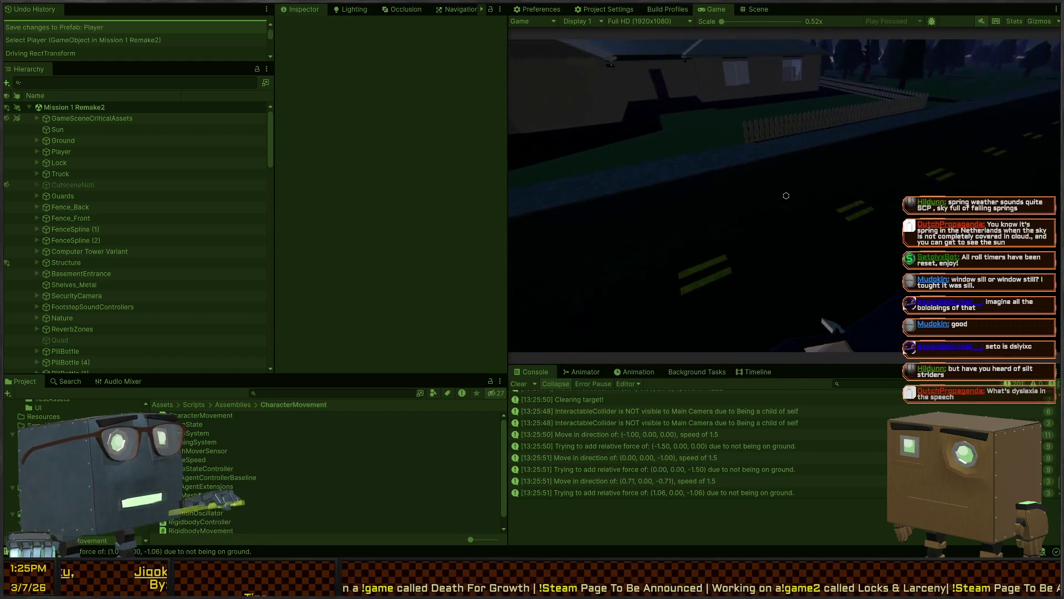
key("w")
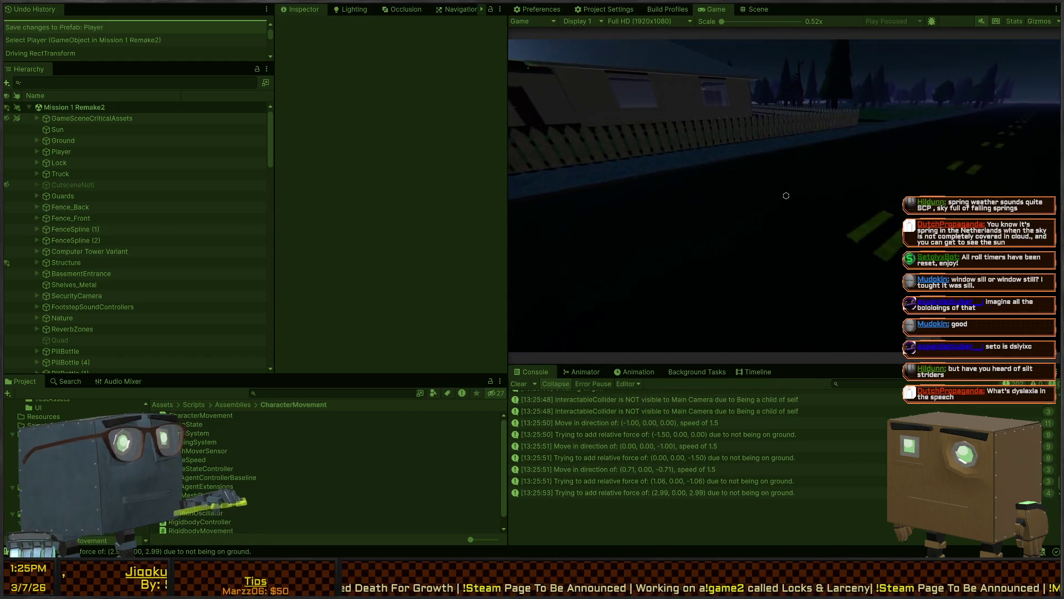
key("ctrl+p")
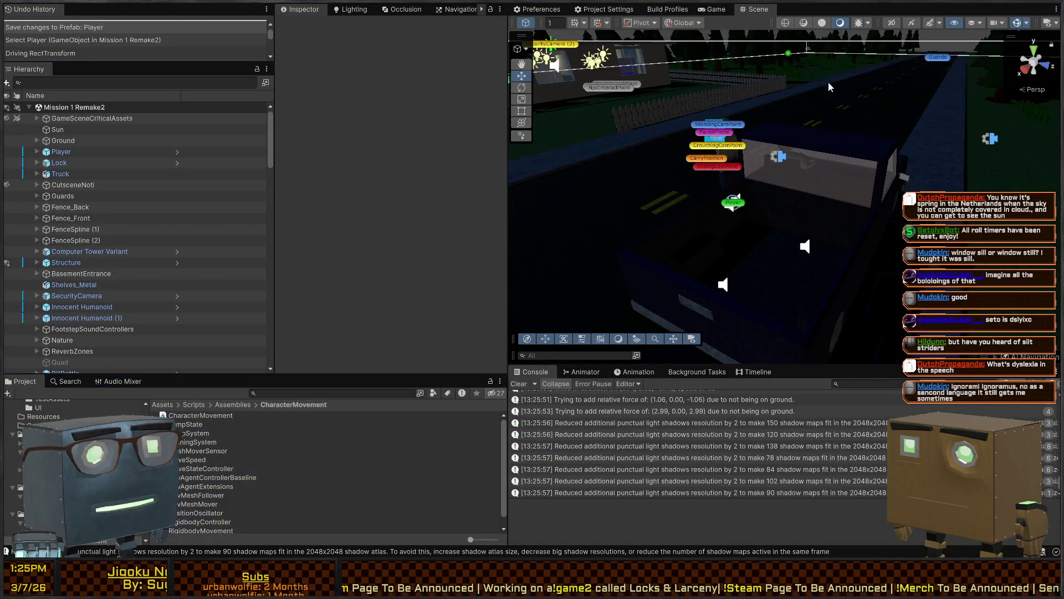
left_click_drag(828, 86, 735, 146)
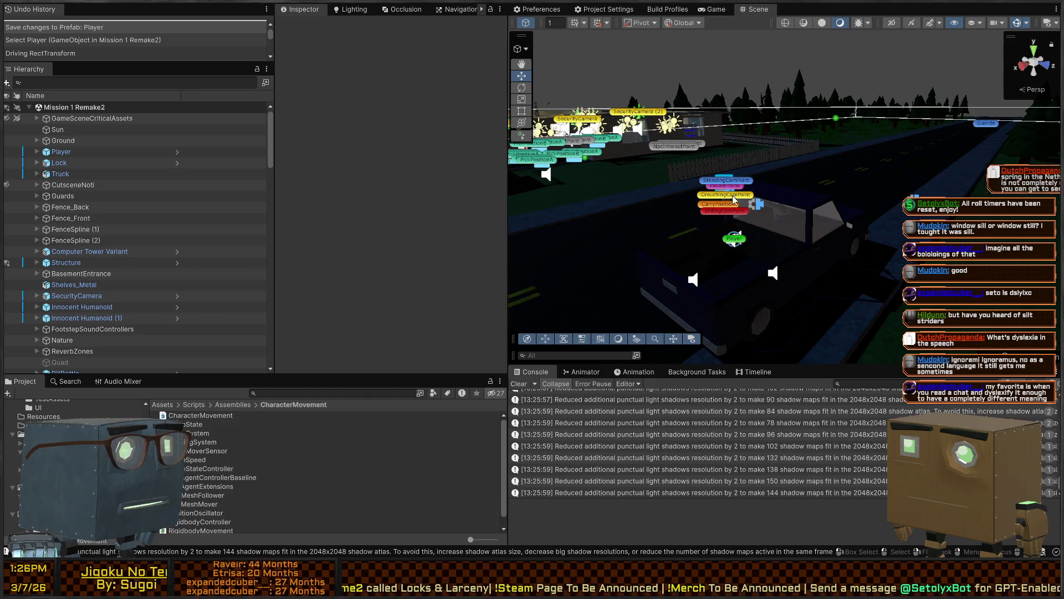
mouse_move(713, 142)
left_mouse_down()
mouse_move(692, 214)
mouse_move(703, 230)
mouse_move(859, 190)
left_mouse_up()
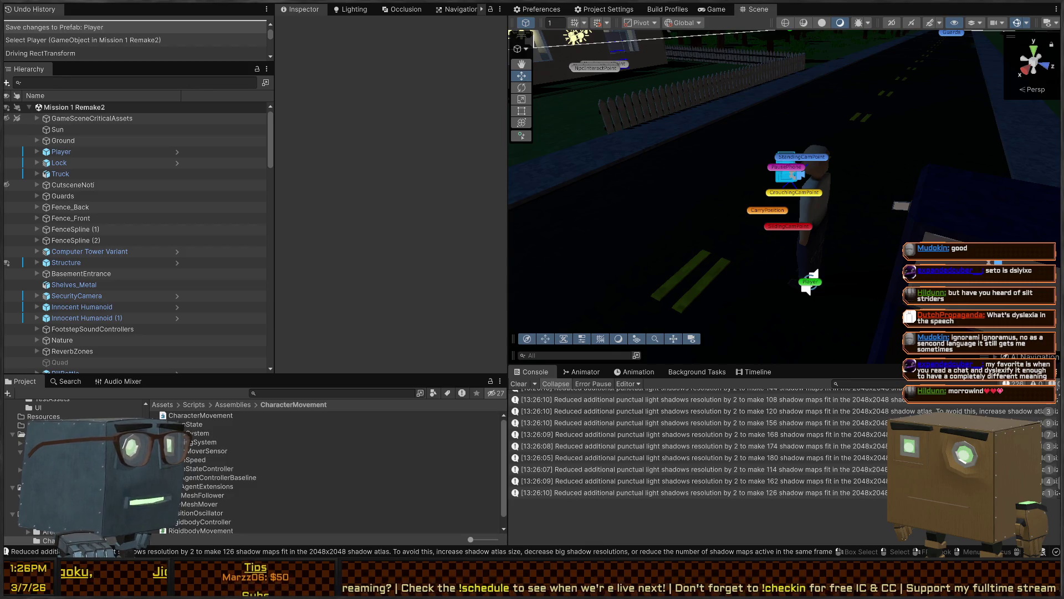
mouse_move(842, 119)
left_mouse_down()
mouse_move(868, 134)
mouse_move(802, 115)
left_mouse_up()
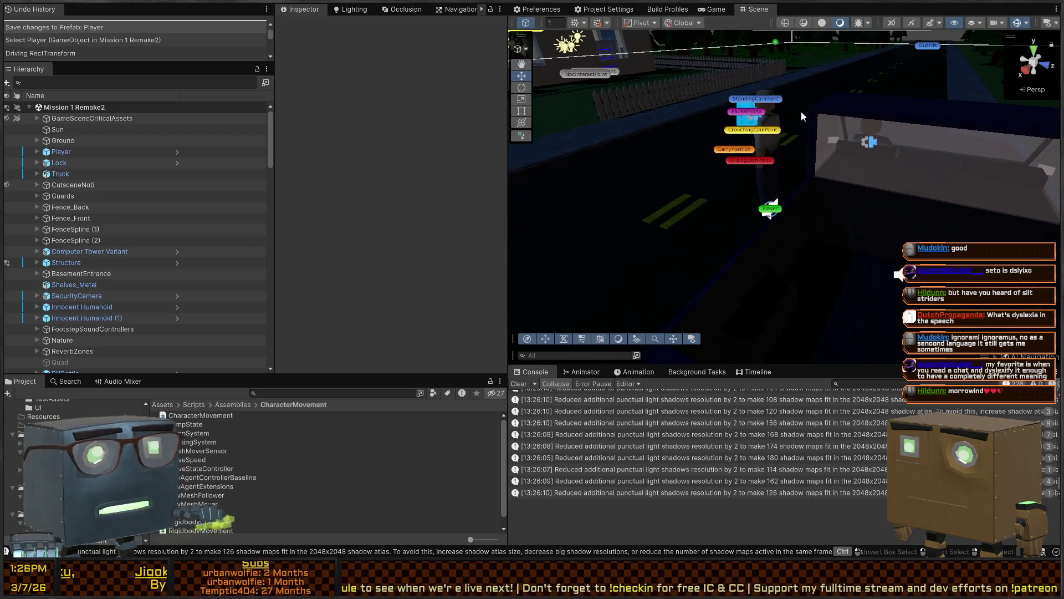
left_click_drag(728, 178, 722, 170)
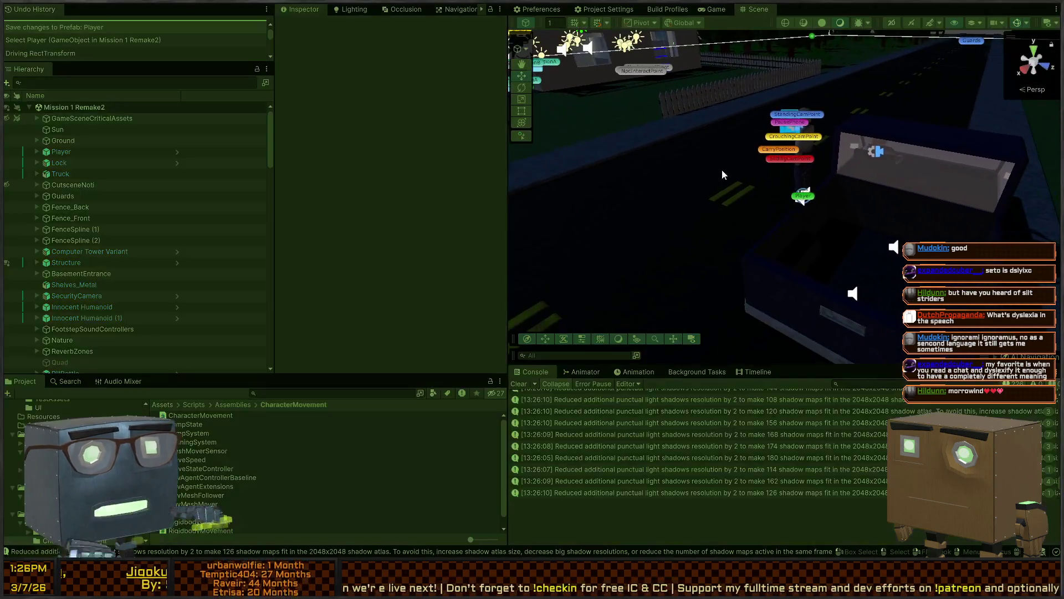
Start Play mode, walk to the house window and vault through it
key("ctrl+p")
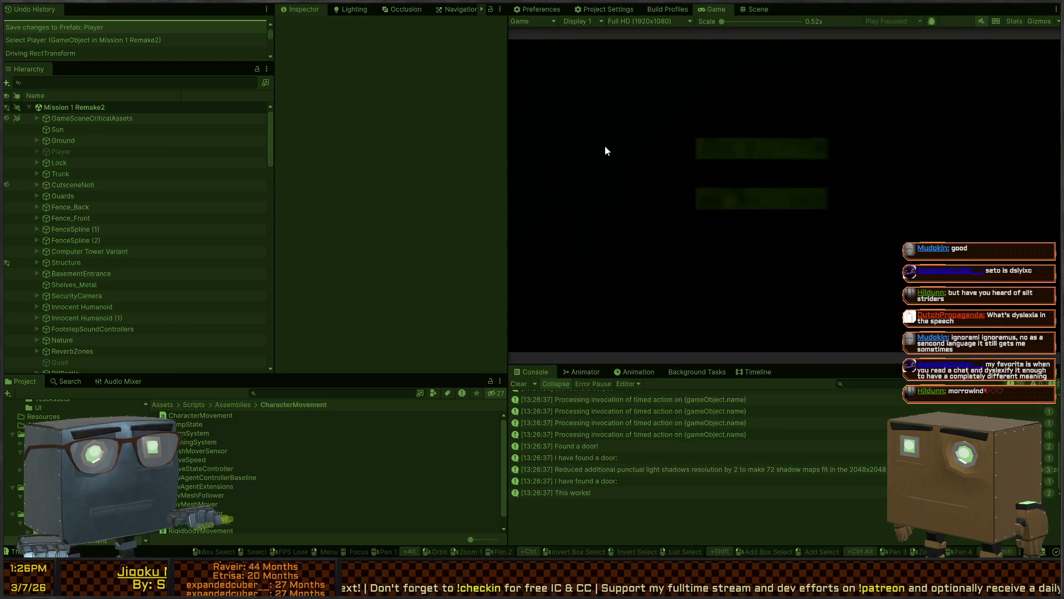
key("w")
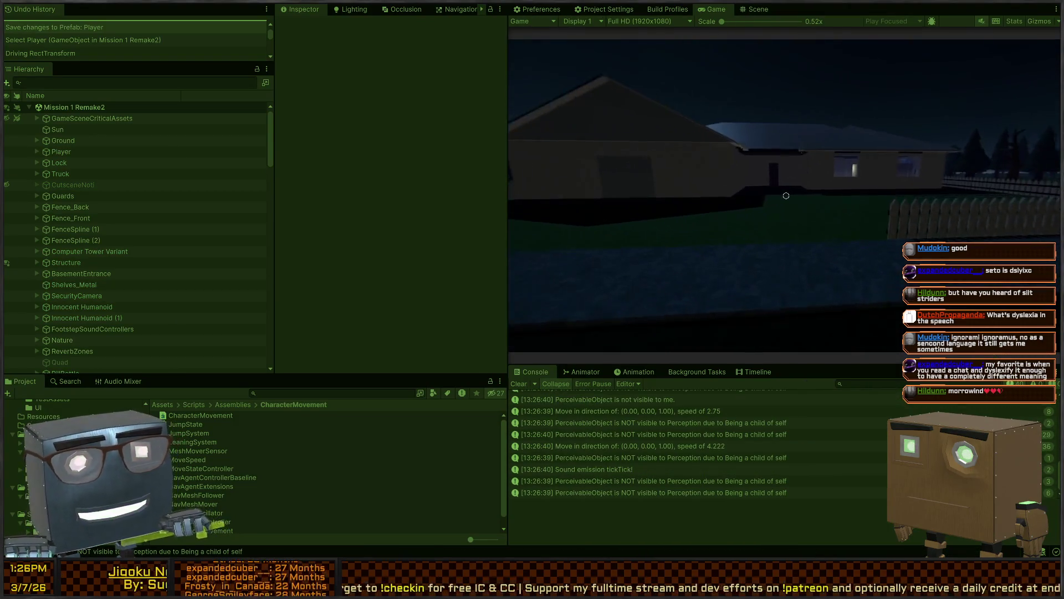
key("w")
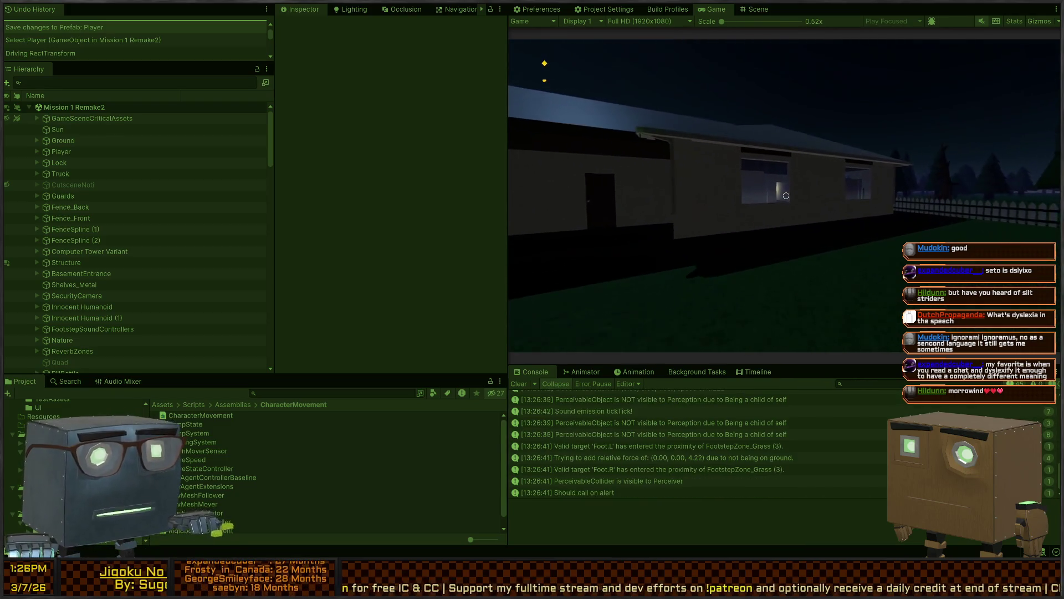
key("space")
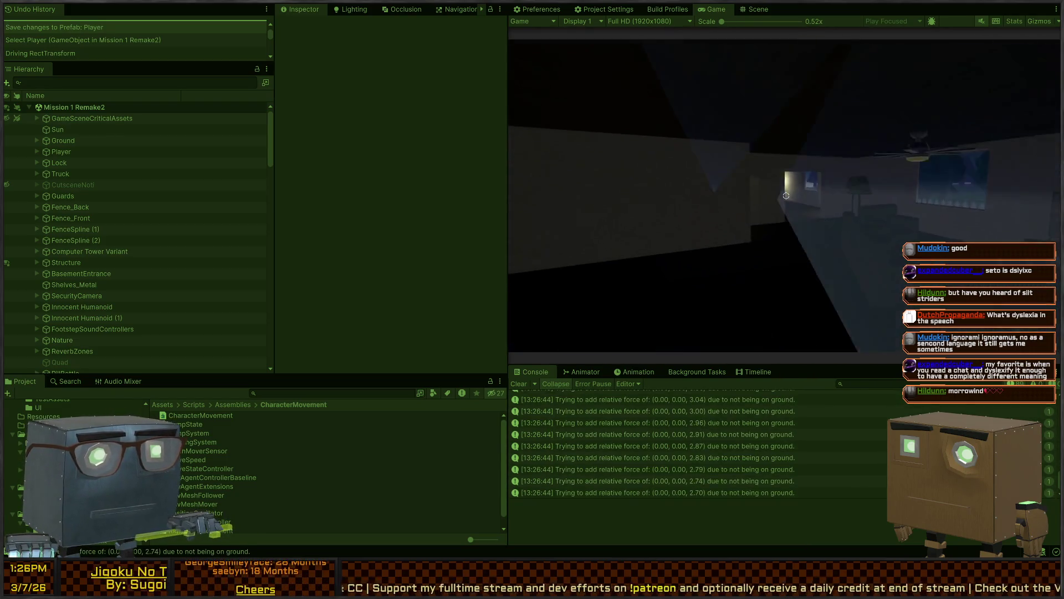
Walk into the kitchen, open the fridge and steal the sandwich and plate
key("w")
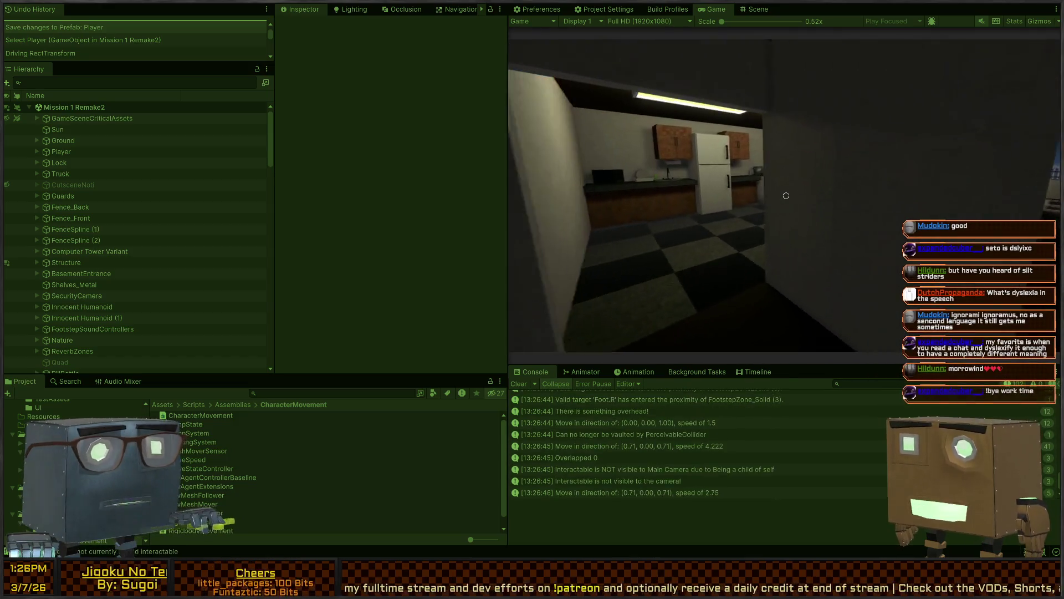
key("a")
key("d")
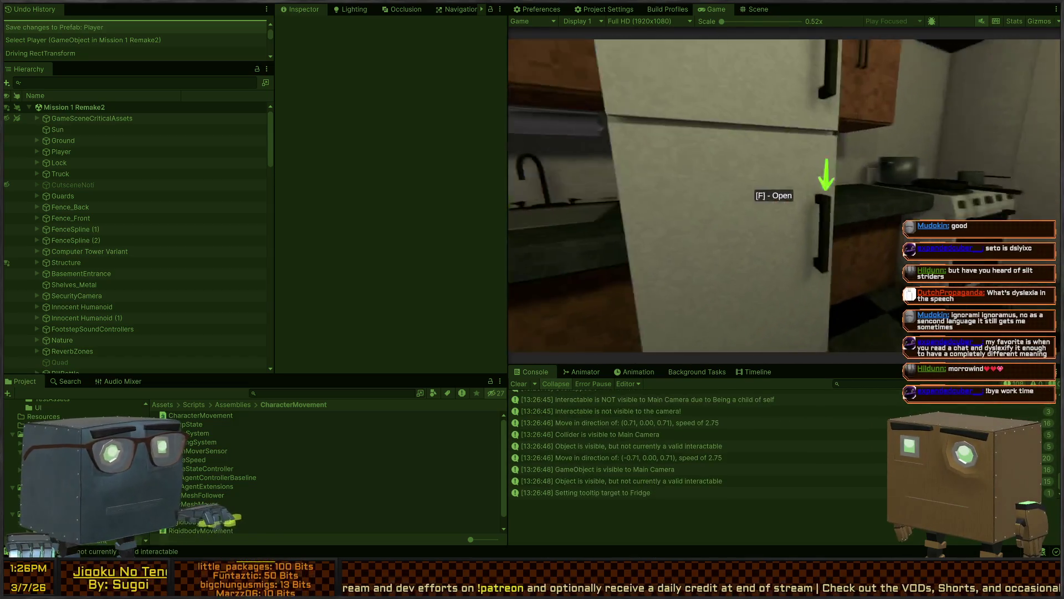
key("f")
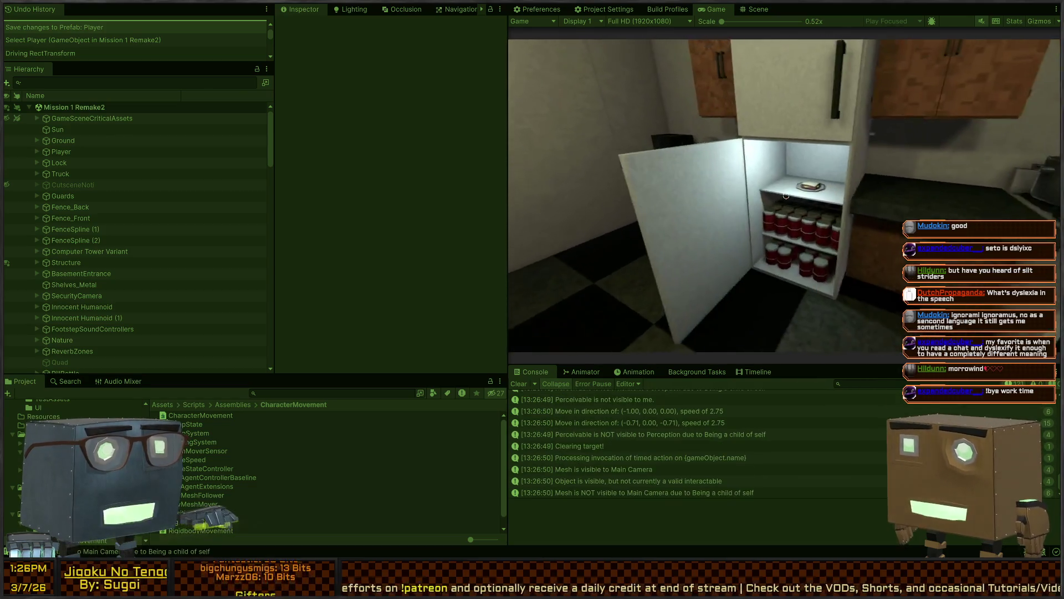
key("f")
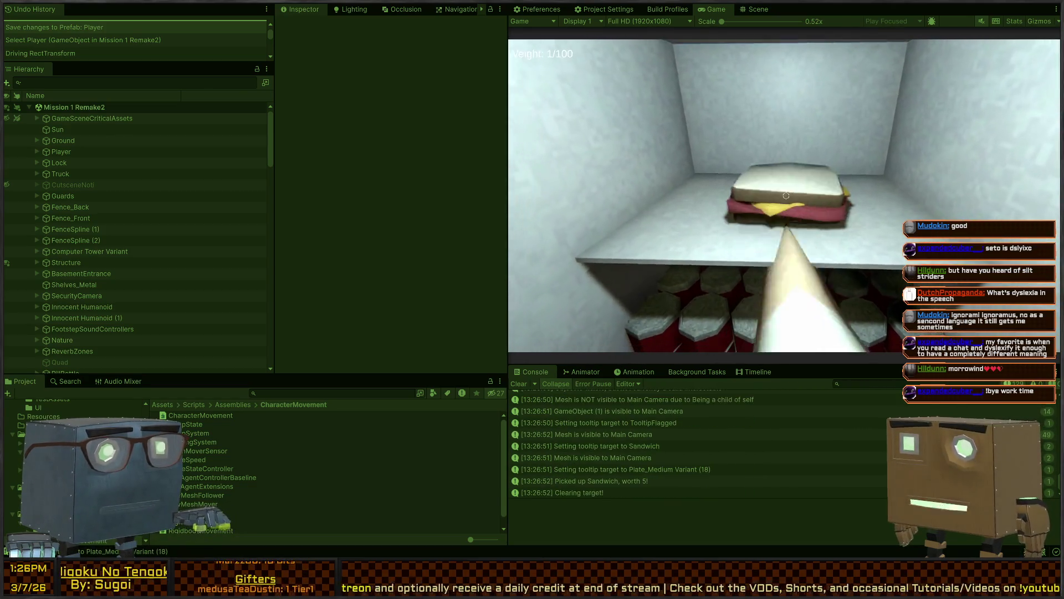
key("f")
key("s")
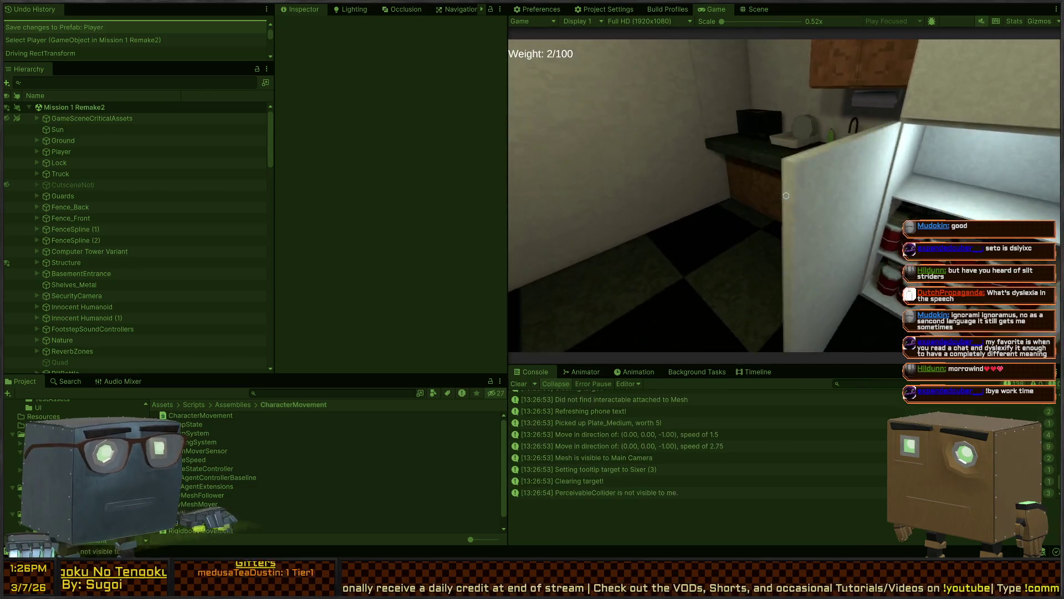
key("d")
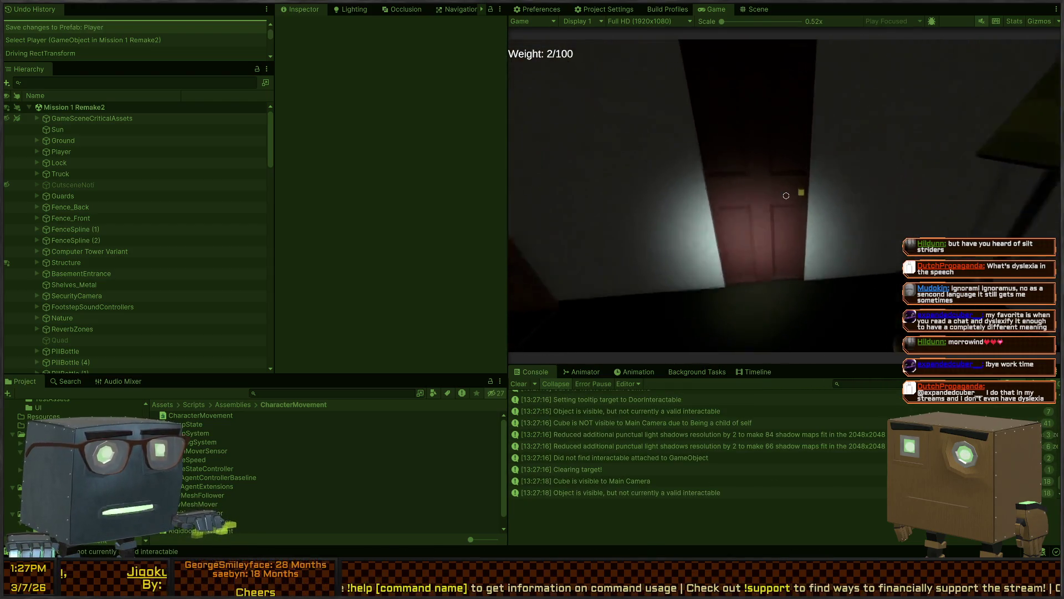
Open the doors through the house and try hiding in the wardrobe several times
key("f")
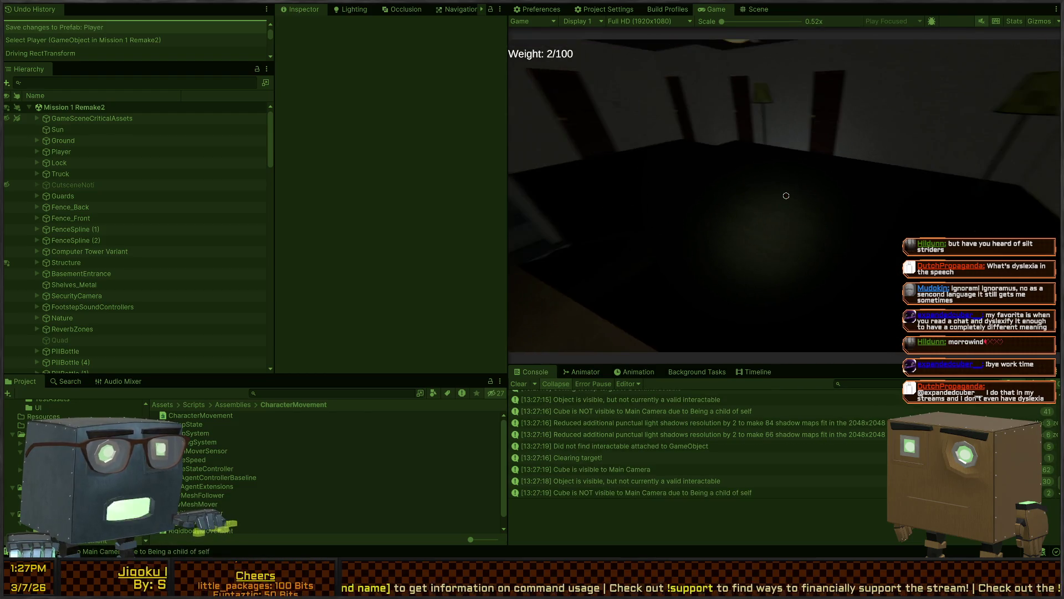
key("f")
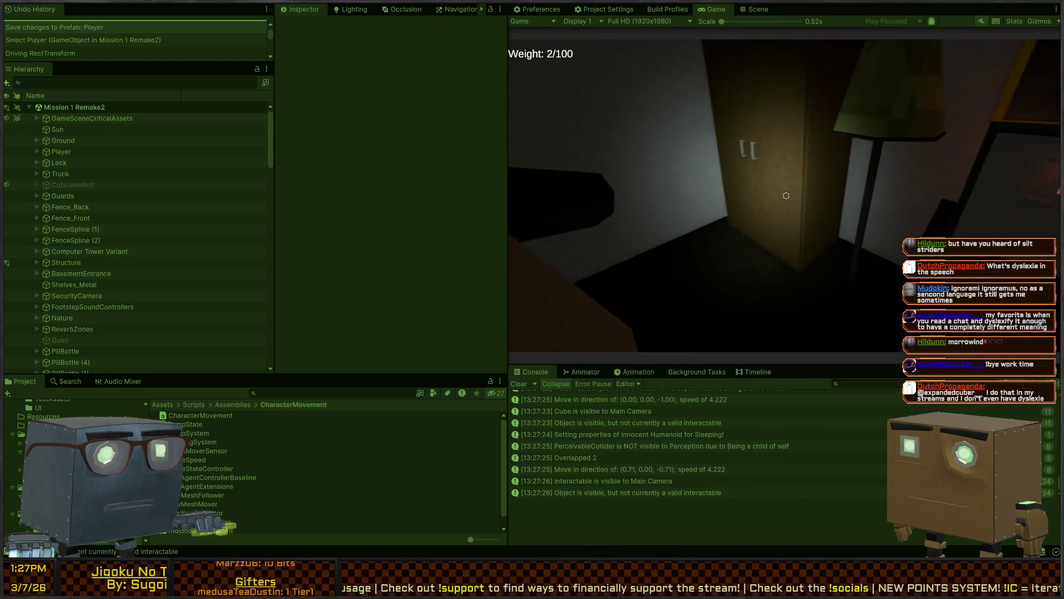
key("f")
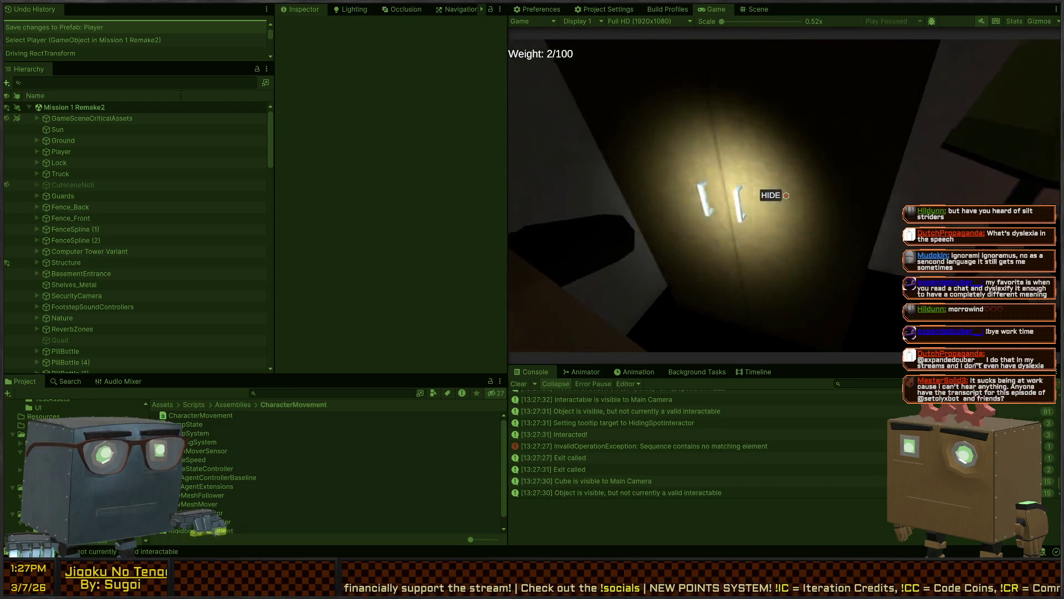
key("f")
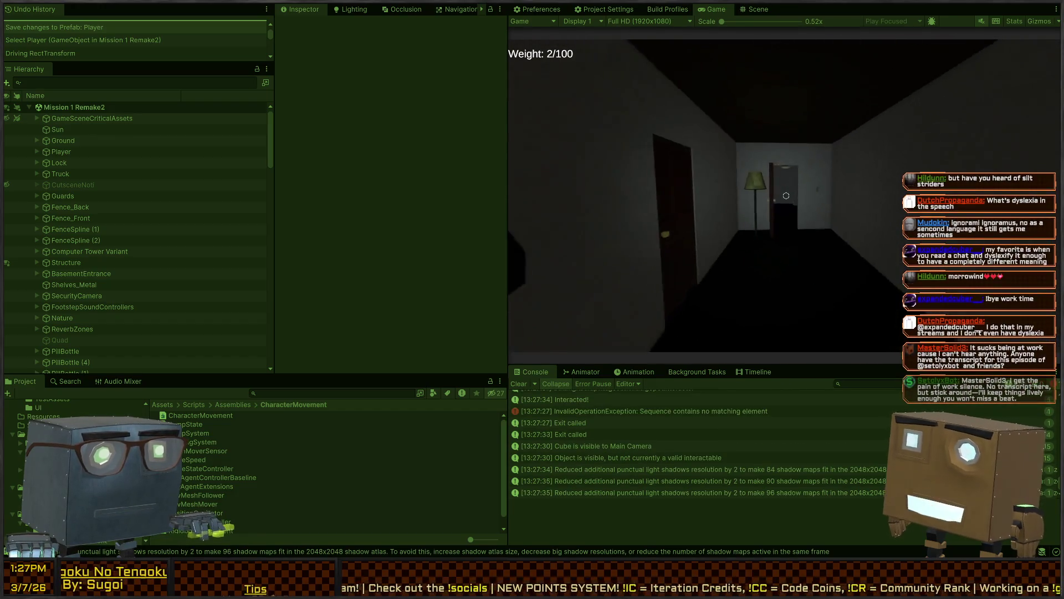
key("w")
key("w")
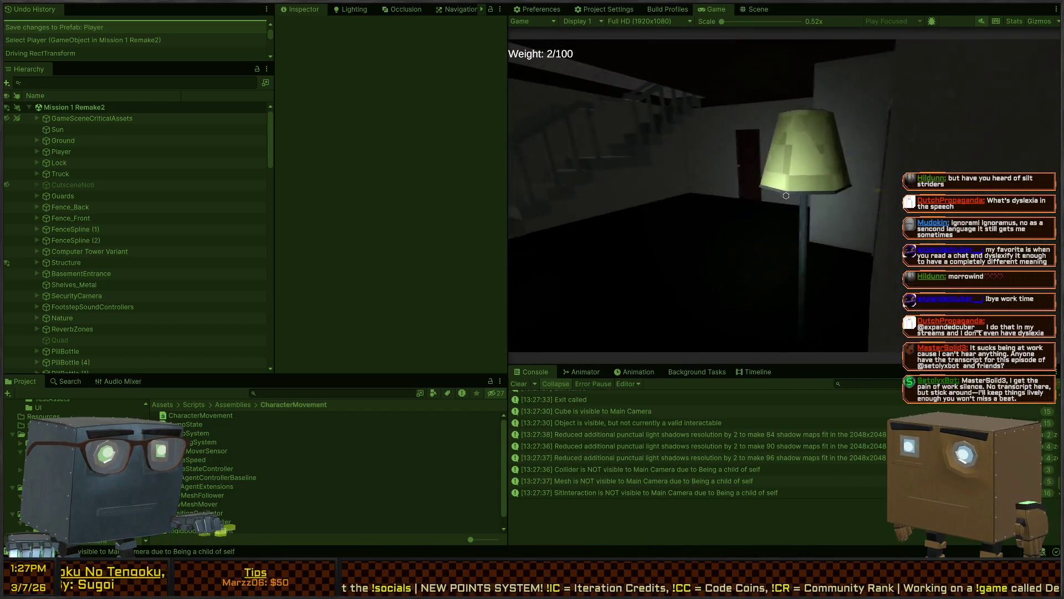
key("w")
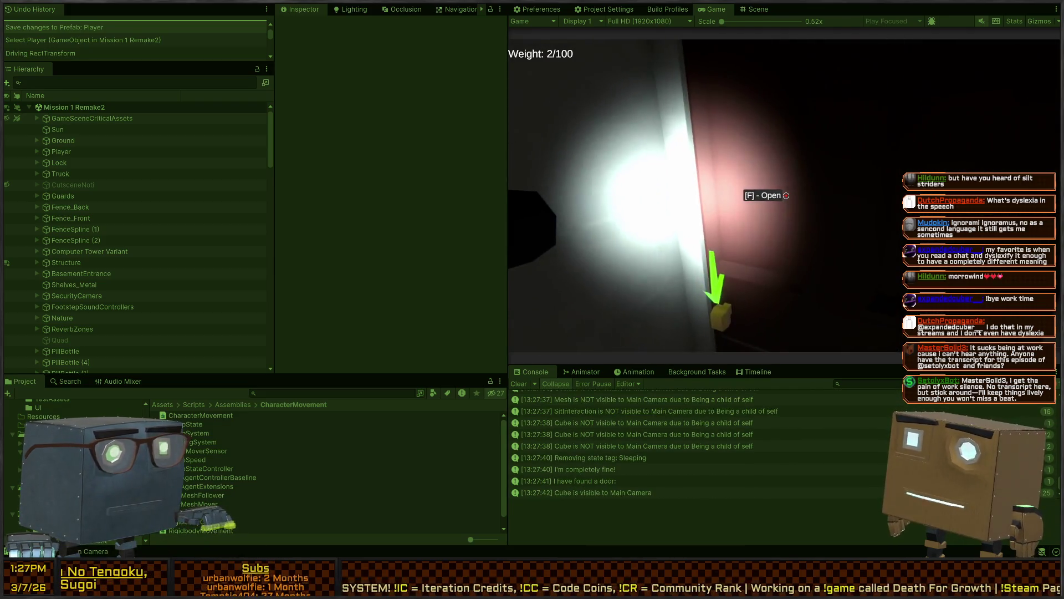
key("f")
key("w")
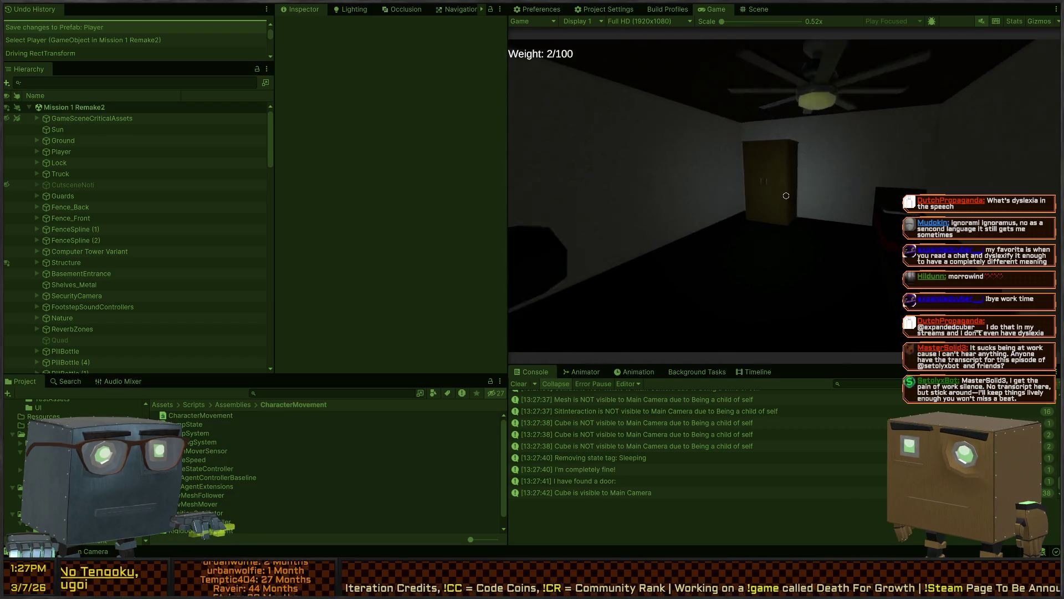
key("f")
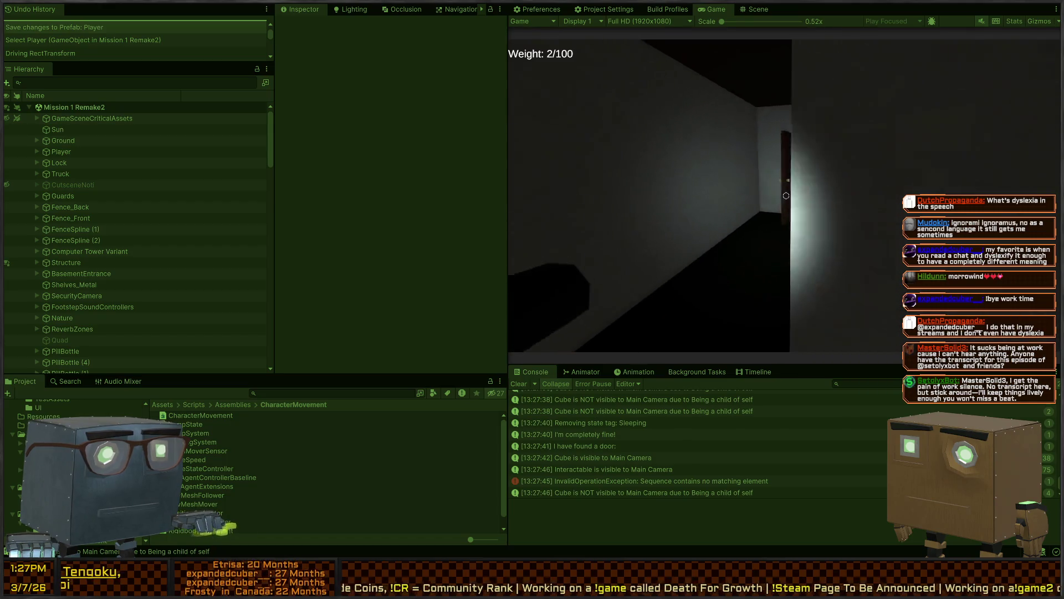
Stop Play mode, view the InvalidOperationException stack trace, then switch to Visual Studio
key("ctrl+p")
left_click(731, 480)
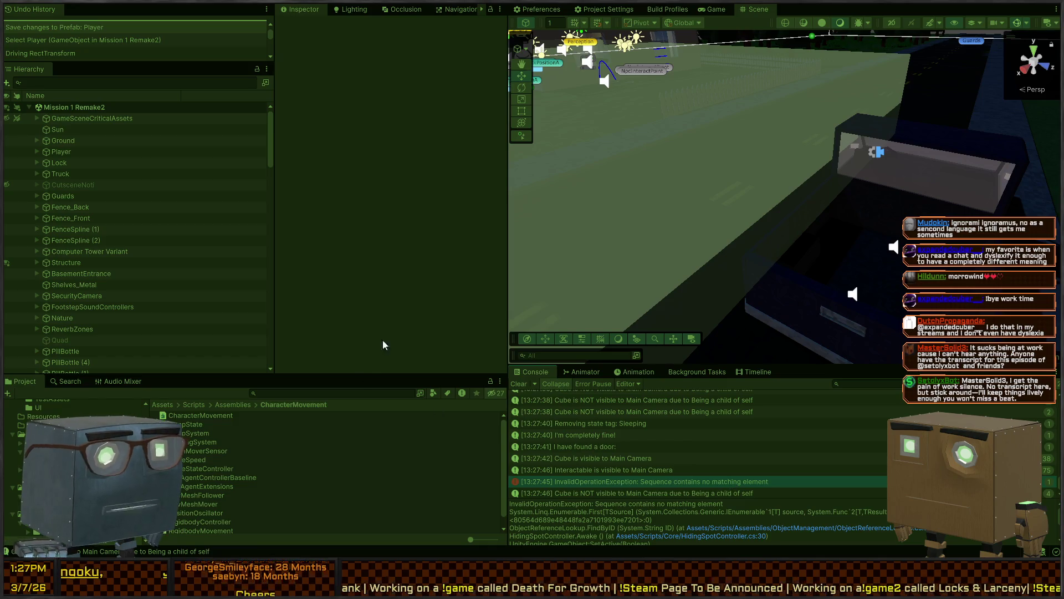
key("alt+Tab")
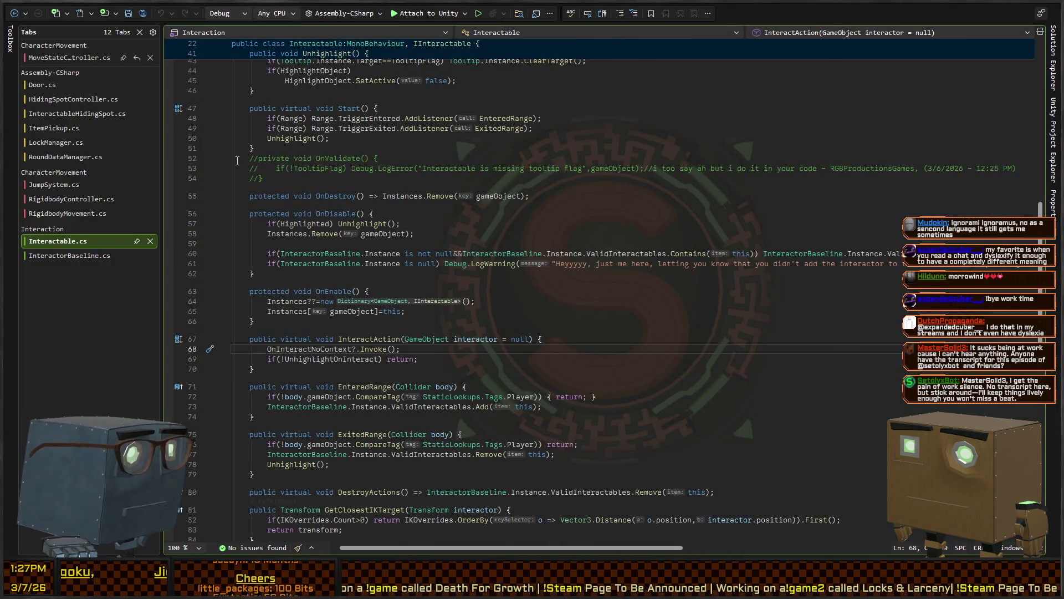
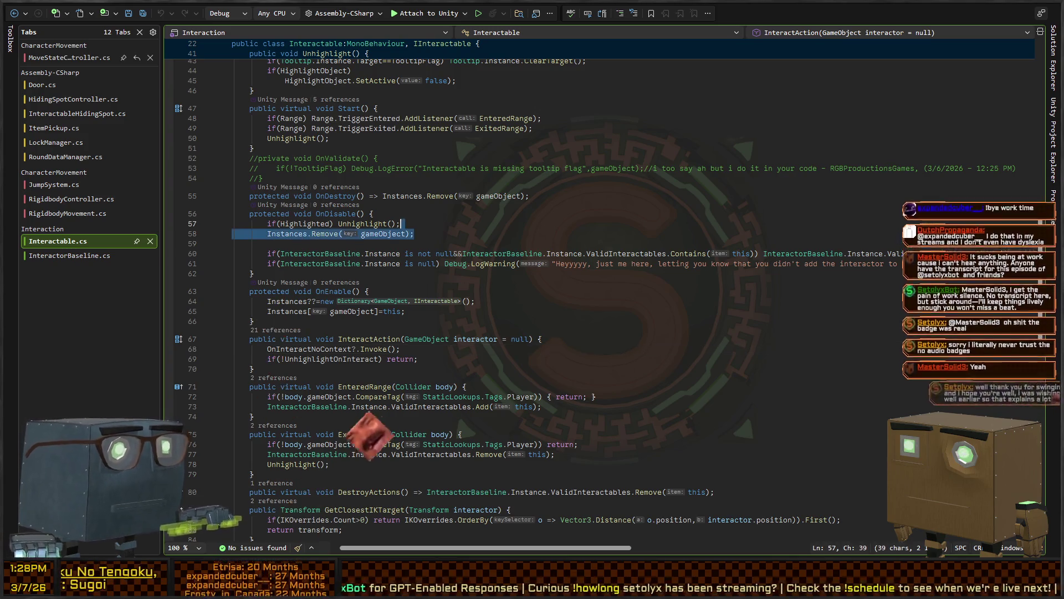
Delete the blank line 59 in Interactable.cs's OnDisable, save the file, and switch back to Unity
left_click(616, 288)
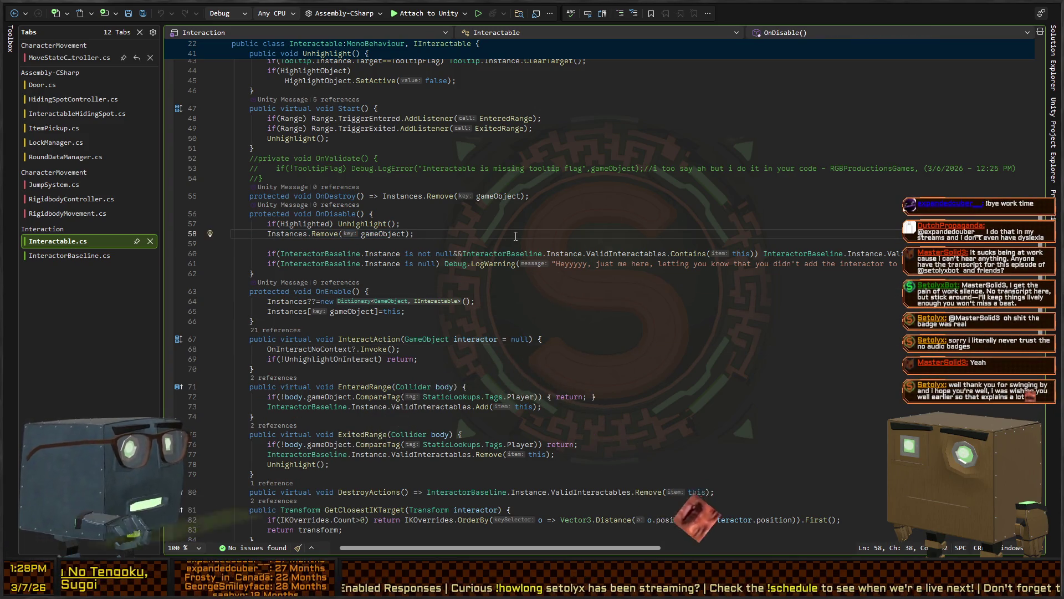
left_click(404, 244)
key("BackSpace")
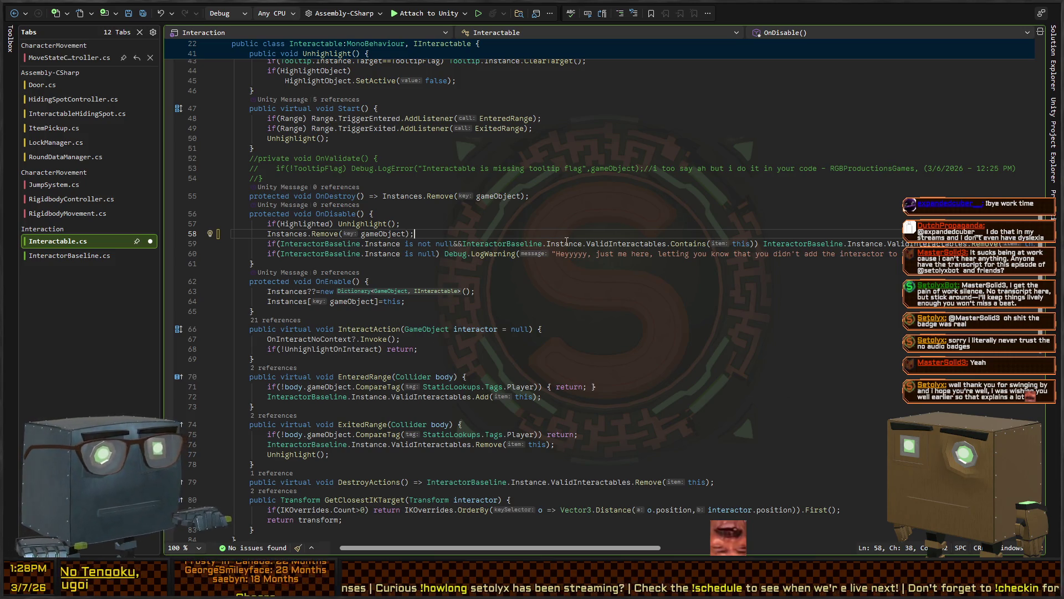
key("ctrl+s")
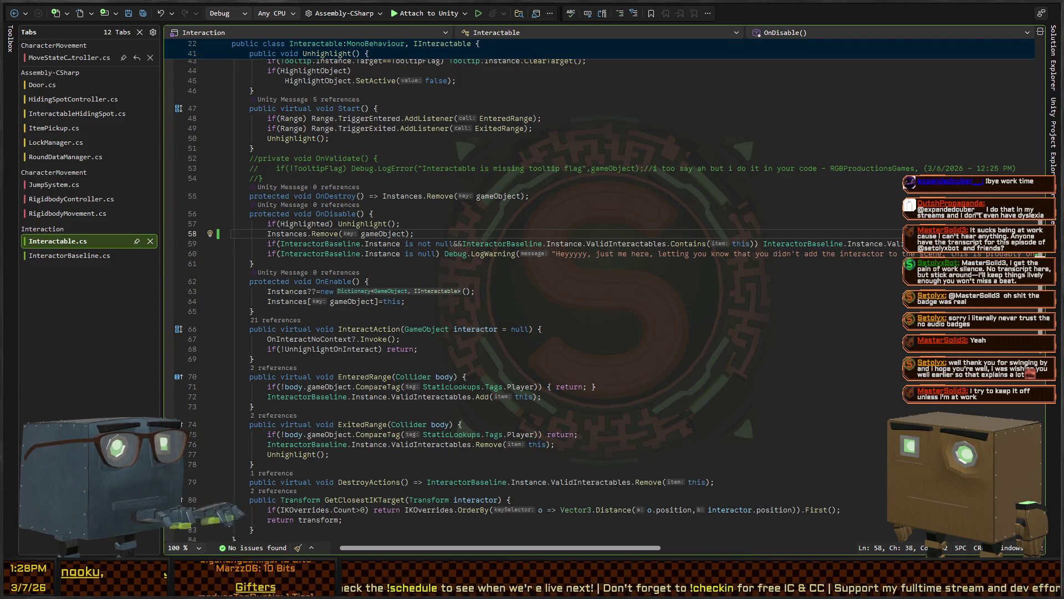
scroll(427, 277, "down", 2)
left_click(426, 269)
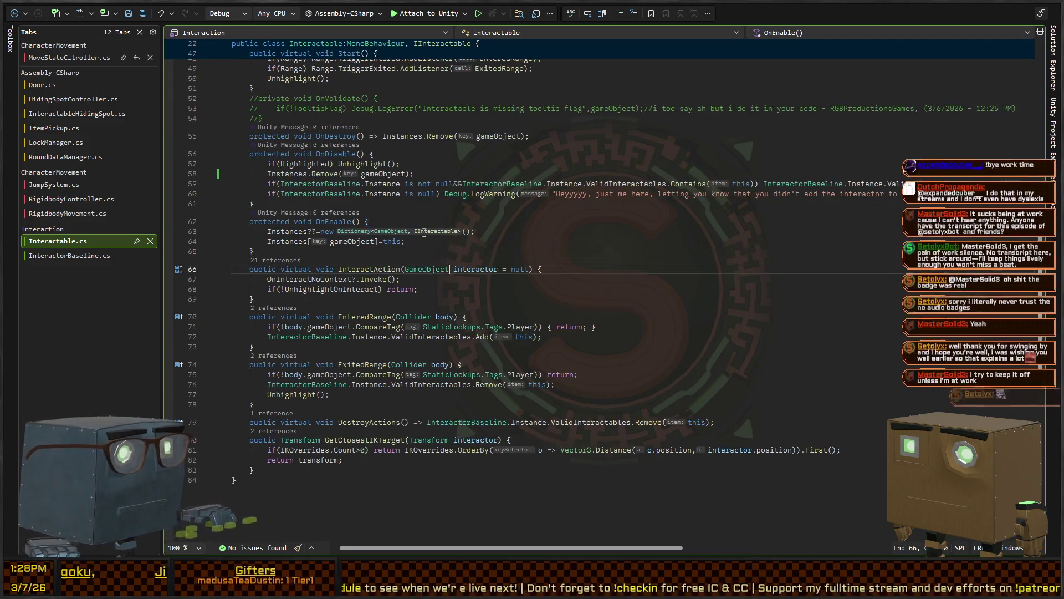
left_click(482, 220)
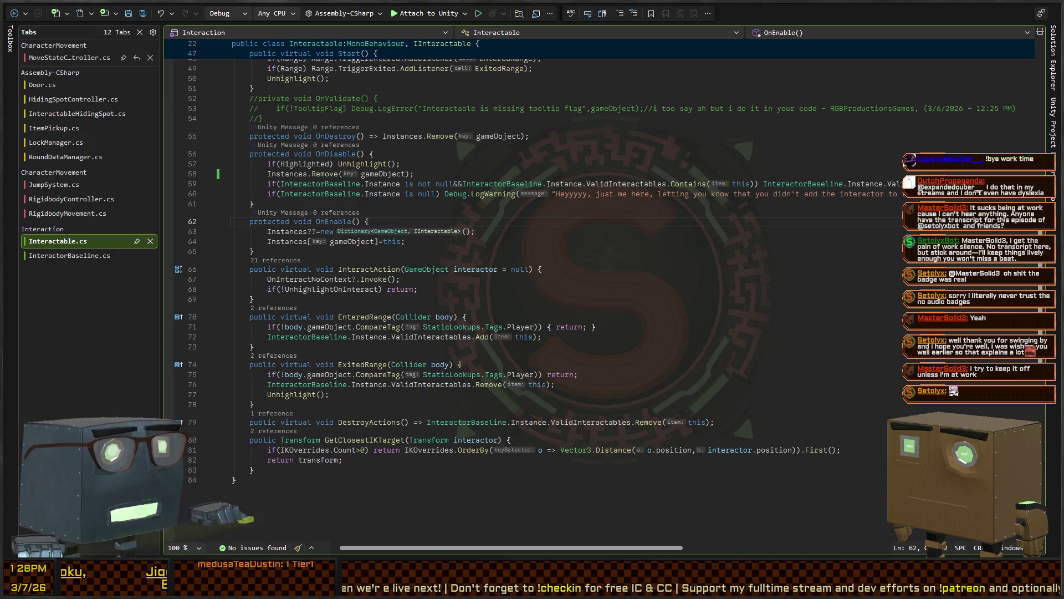
key("alt+Tab")
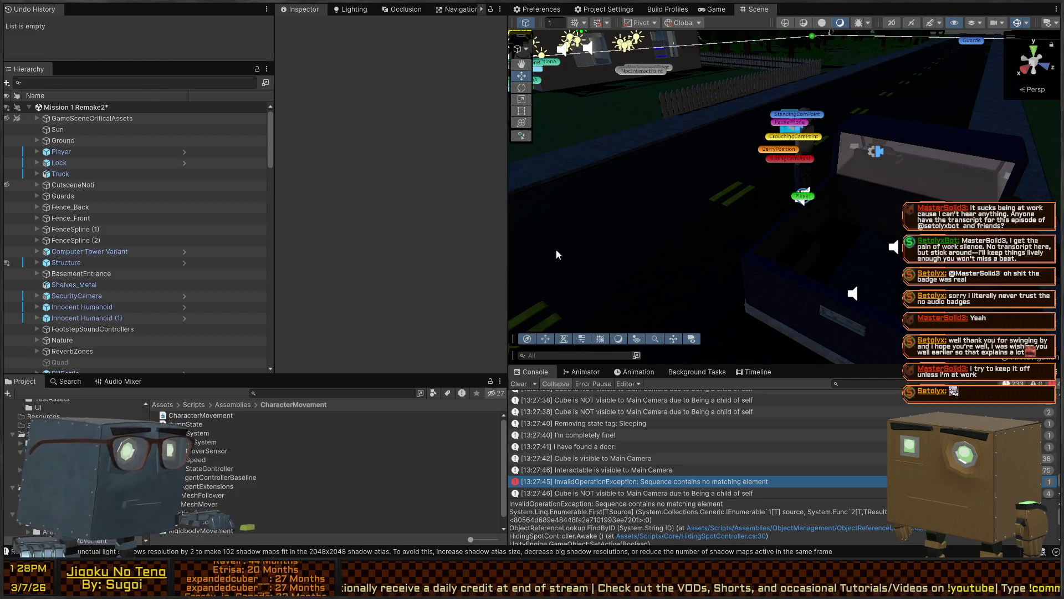
Orbit the Scene view out to a distant overview of the Mission 1 Remake2 scene
mouse_move(770, 205)
left_mouse_down()
mouse_move(625, 160)
mouse_move(787, 184)
left_mouse_up()
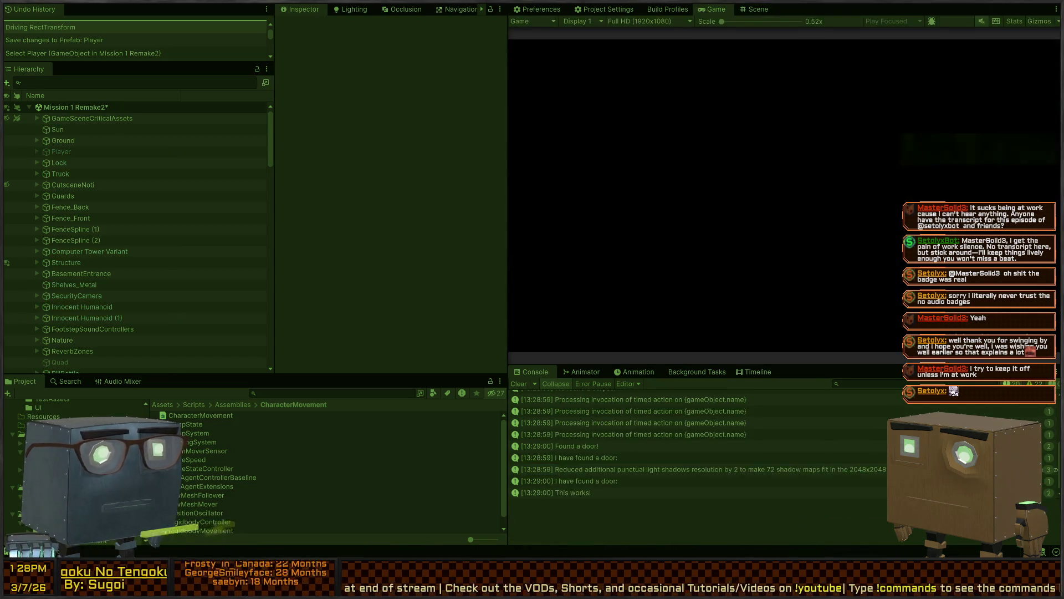
Walk the player into the house, down the hallway, and open the bedroom door
key("w")
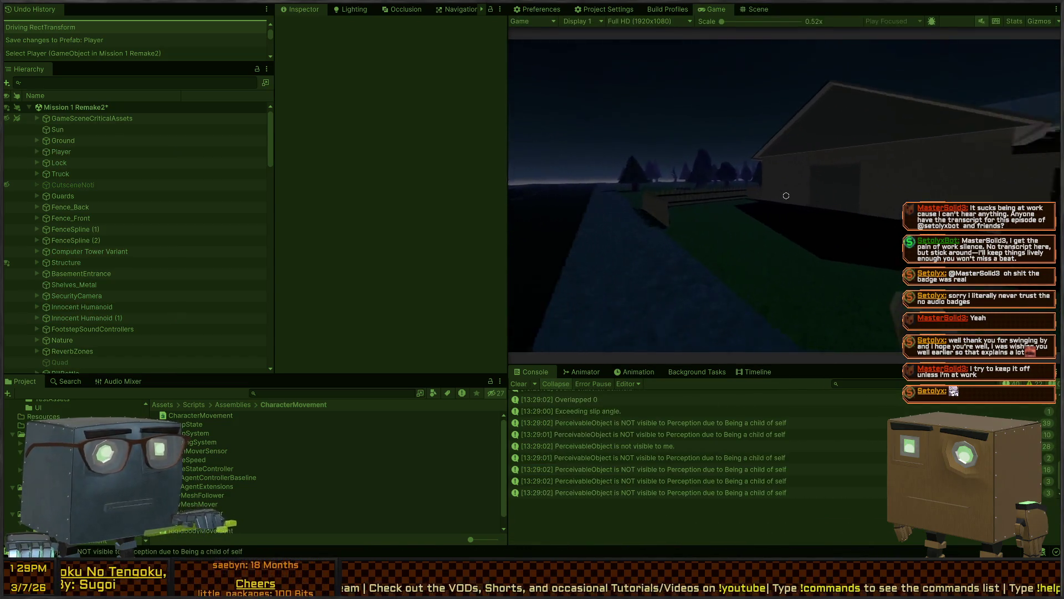
key("w")
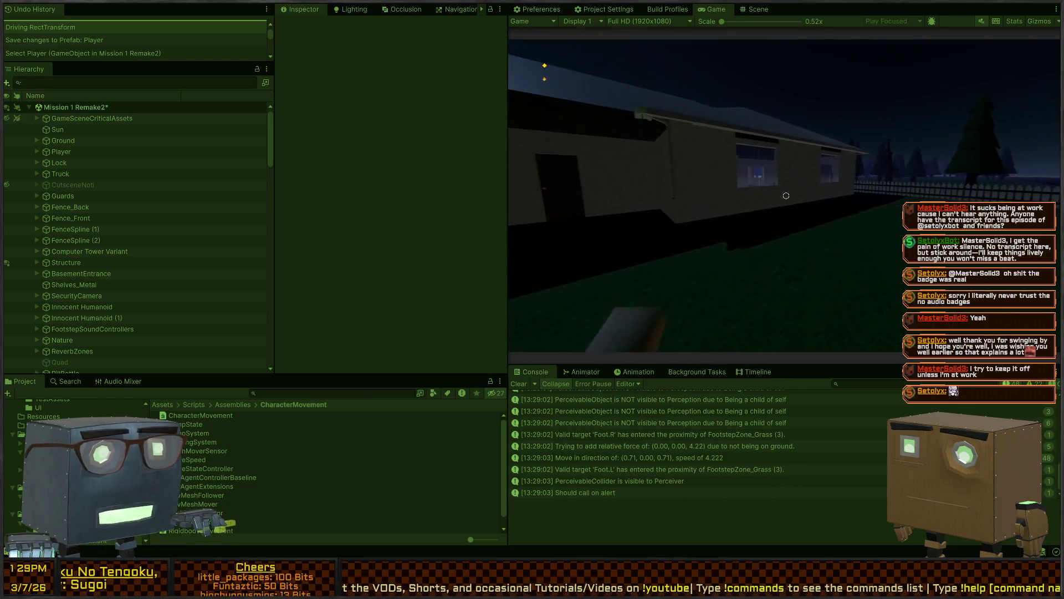
key("w")
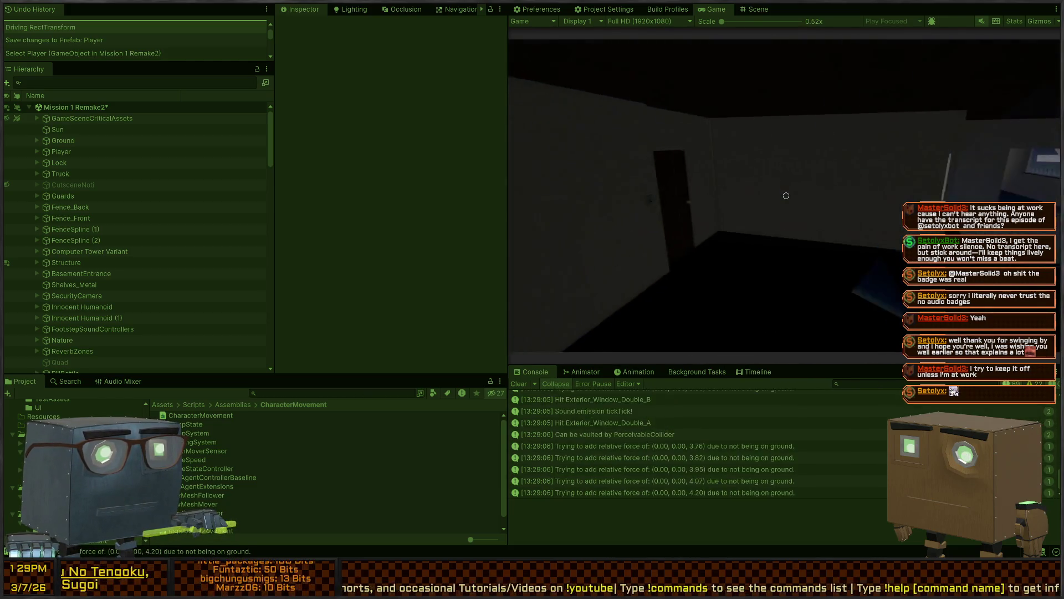
key("w")
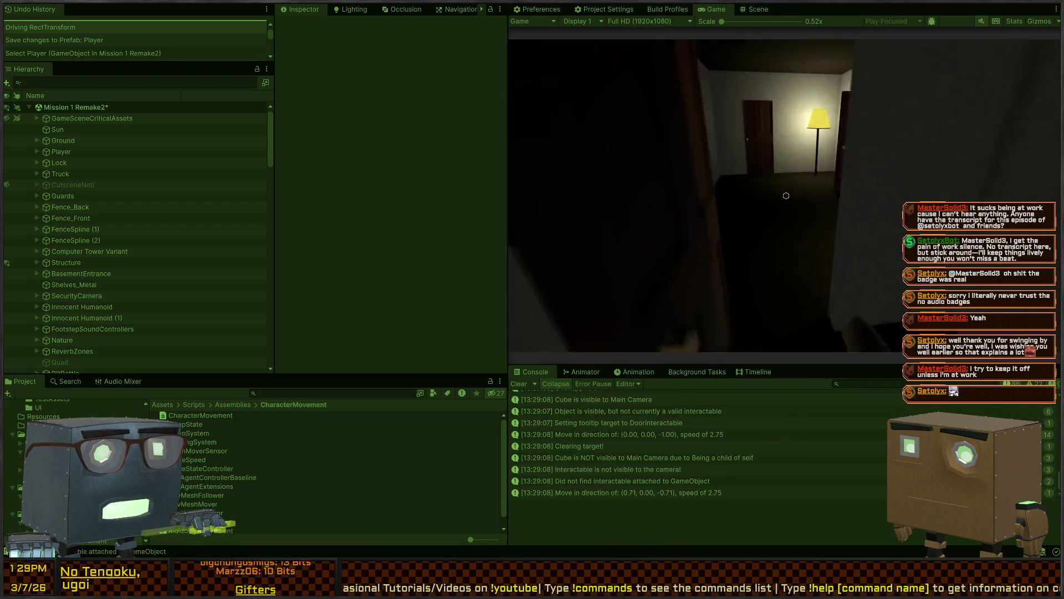
key("w")
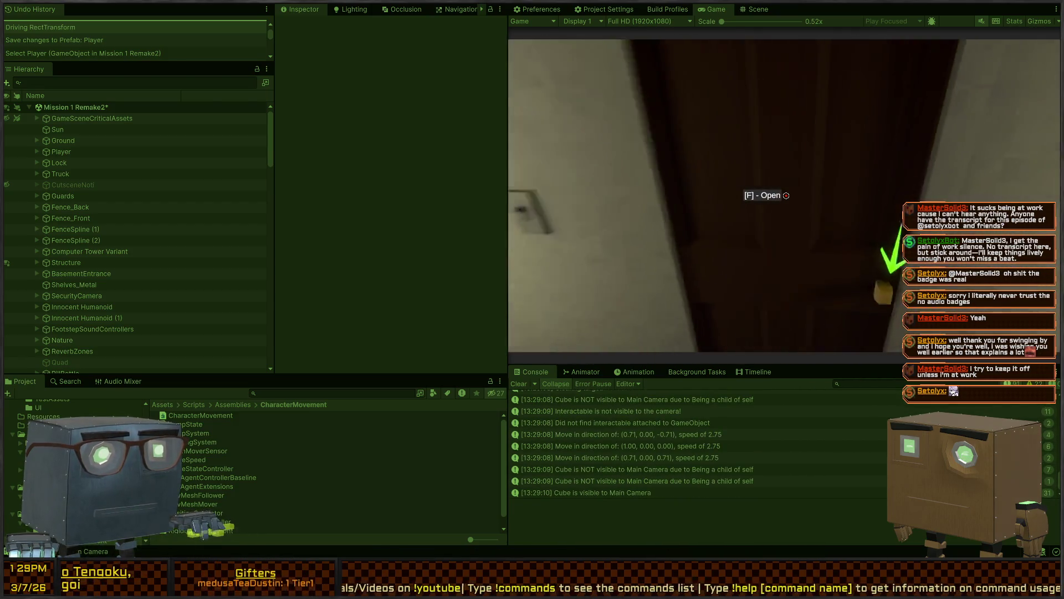
key("w")
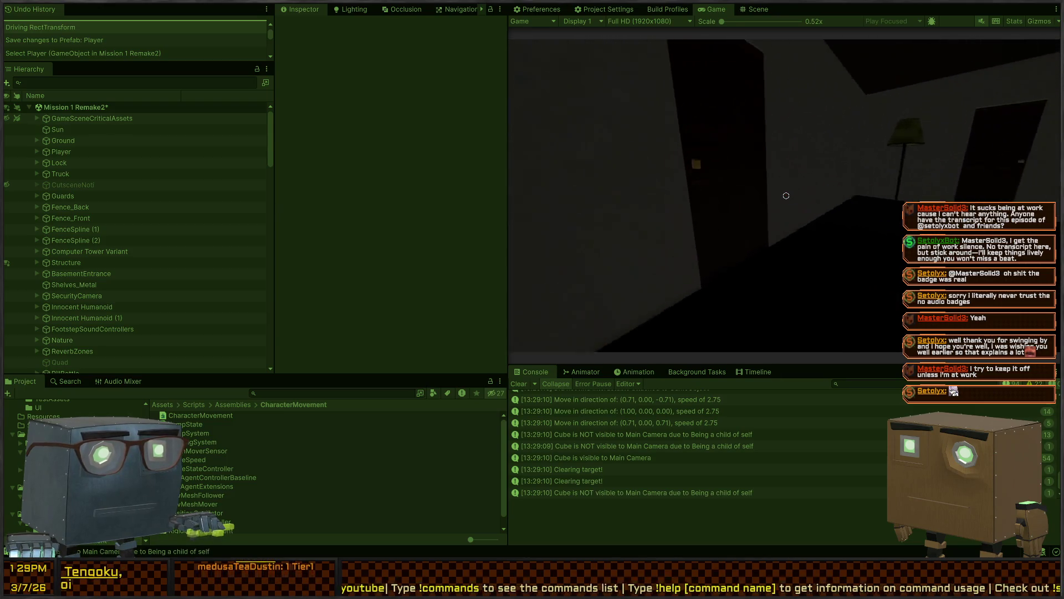
key("f")
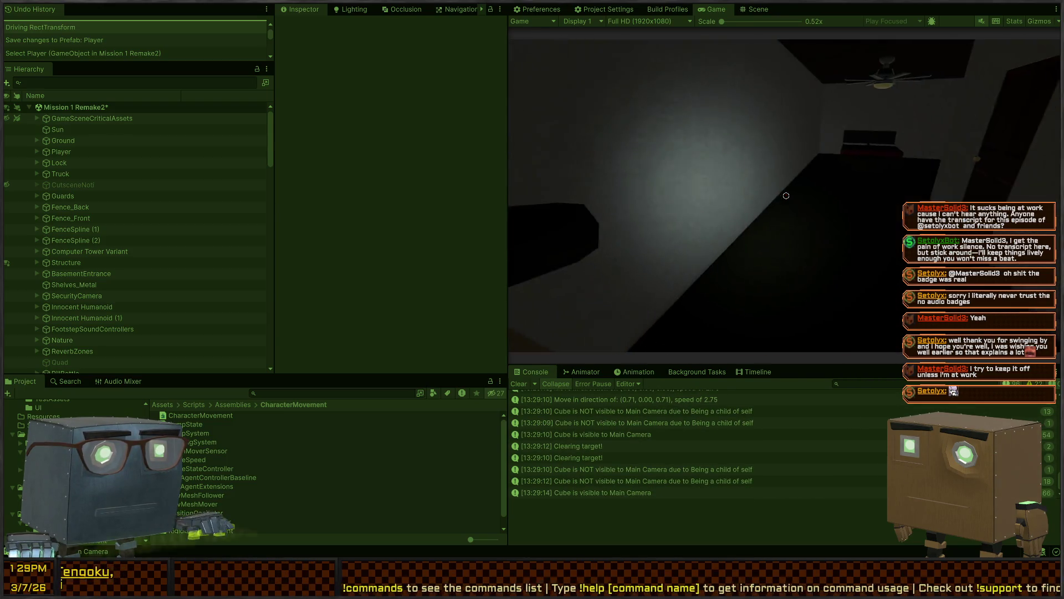
key("w")
key("w")
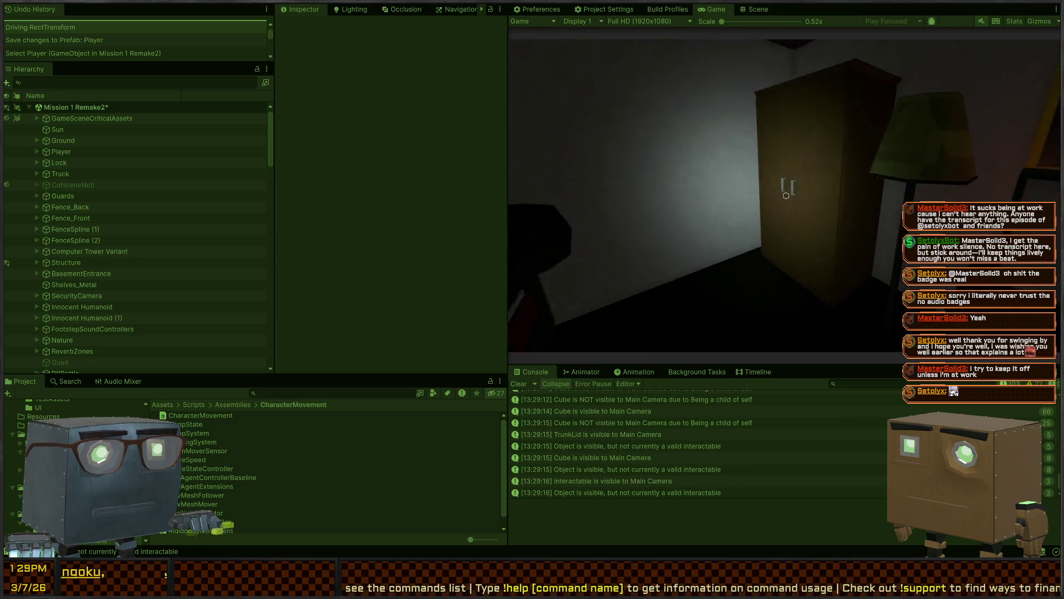
Hide in the bedroom wardrobe, then show the InvalidOperationException's stack trace in the Console
key("ctrl+1")
left_click(520, 384)
key("ctrl+2")
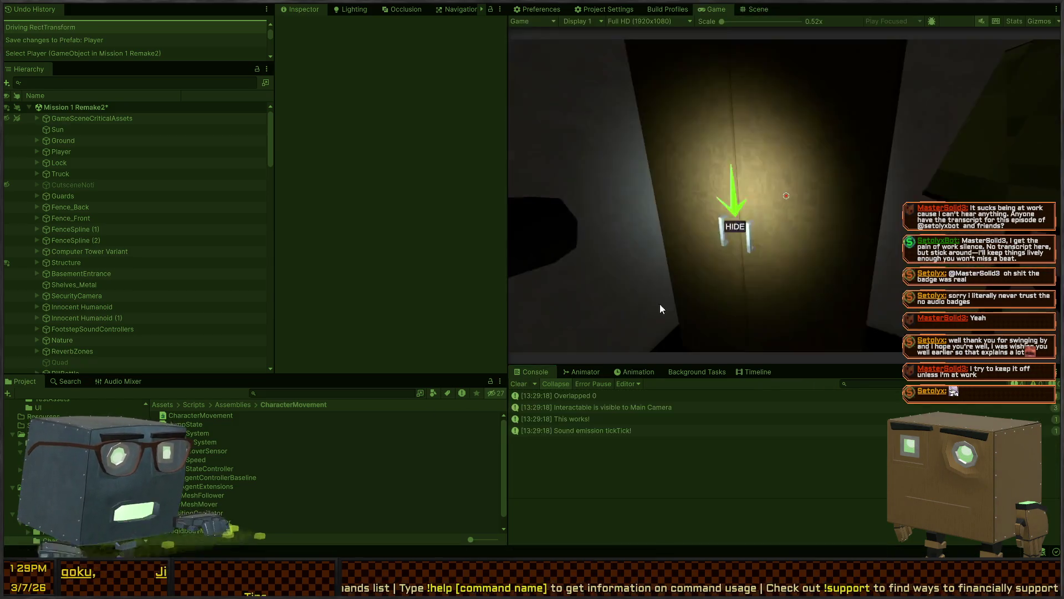
left_click(660, 303)
key("w")
key("f")
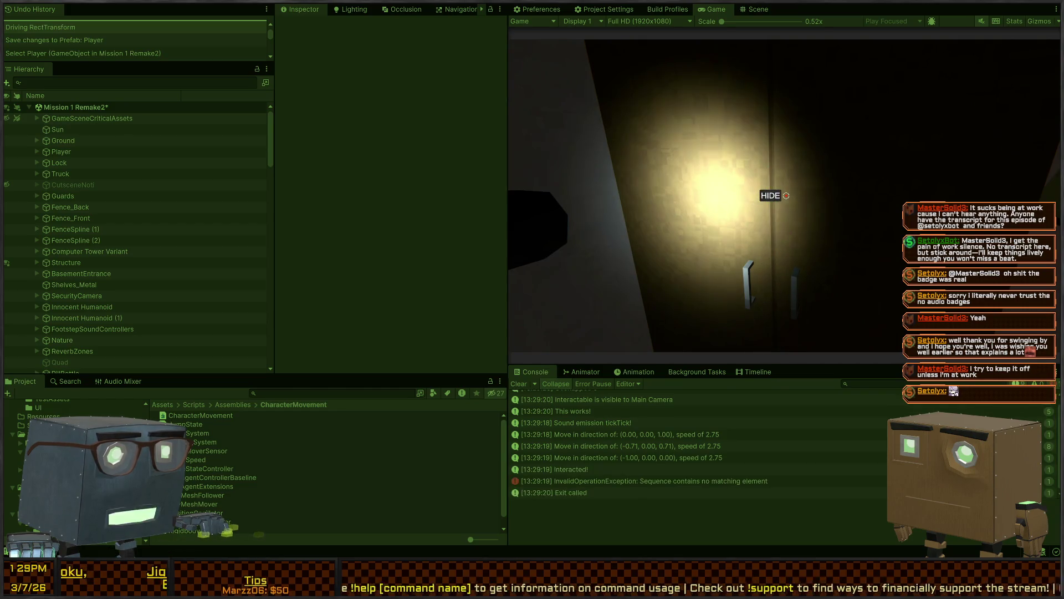
key("ctrl+1")
left_click(624, 482)
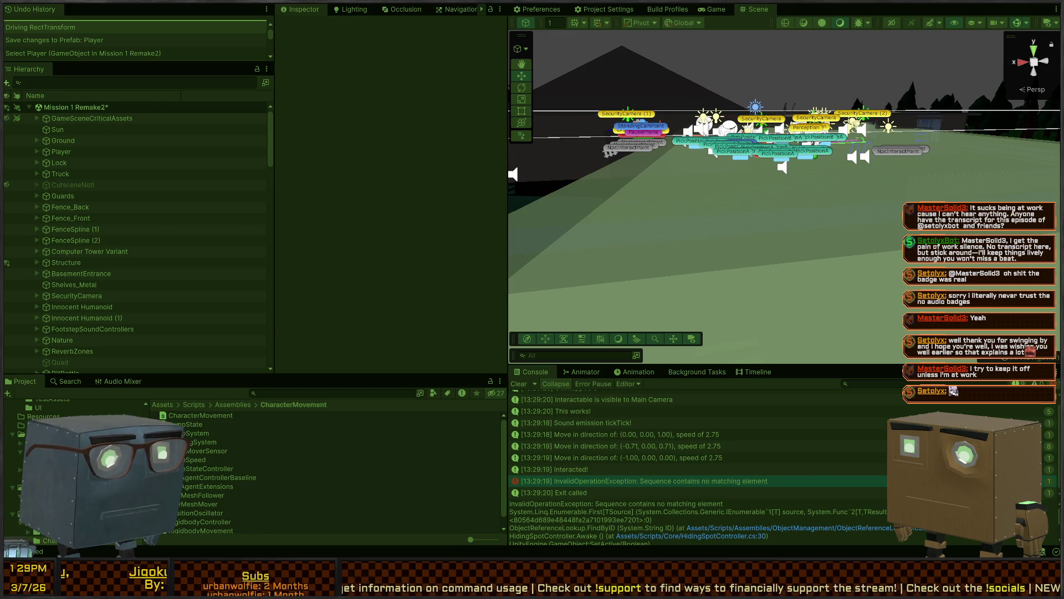
Follow the Console stack-trace link to ObjectReferenceLookup.cs at the FindByID line
left_click(803, 528)
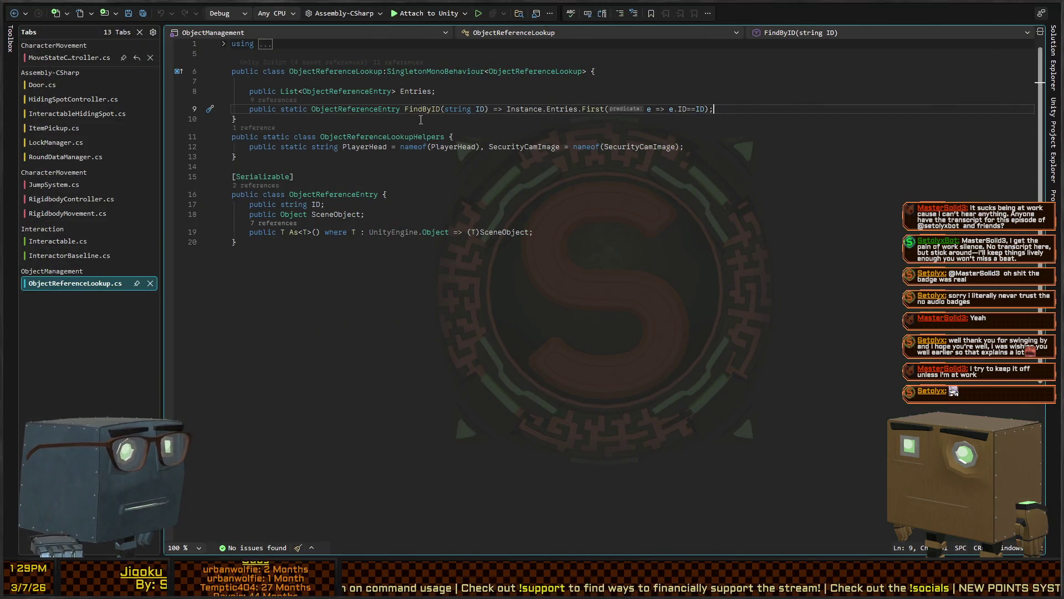
key("alt+Tab")
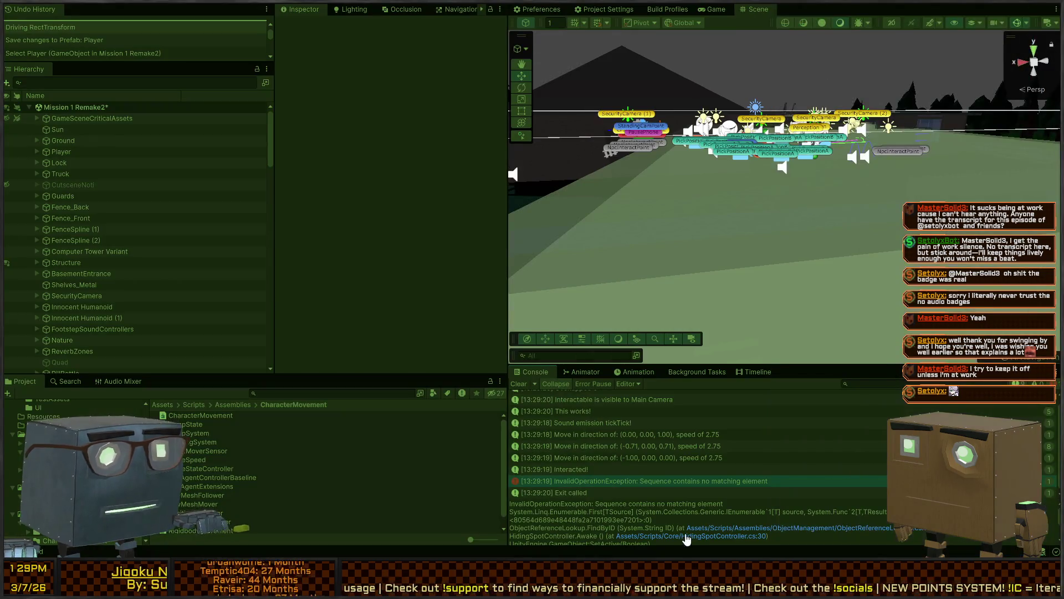
left_click(767, 536)
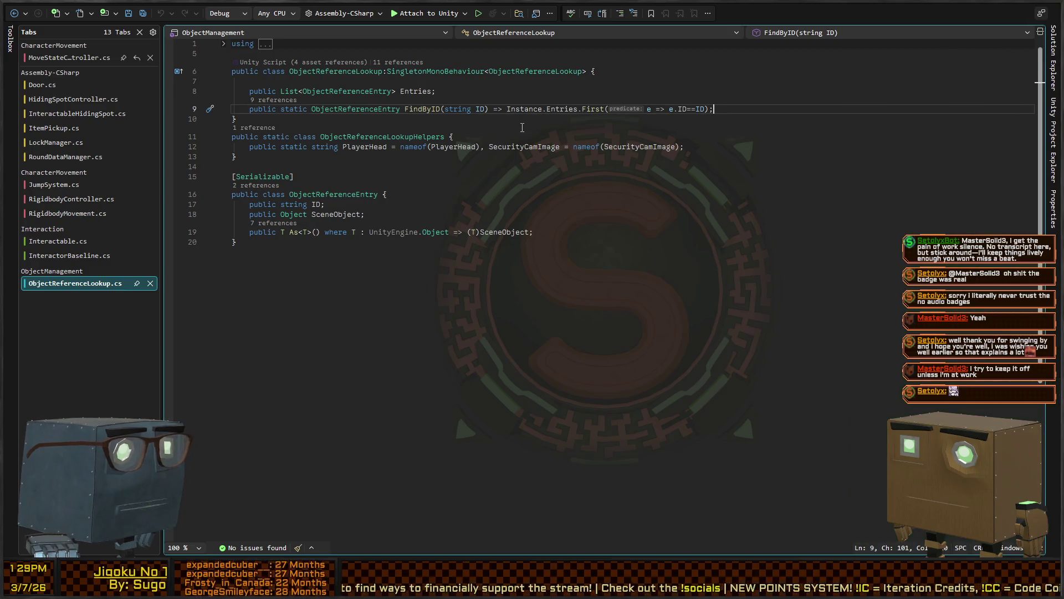
Turn FindByID's expression body into a block that wraps the lookup in try/catch(Exception e)
double_click(502, 109)
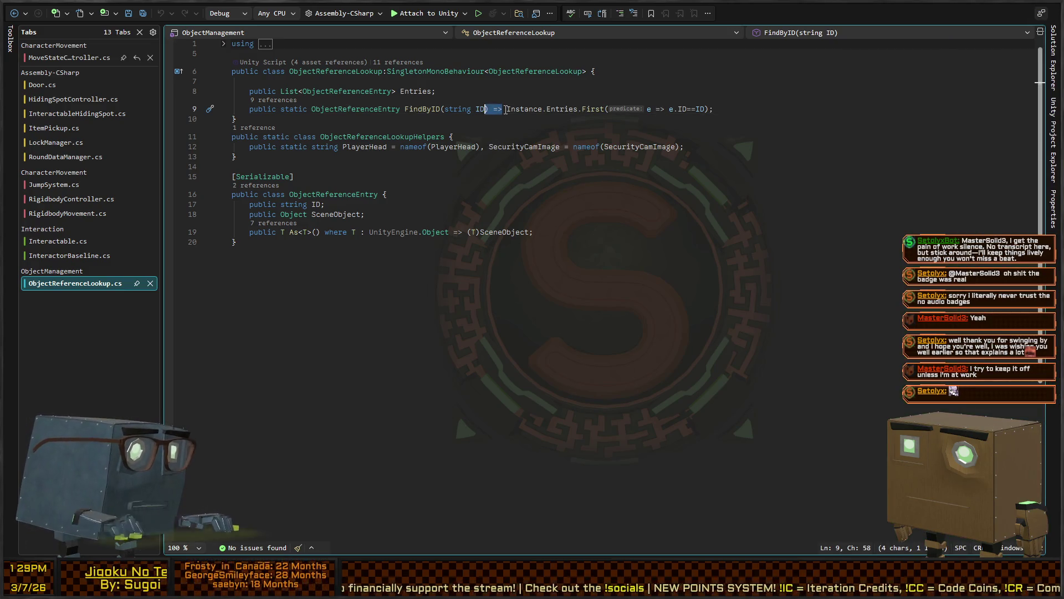
key("Delete")
key("shift+End")
type("{")
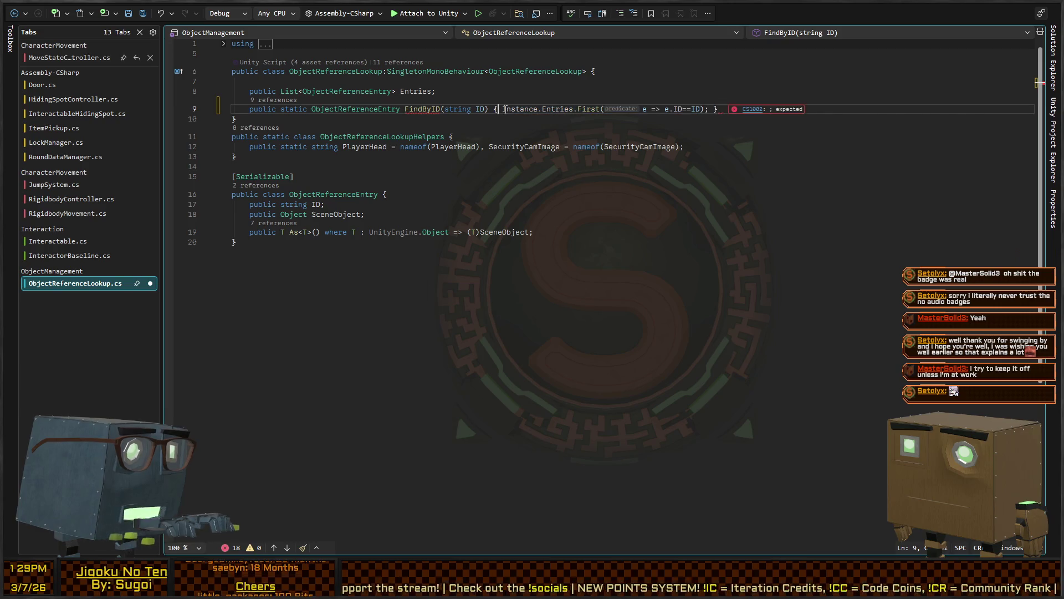
key("BackSpace")
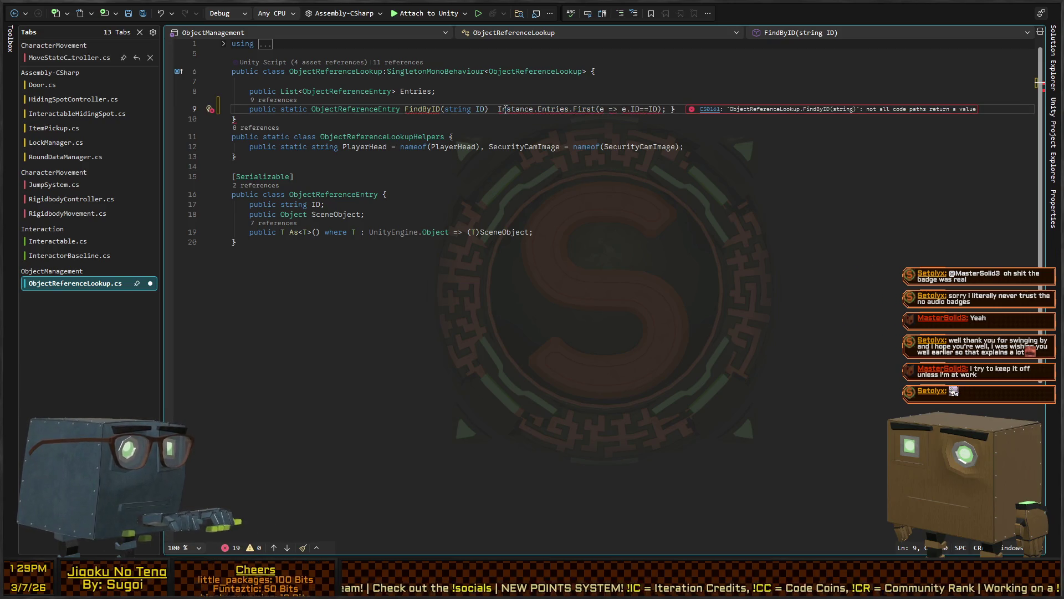
type("{try")
key("shift+End")
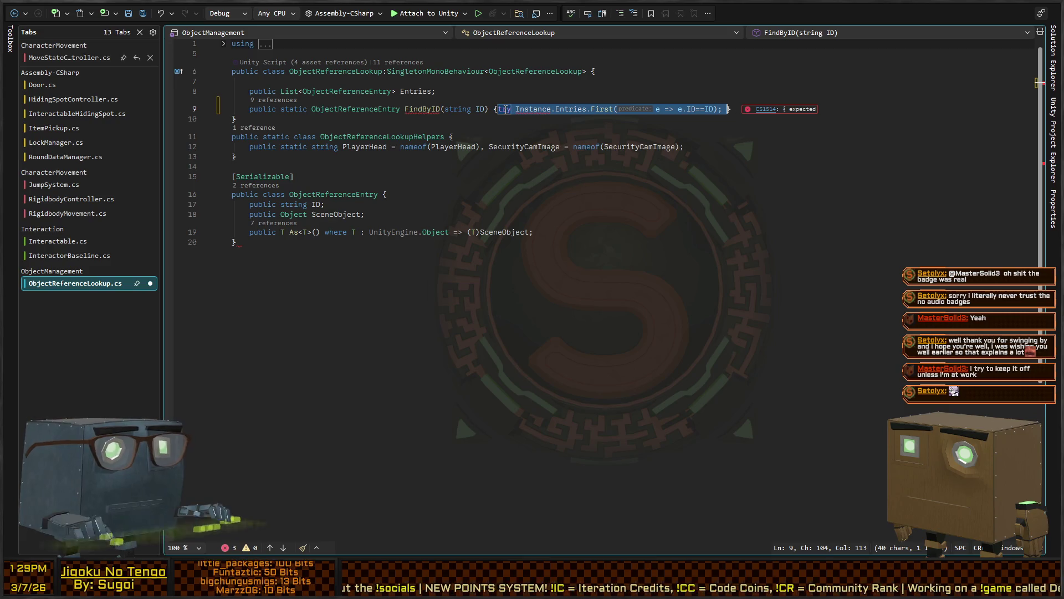
type("{")
key("End")
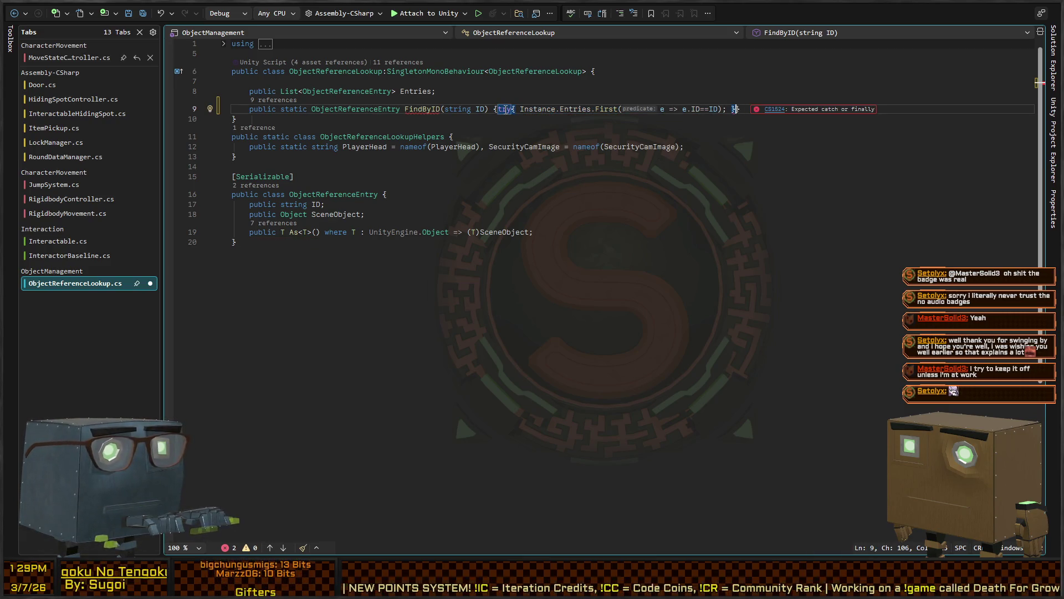
type("catch(Excep")
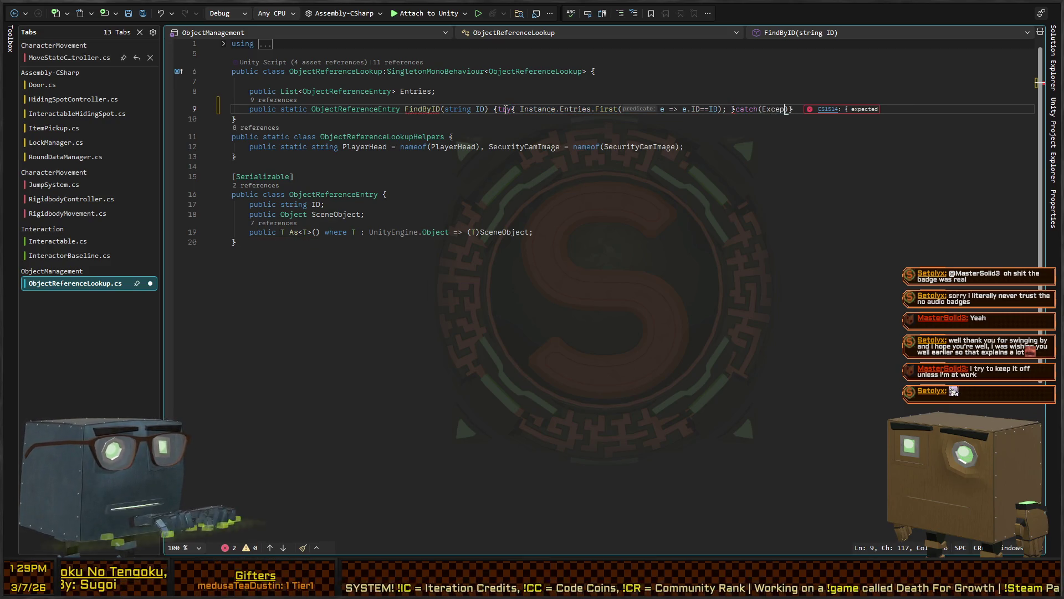
type("tion e){")
key("Return")
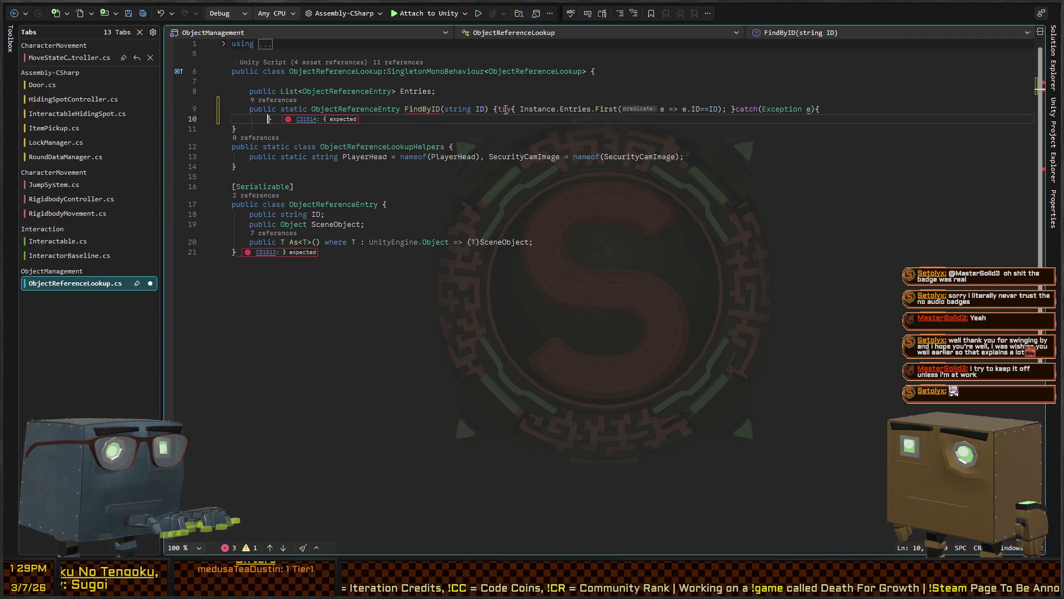
type("}")
key("Return")
type("Debug.LogErr")
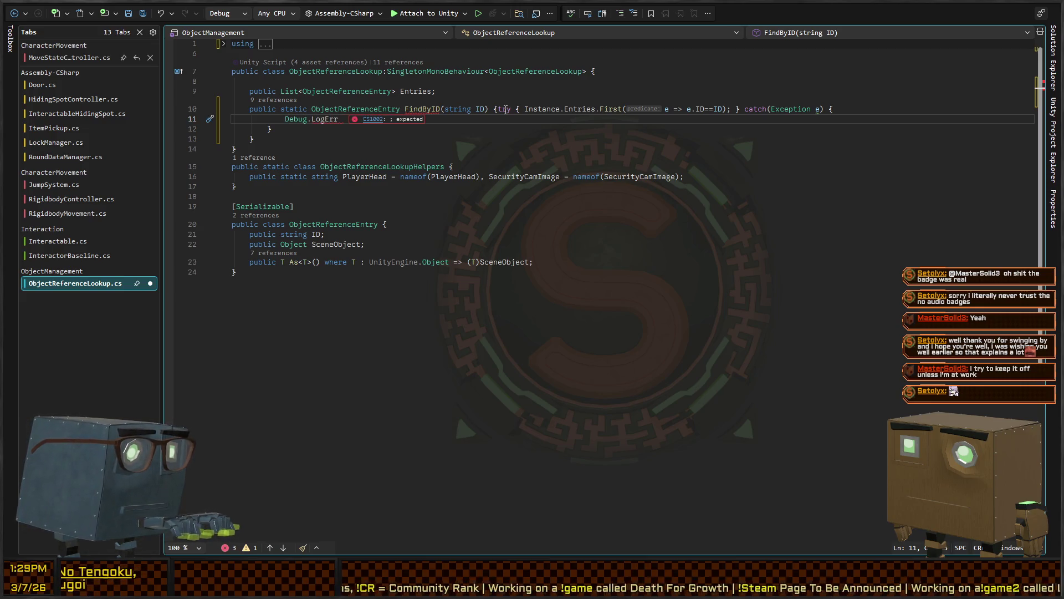
In the catch block, log the ID with UnityEngine.Debug.LogError and return null
key("BackSpace")
key("BackSpace")
key("BackSpace")
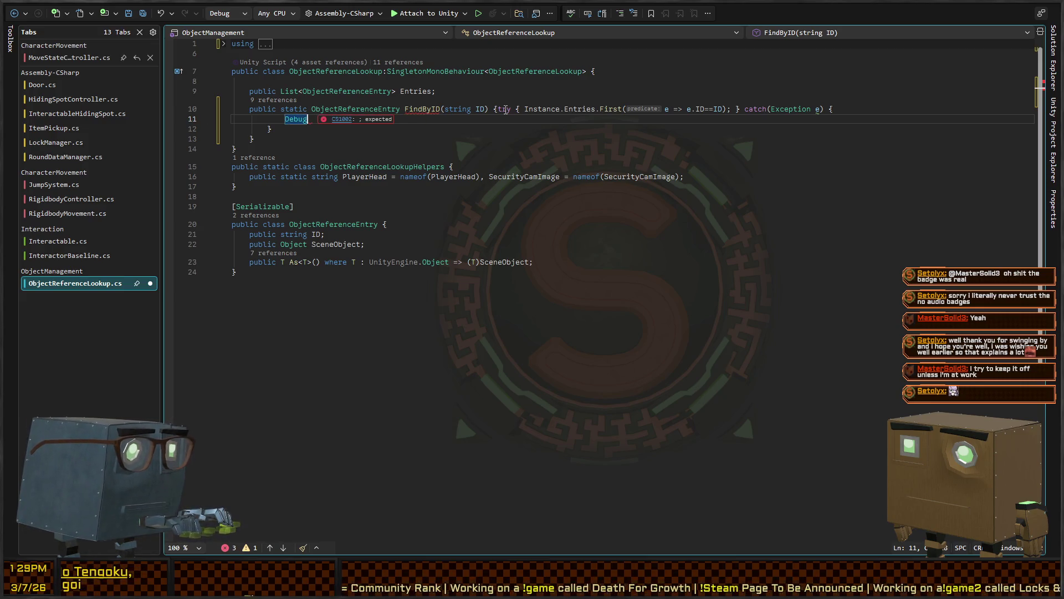
key("BackSpace")
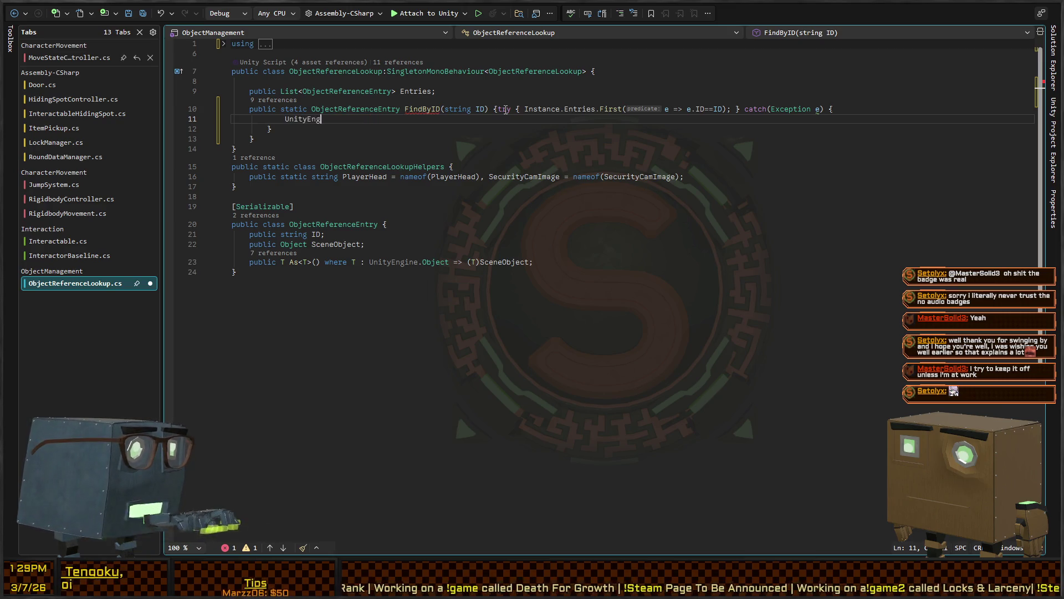
key("BackSpace")
type("L")
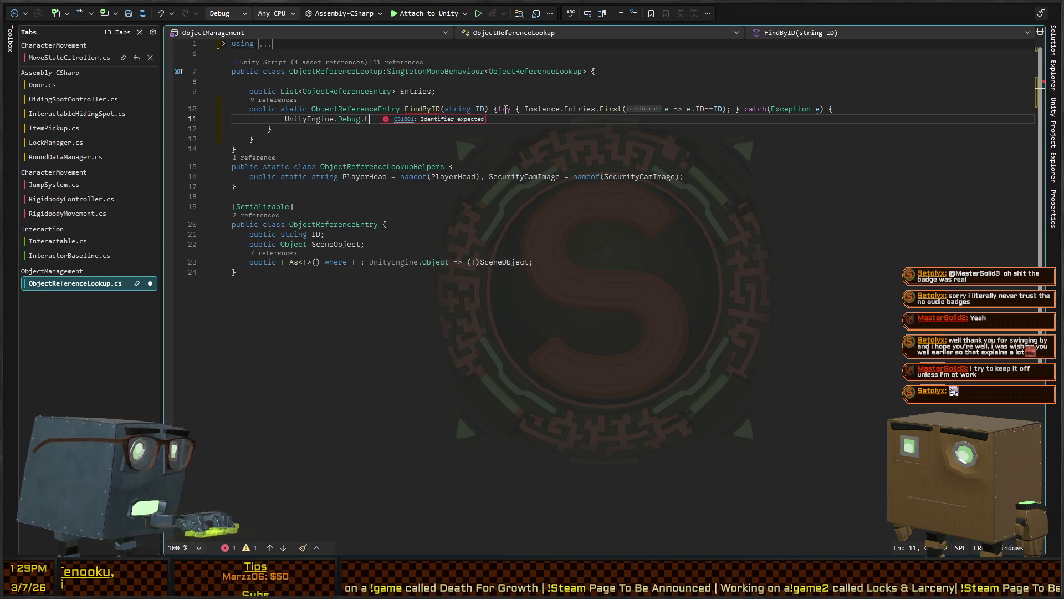
type("ogError(\"Fail")
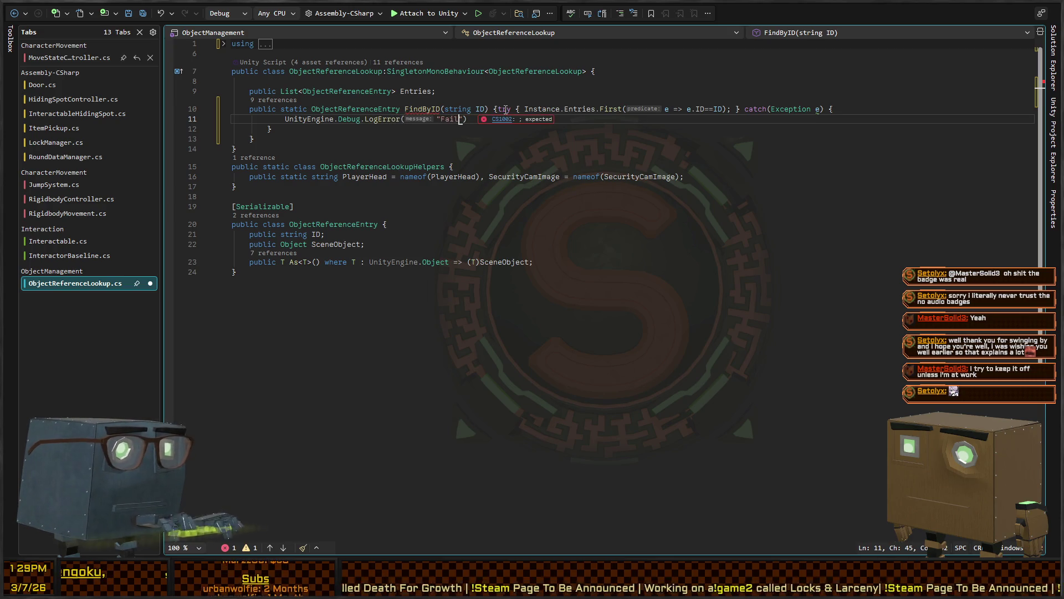
type("ed to find object by ID of {")
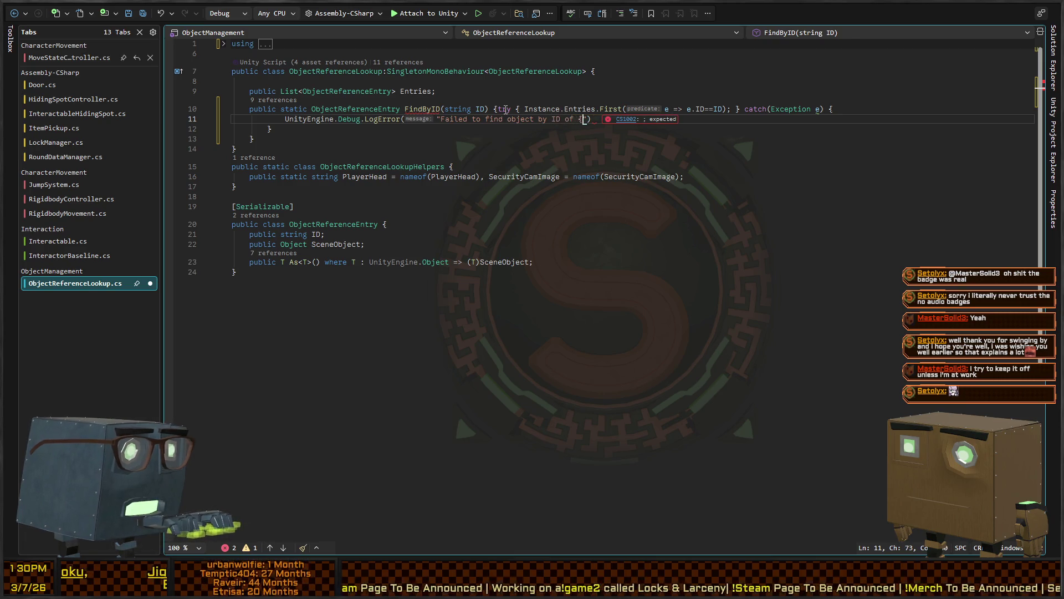
type("ID}")
type("$")
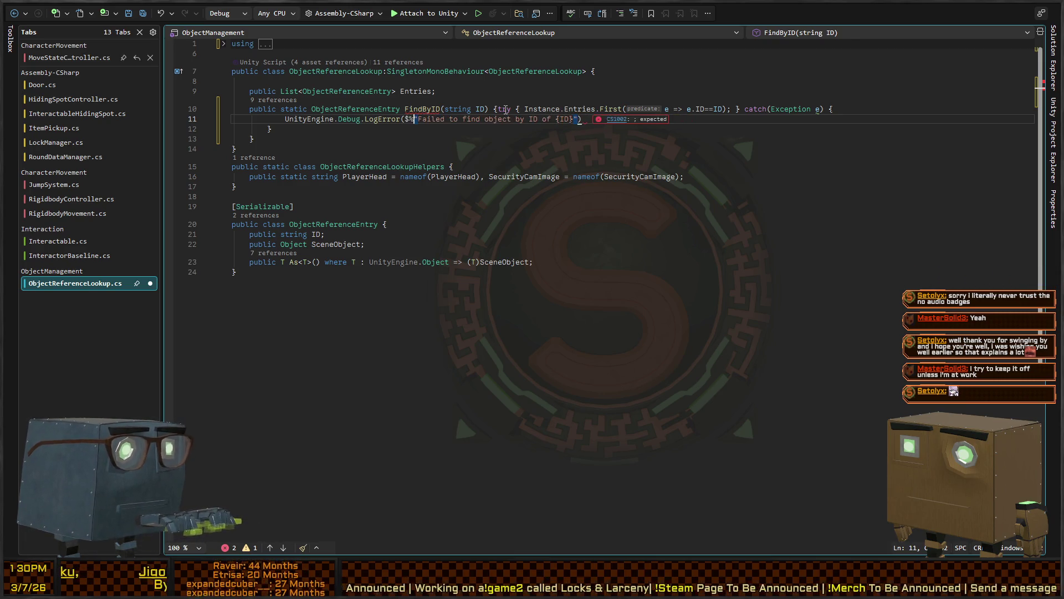
key("End")
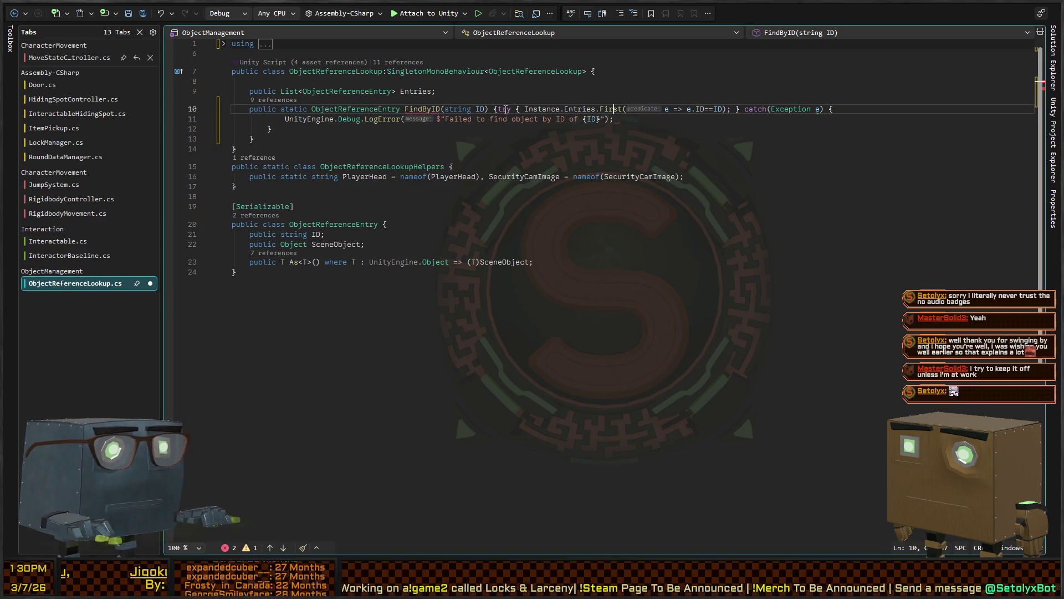
key("Return")
type("return null;")
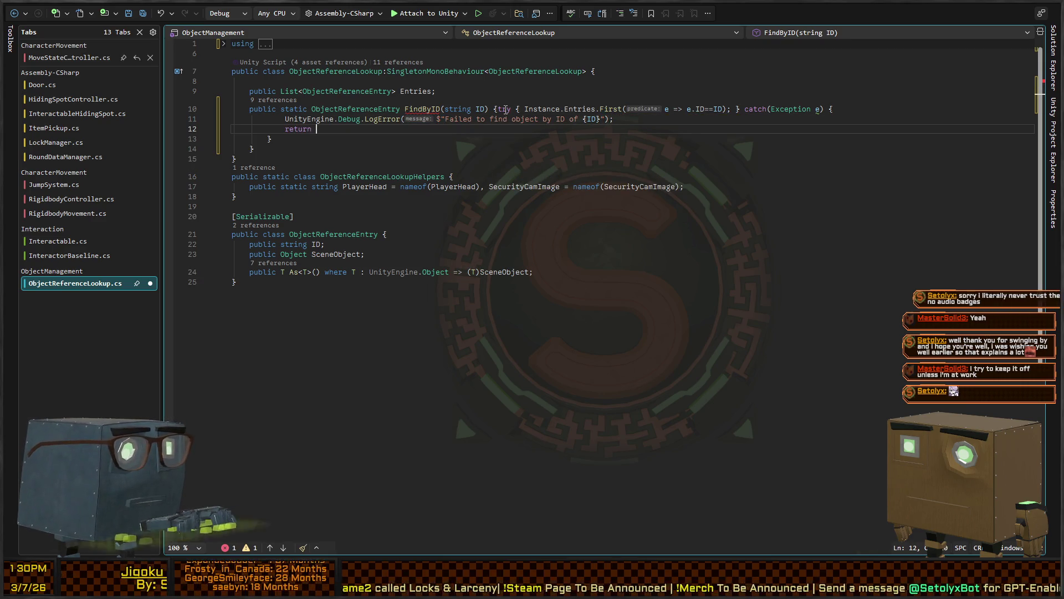
Make the try block return the found entry, placed on its own line
key("Up")
key("Up")
key("End")
key("Left")
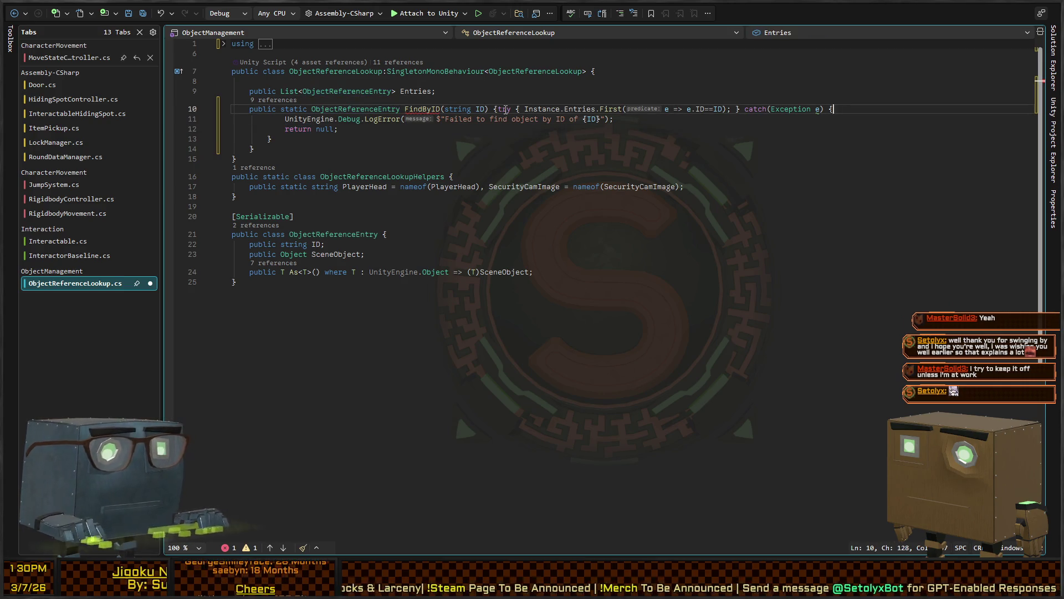
key("ctrl+Left")
key("ctrl+Left")
key("ctrl+Left")
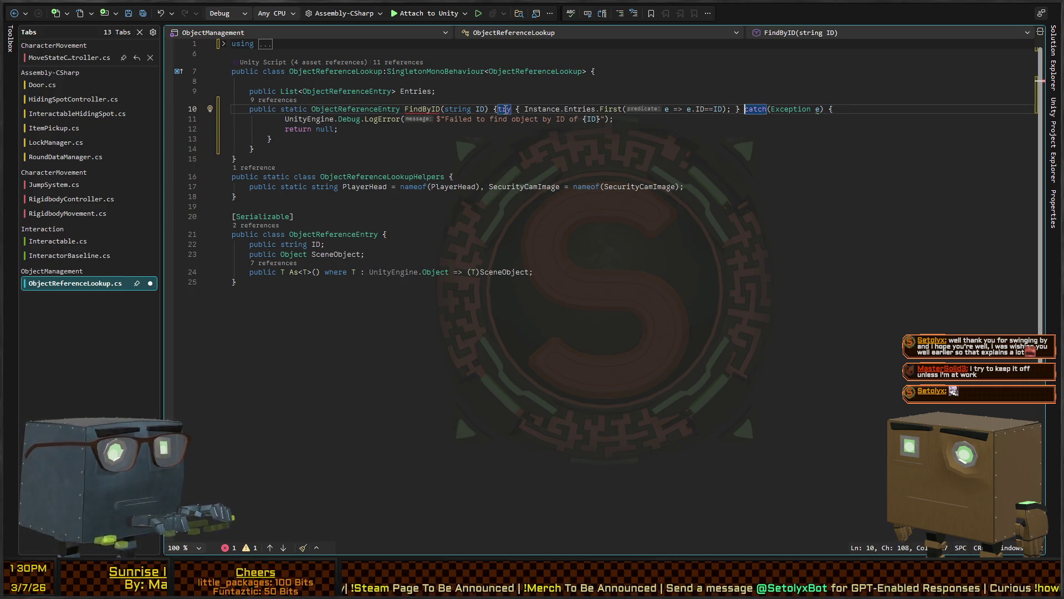
key("ctrl+Left")
key("ctrl+Left")
key("ctrl+Left")
type("return")
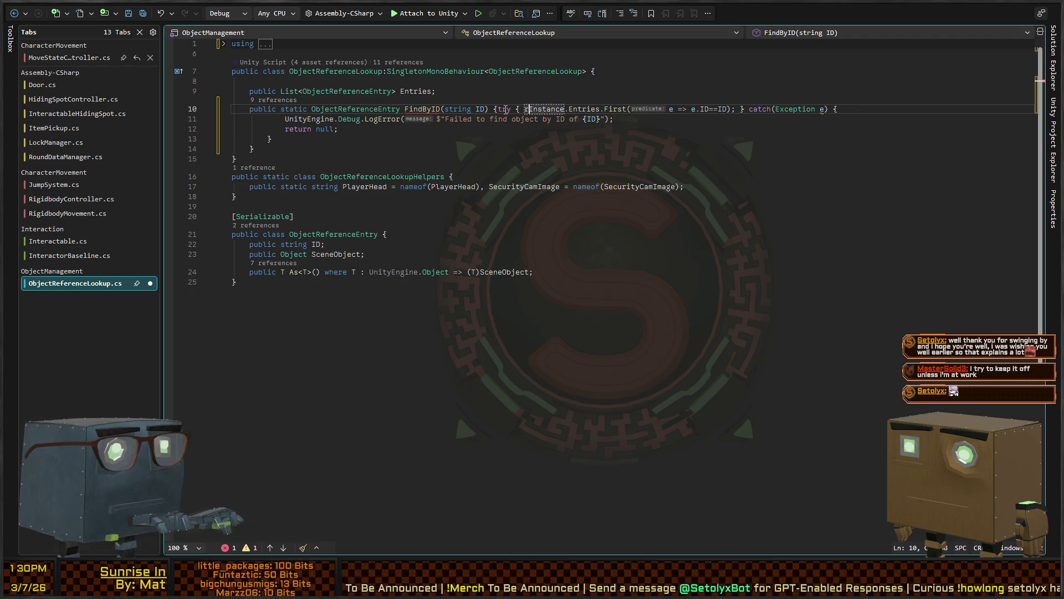
key("ctrl+Left")
key("ctrl+Left")
key("ctrl+Left")
key("Return")
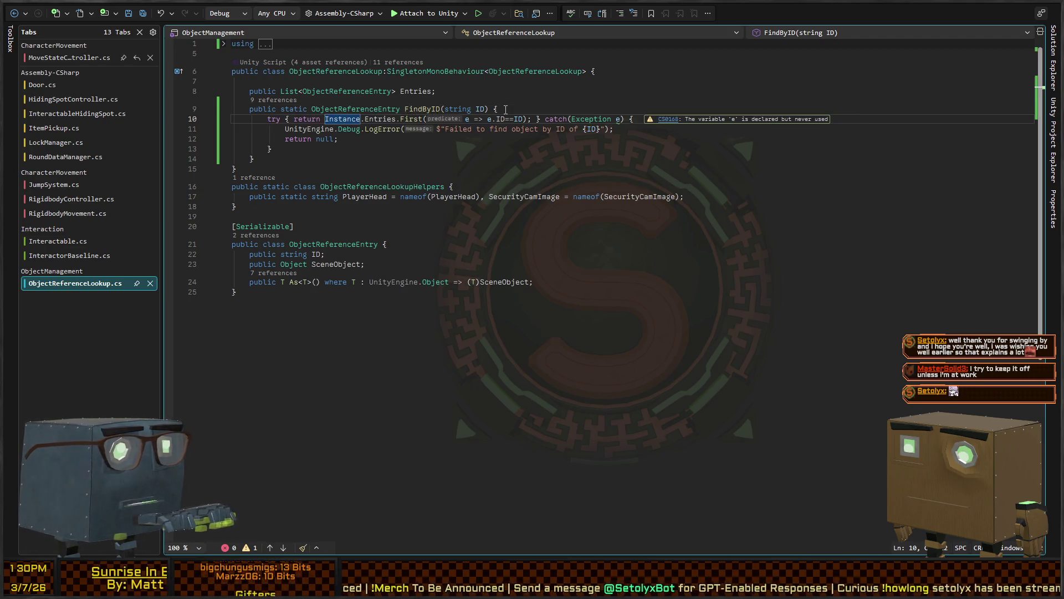
key("Down")
key("Down")
Append 'Reason: {e.Message}' and {e.StackTrace} to the error message, then return to Unity
key("Up")
key("ctrl+Right")
key("ctrl+Right")
key("ctrl+Right")
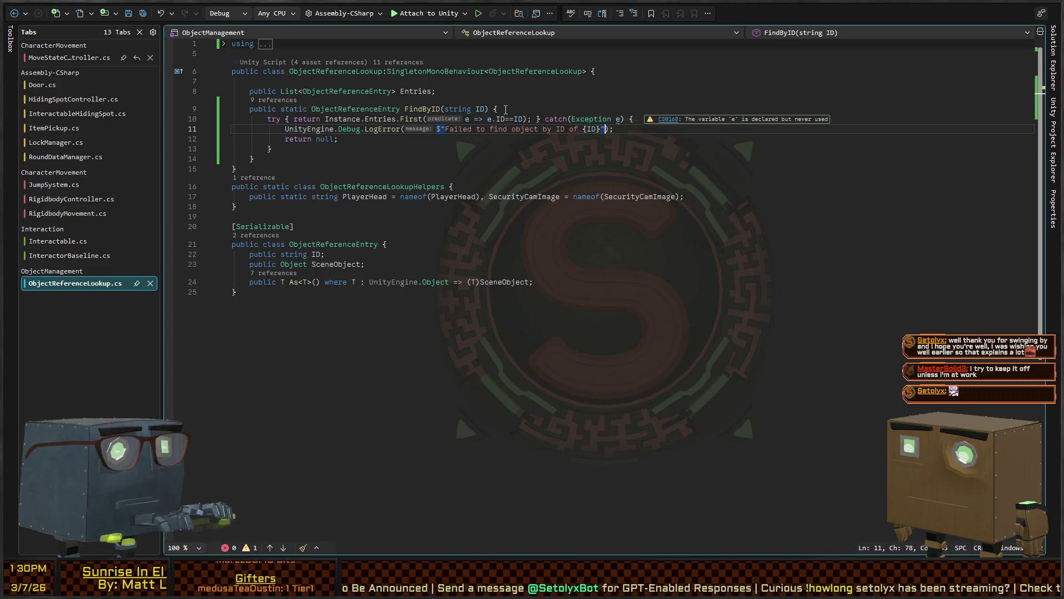
key("Left")
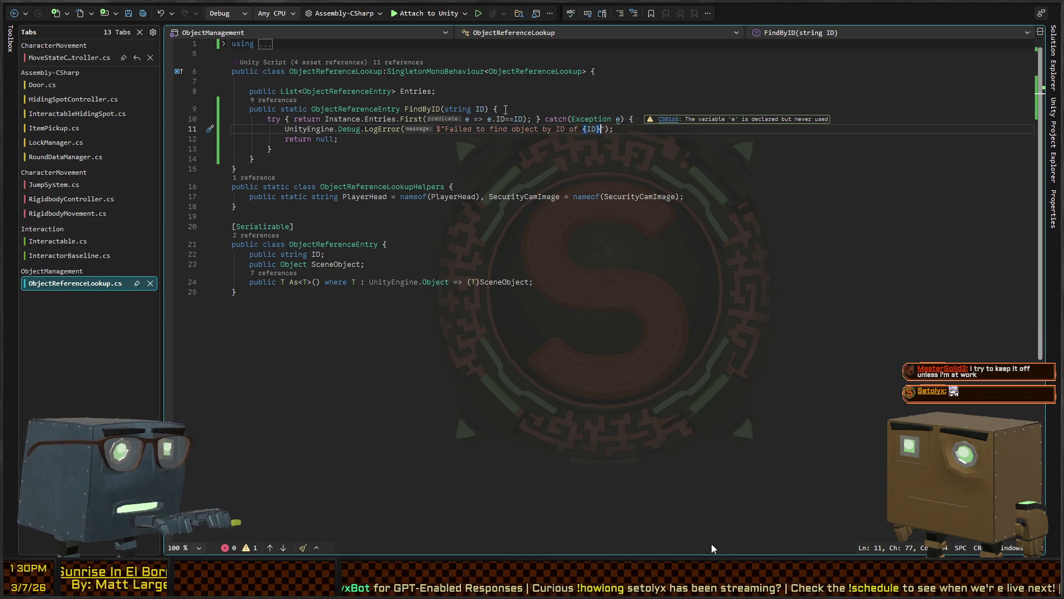
key("BackSpace")
type("}")
type(", Reason:")
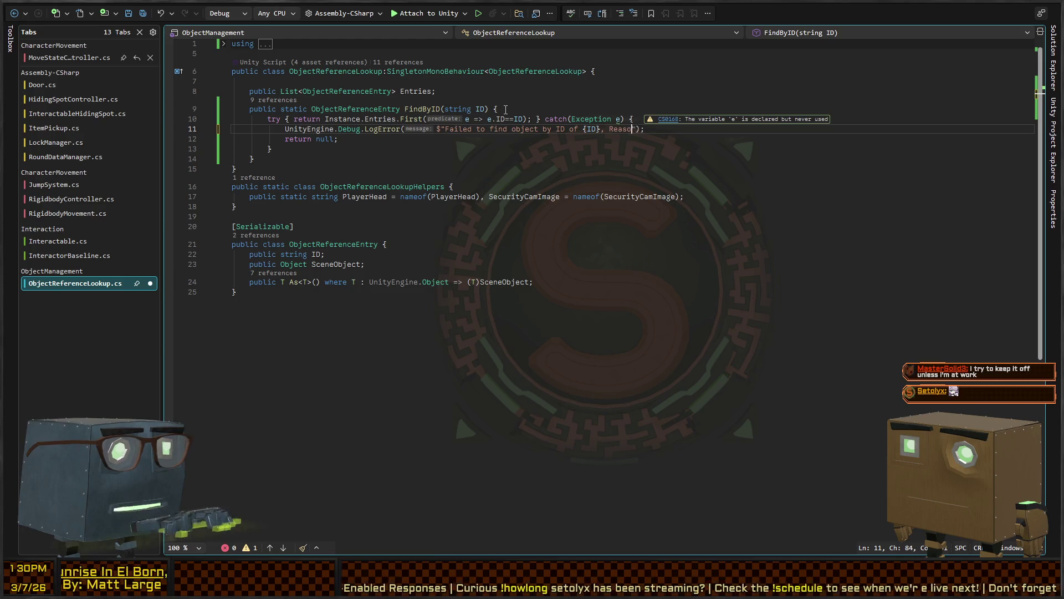
type(" {e.message")
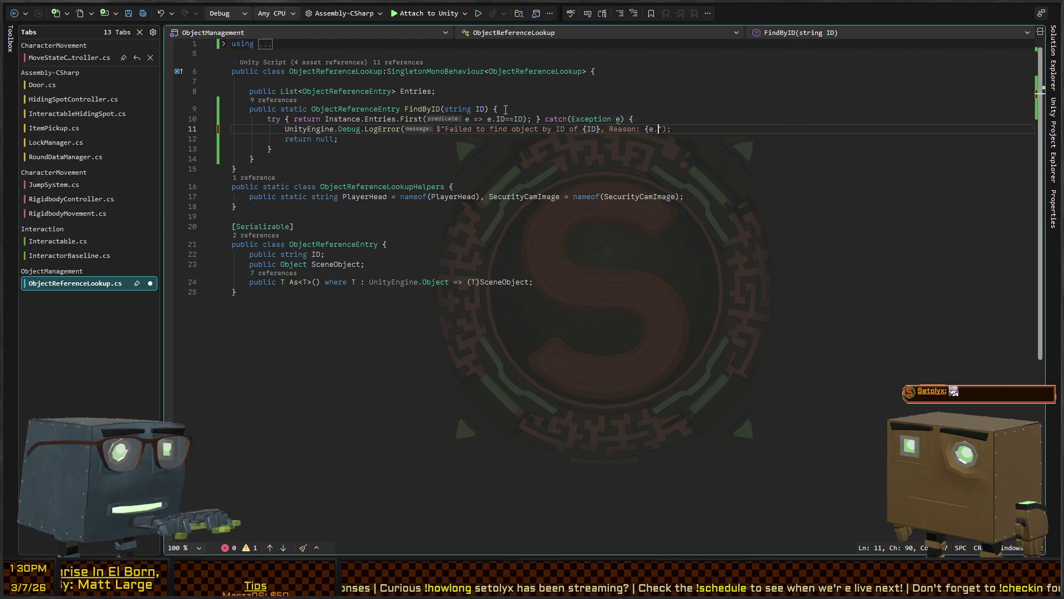
type("}{e.")
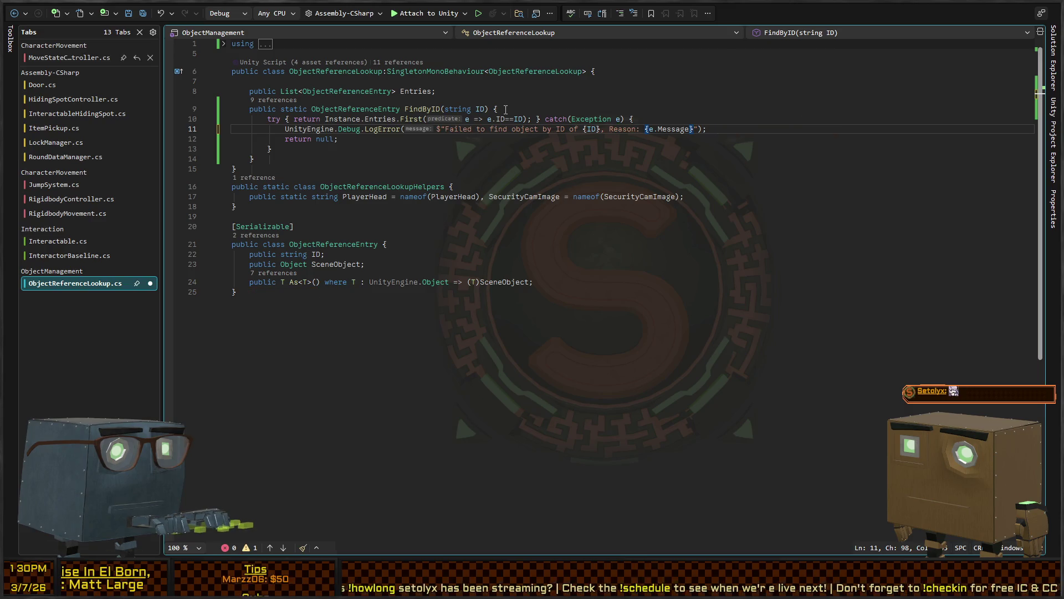
type("StackTrace}")
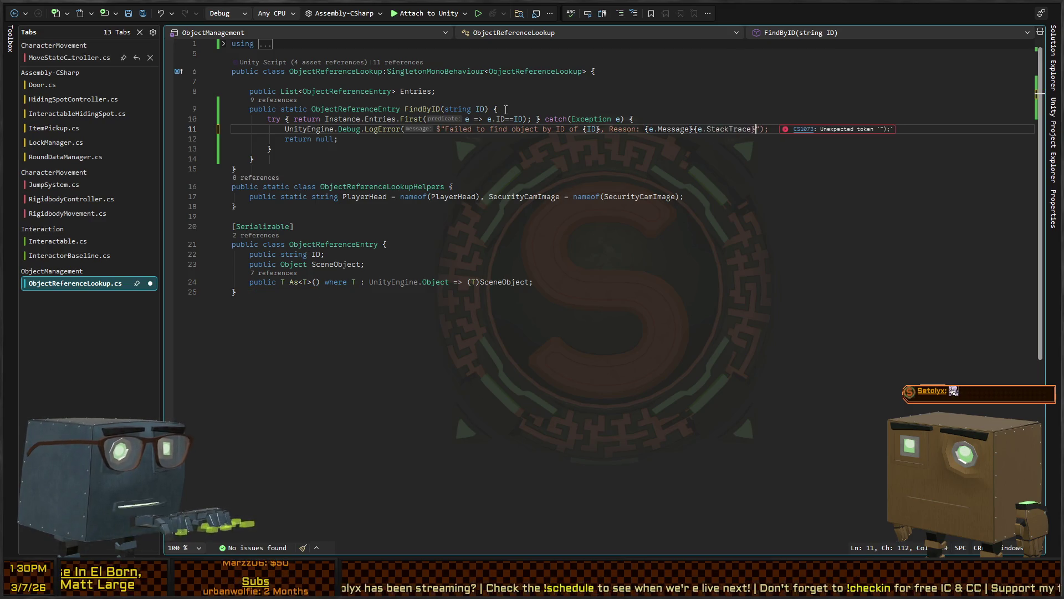
key("alt+Tab")
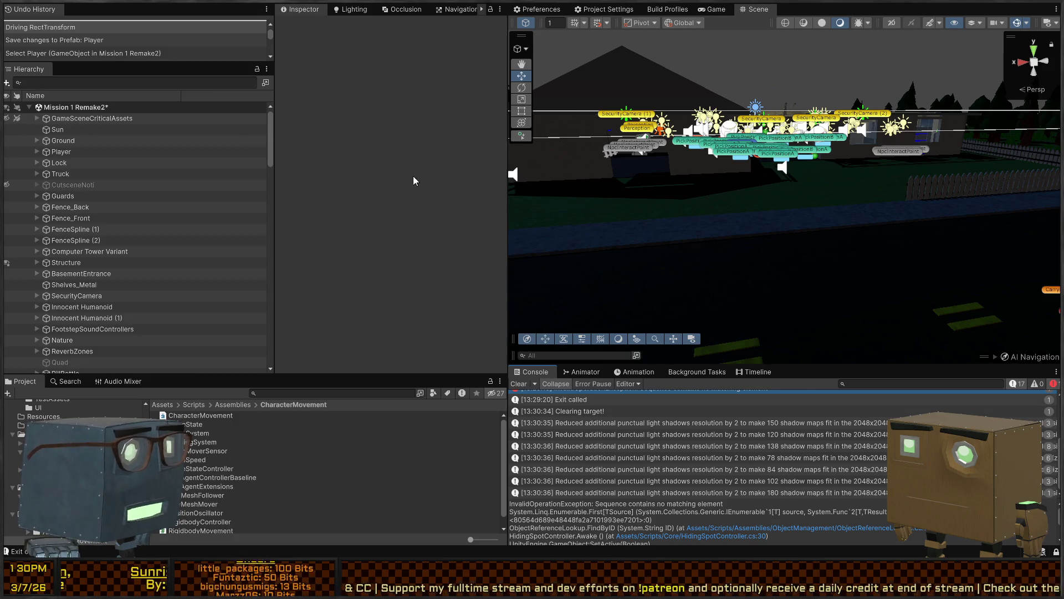
Inspect GameSceneCriticalAssets, Sun and Ground in the Hierarchy
left_click(100, 119)
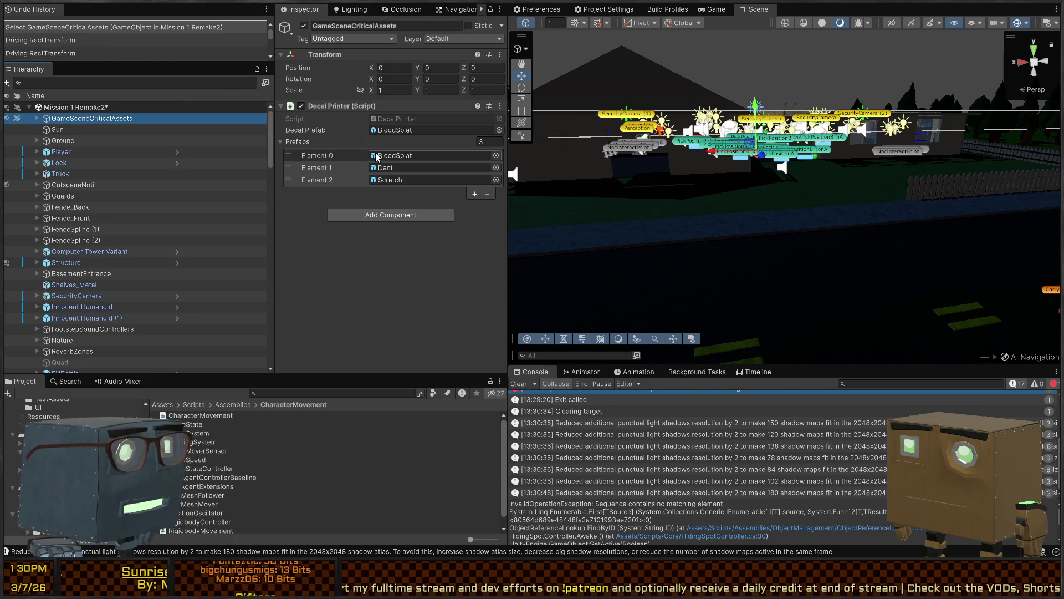
left_click(94, 131)
left_click(82, 139)
left_click(105, 120)
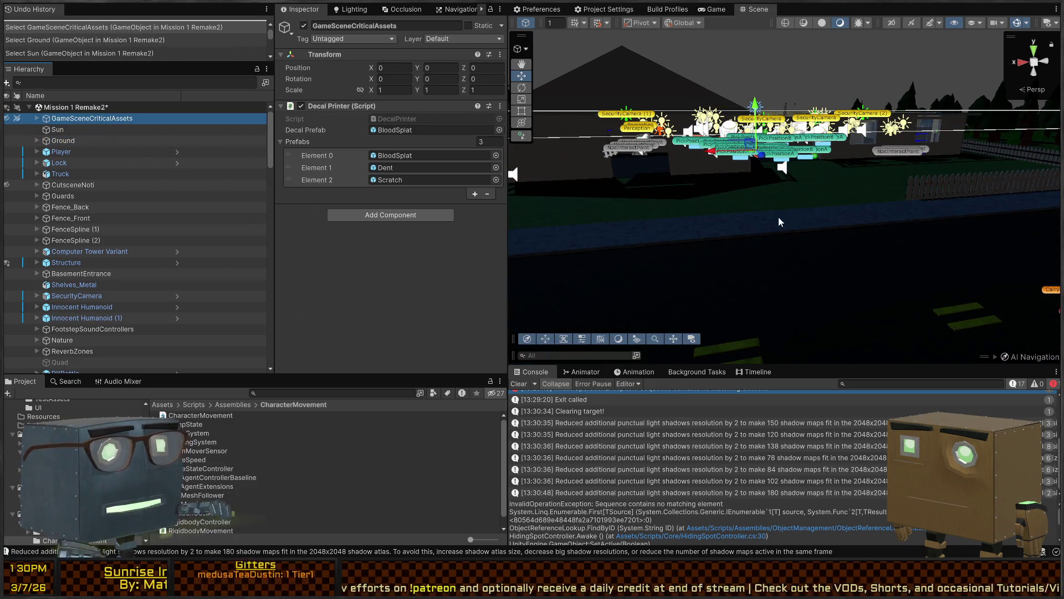
Start play mode and walk the player through the house toward the bedroom door
key("ctrl+p")
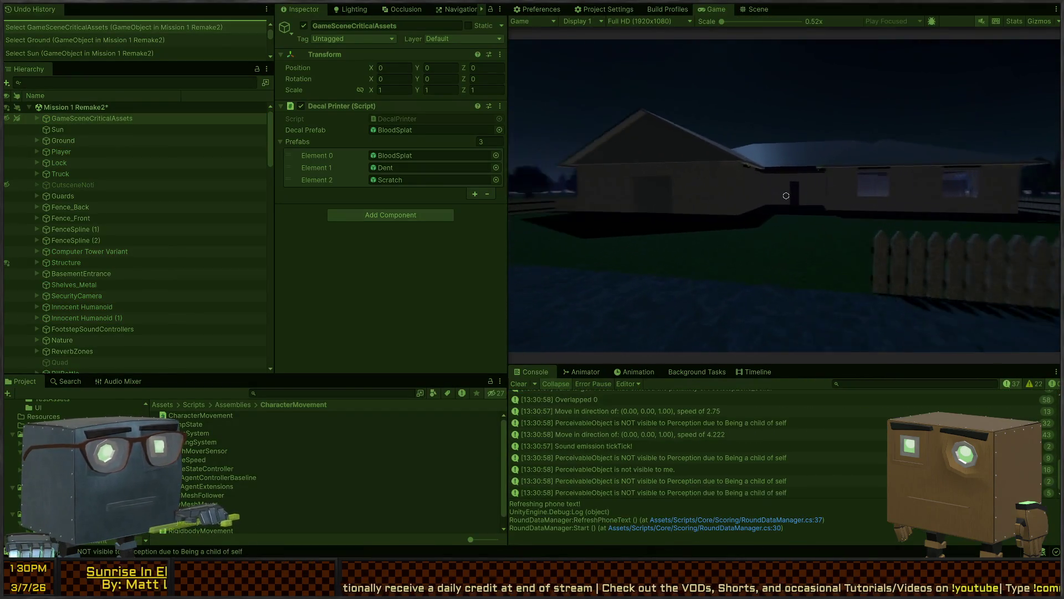
key("d")
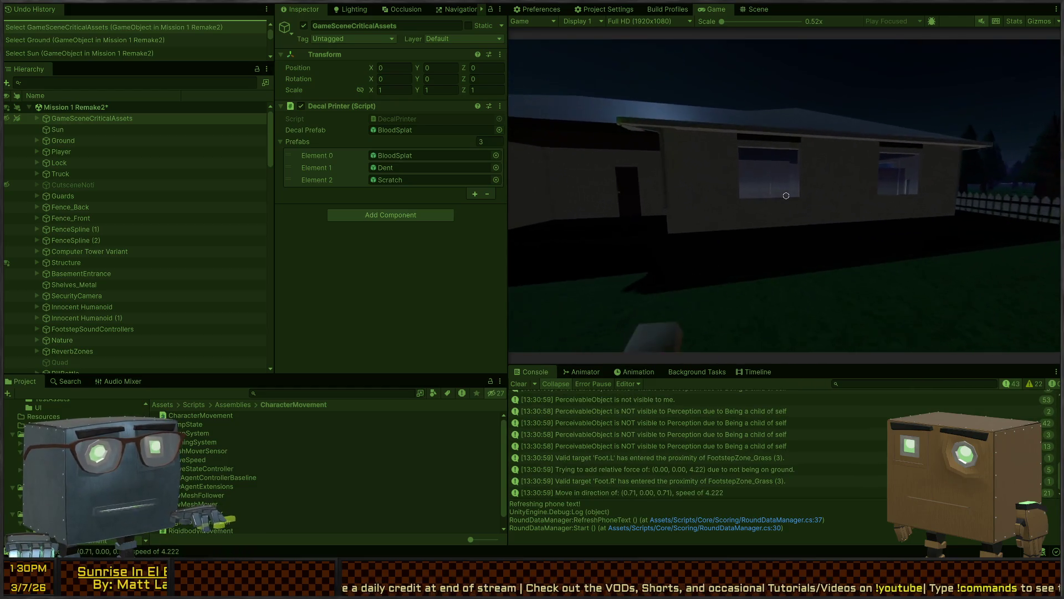
key("d")
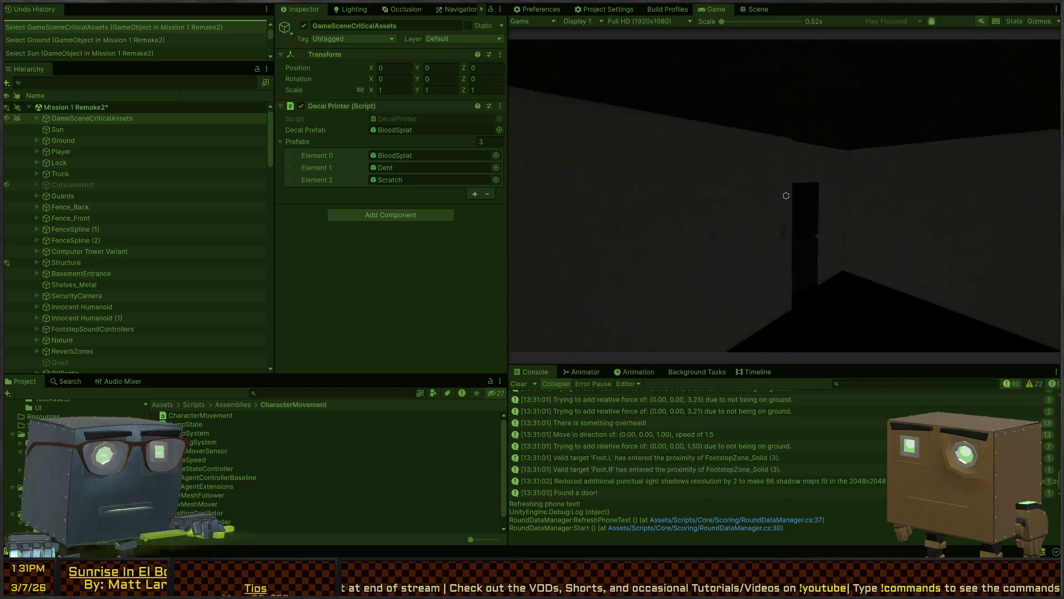
key("e")
key("s")
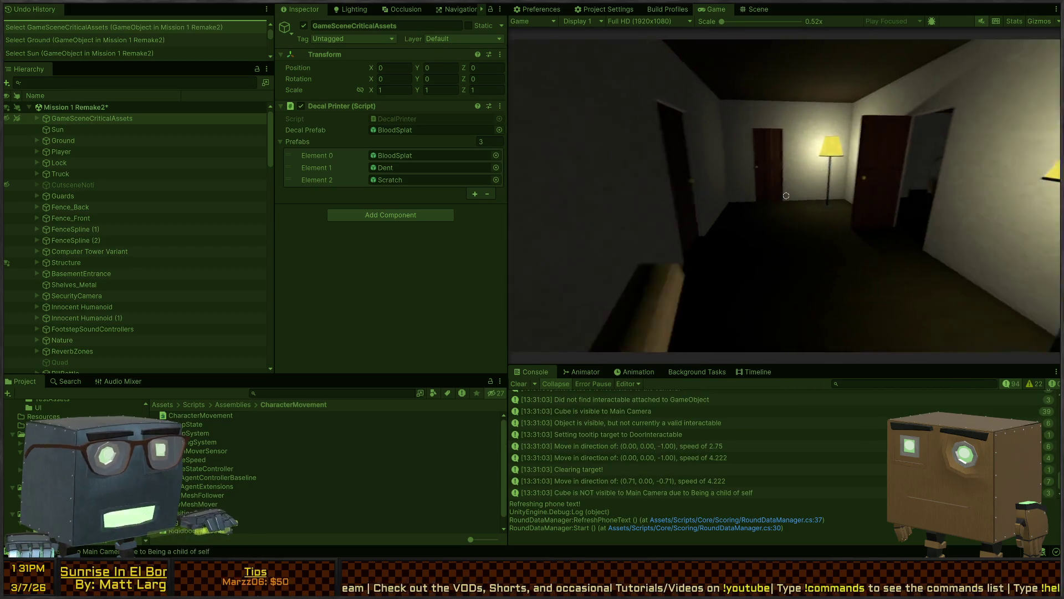
key("w")
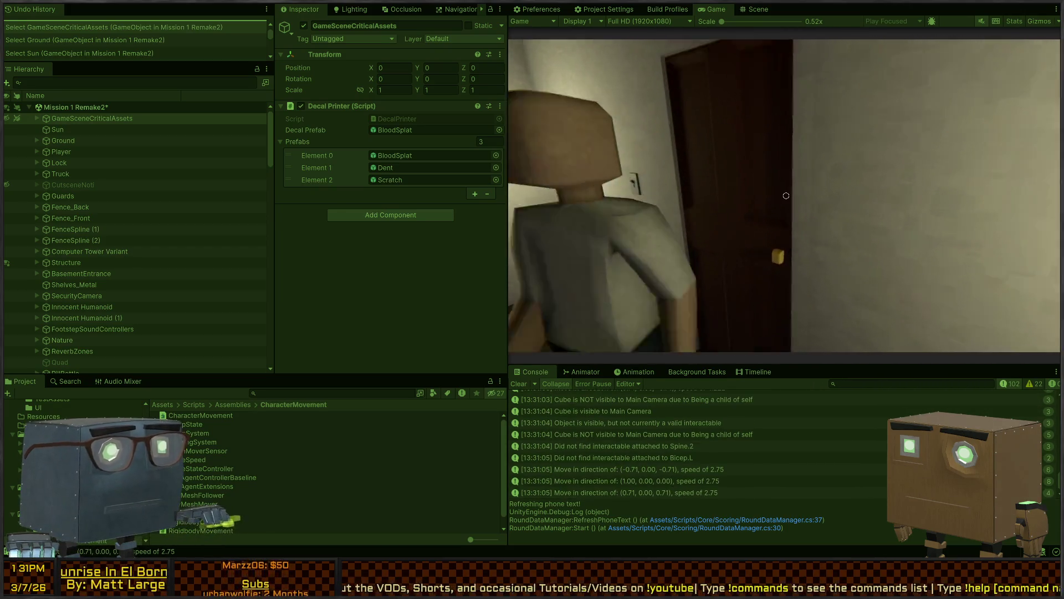
key("a")
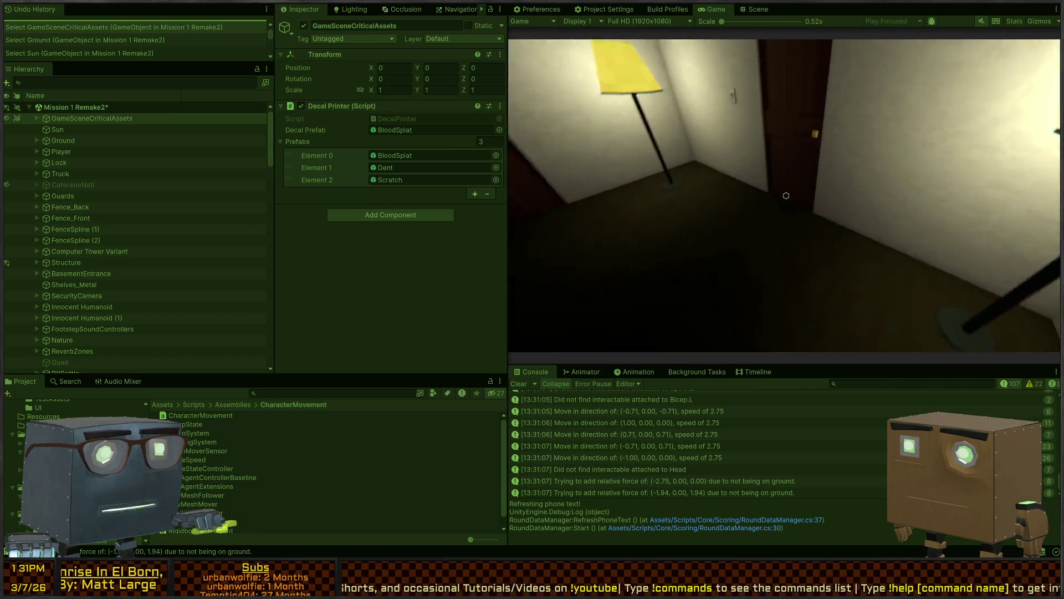
key("d")
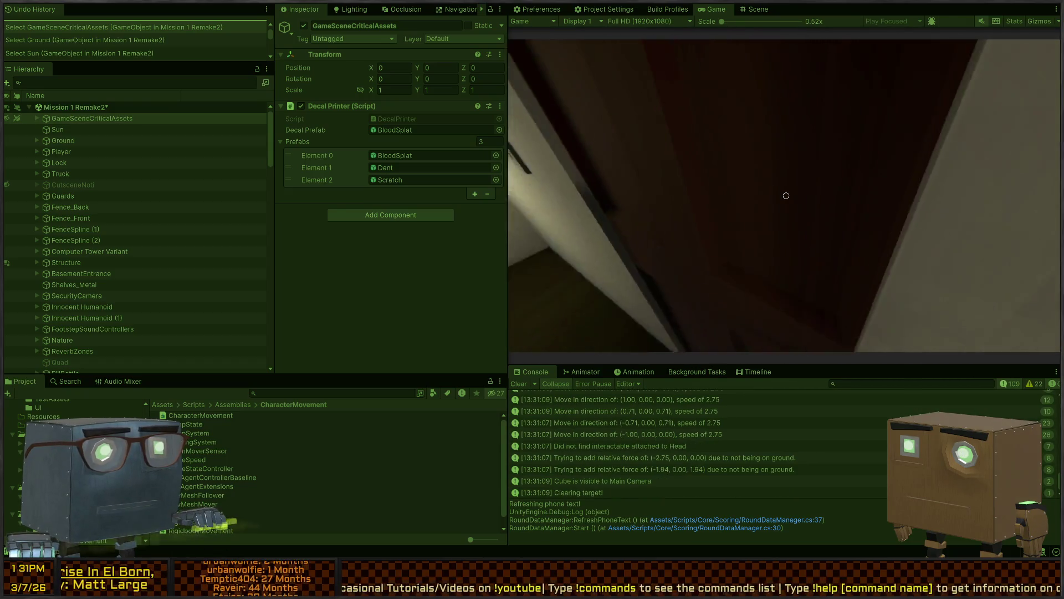
Enter the bedroom, use the wardrobe, stop play mode, and inspect the NullReferenceException
key("f")
key("w")
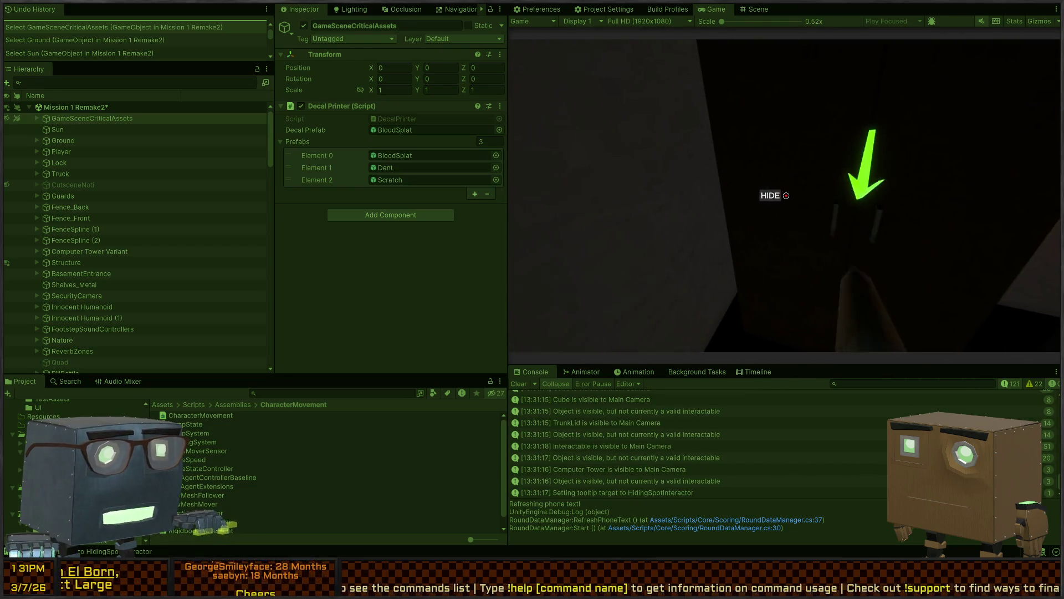
key("f")
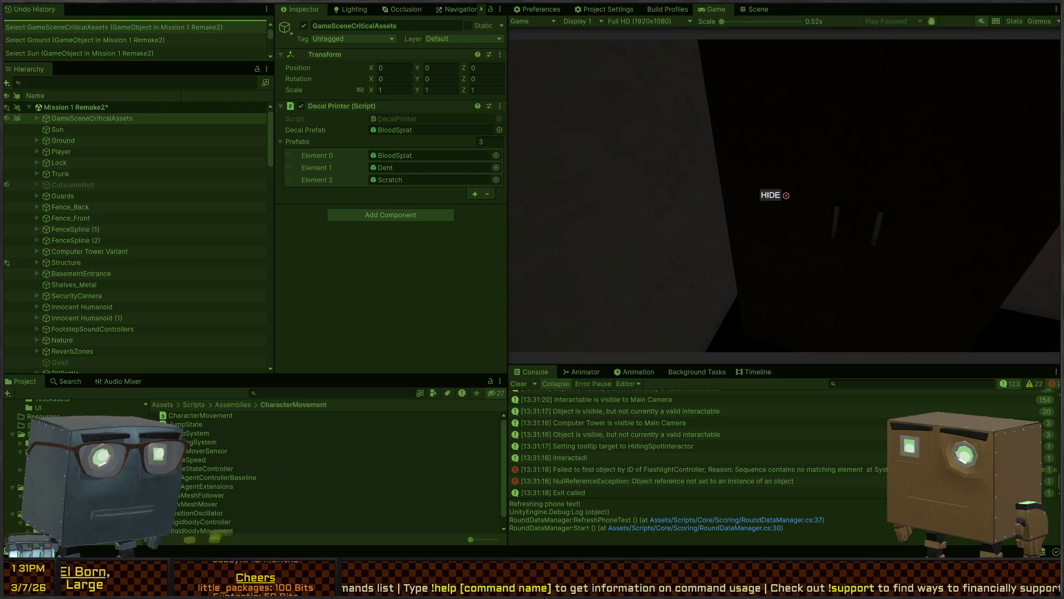
key("ctrl+p")
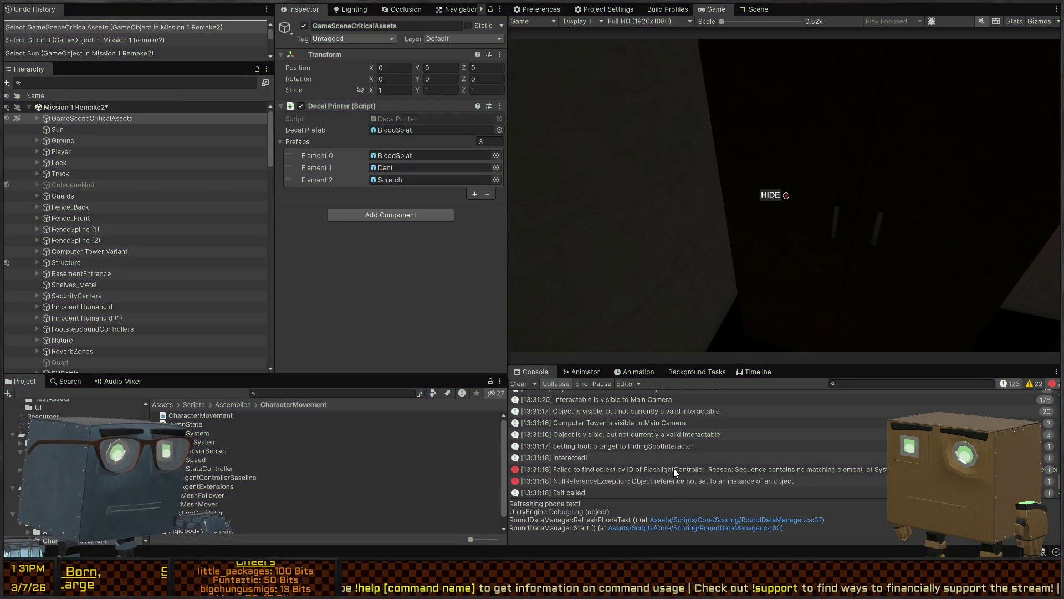
left_click(670, 468)
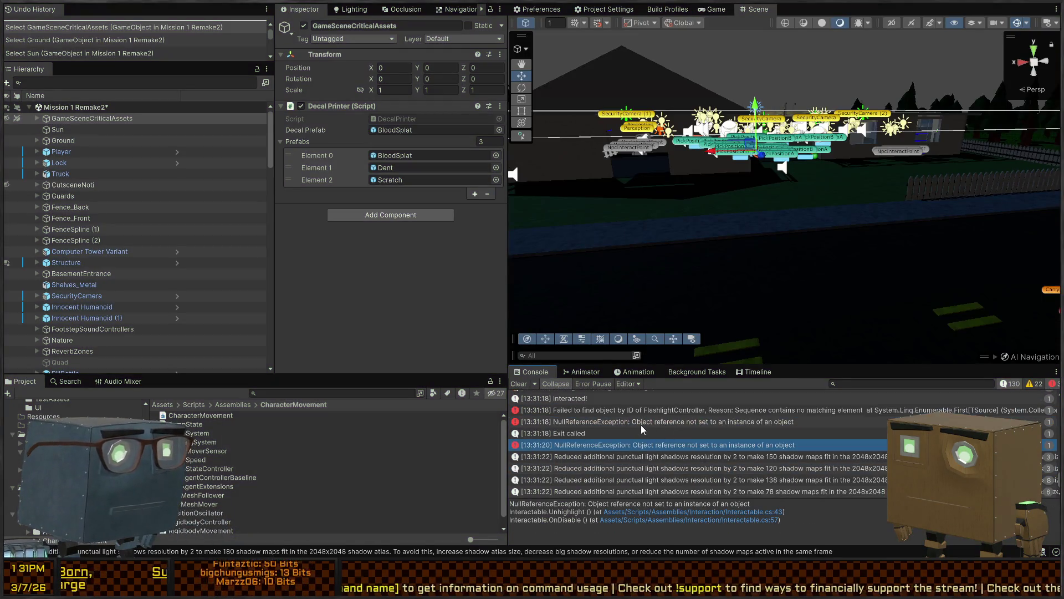
Add a new ObjectReferenceLookup entry with the ID FlashlightController
left_click(662, 409)
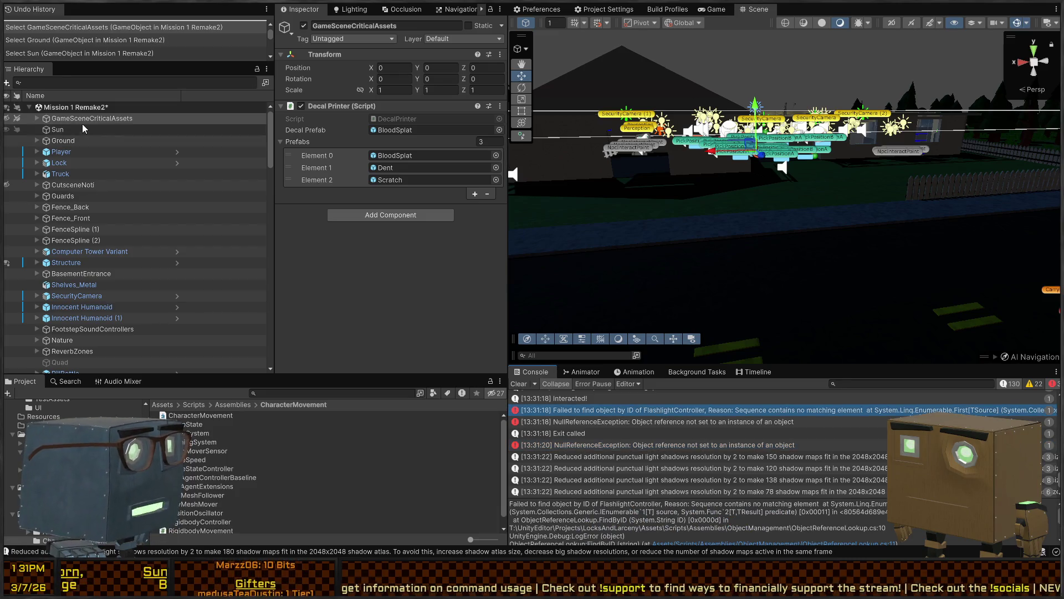
left_click(36, 119)
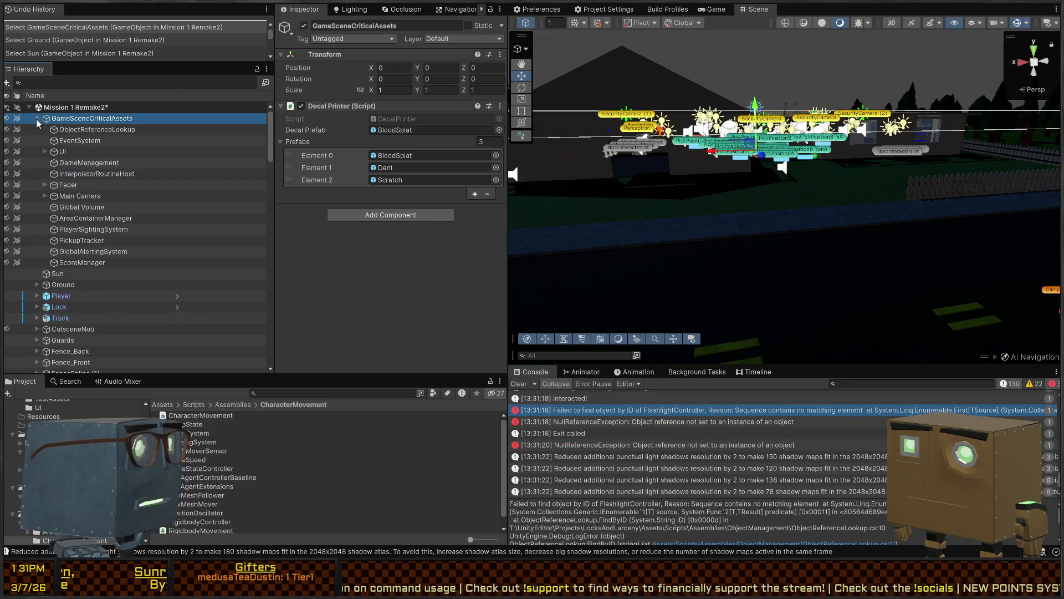
left_click(91, 129)
scroll(358, 200, "down", 10)
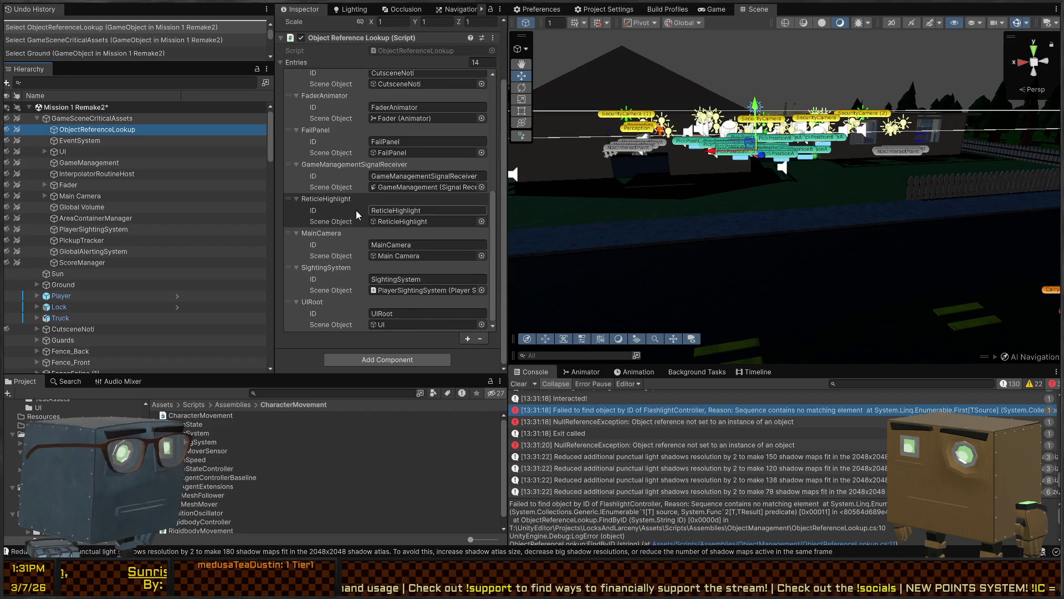
left_click(468, 339)
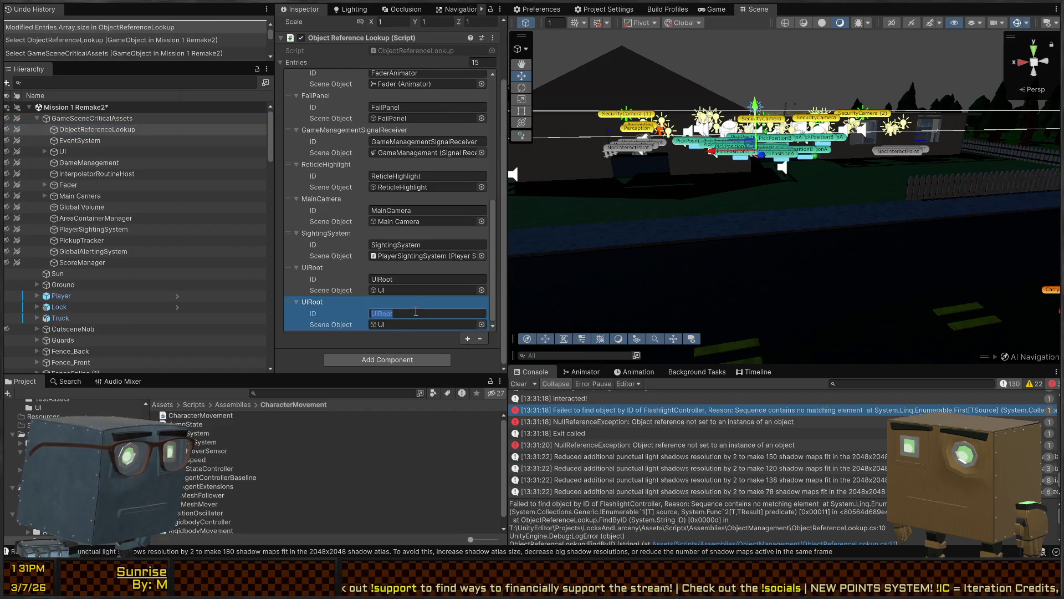
type("FlashlightController")
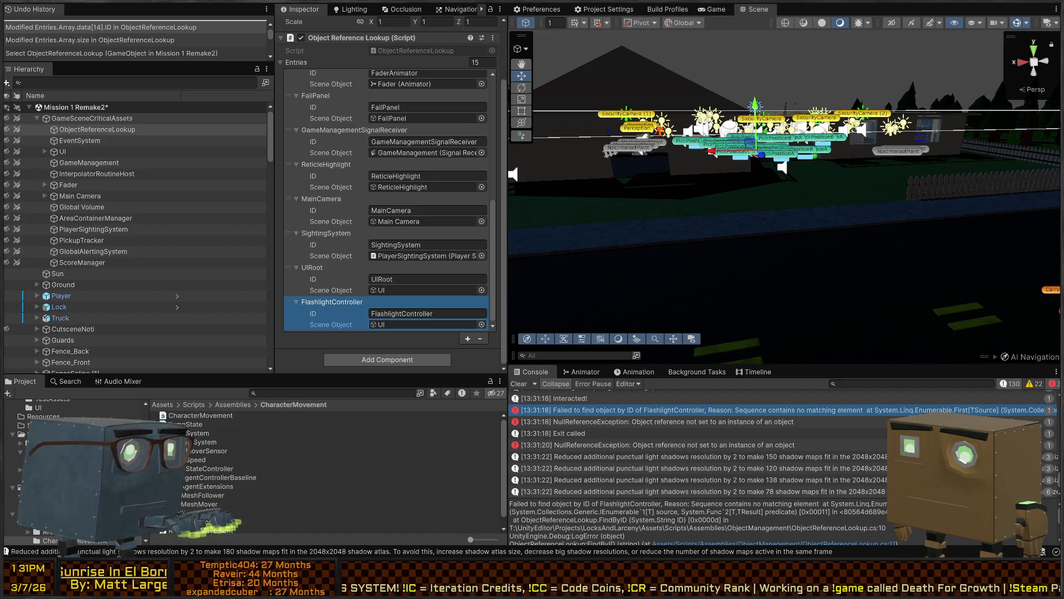
Assign the Player's FlashlightController object as the new entry's Scene Object
left_click(425, 325)
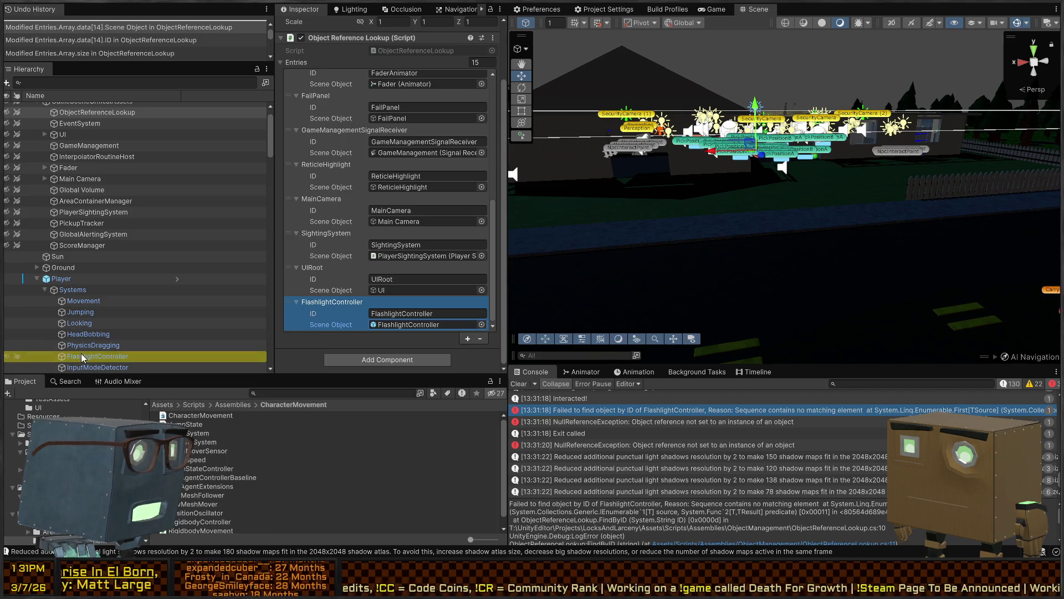
left_click(148, 358)
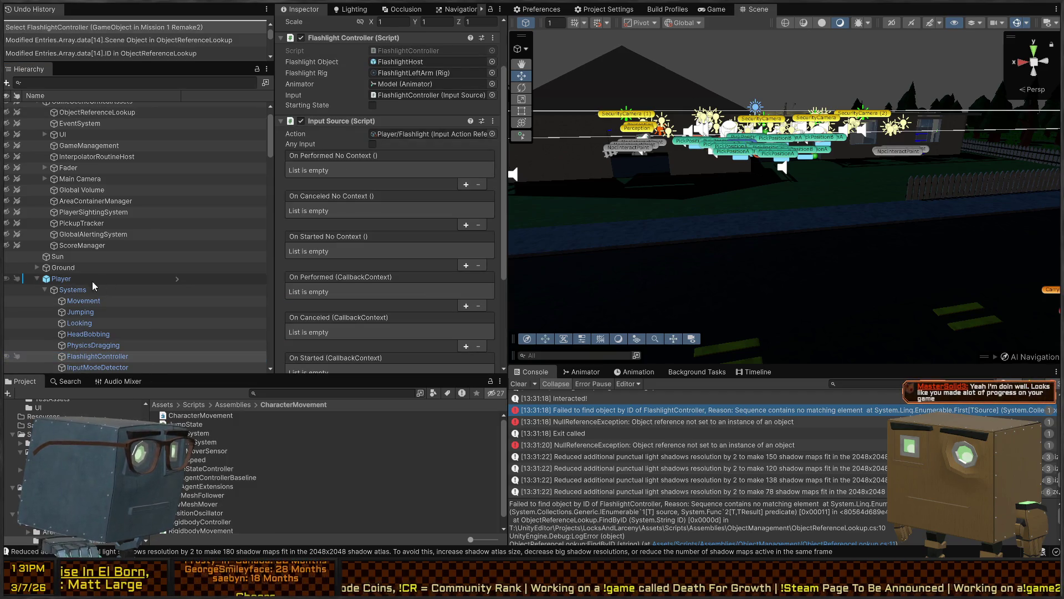
scroll(99, 113, "up", 1)
left_click(97, 130)
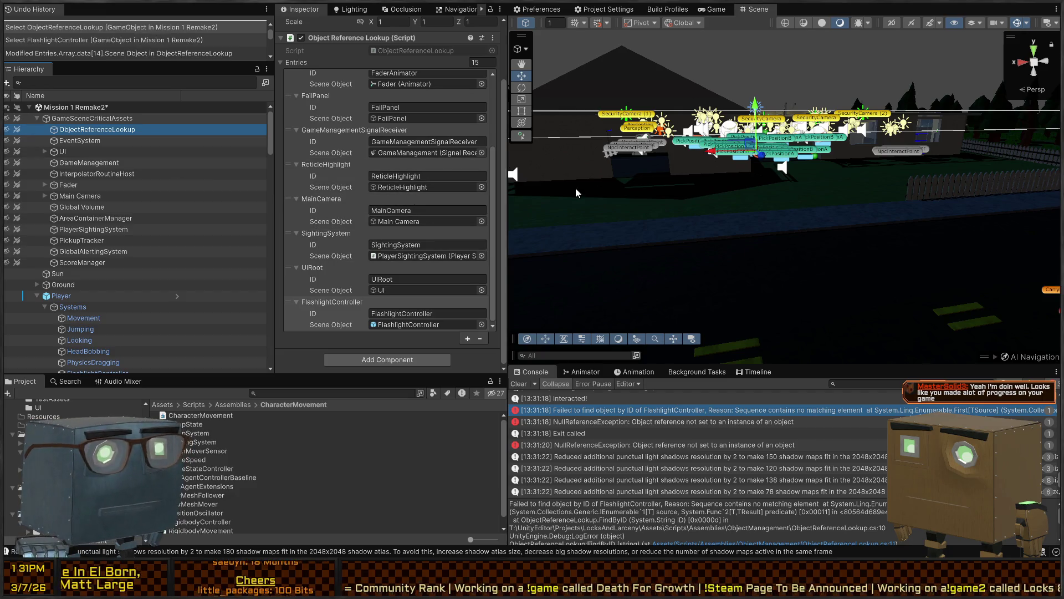
left_click_drag(533, 229, 423, 324)
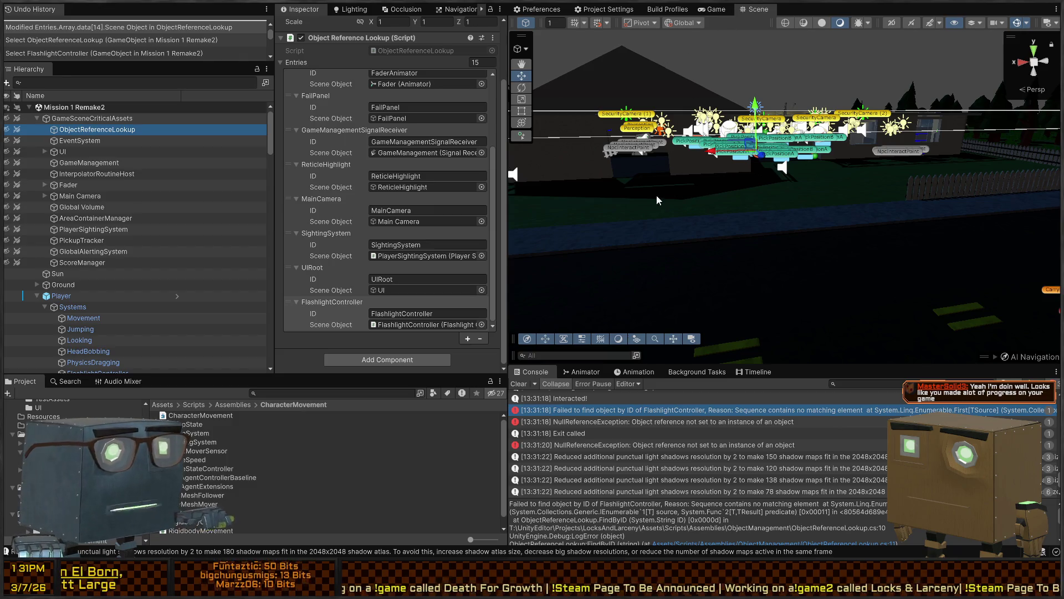
Start a maximized playtest, skip the intro, and walk across the yard into the house
key("ctrl+p")
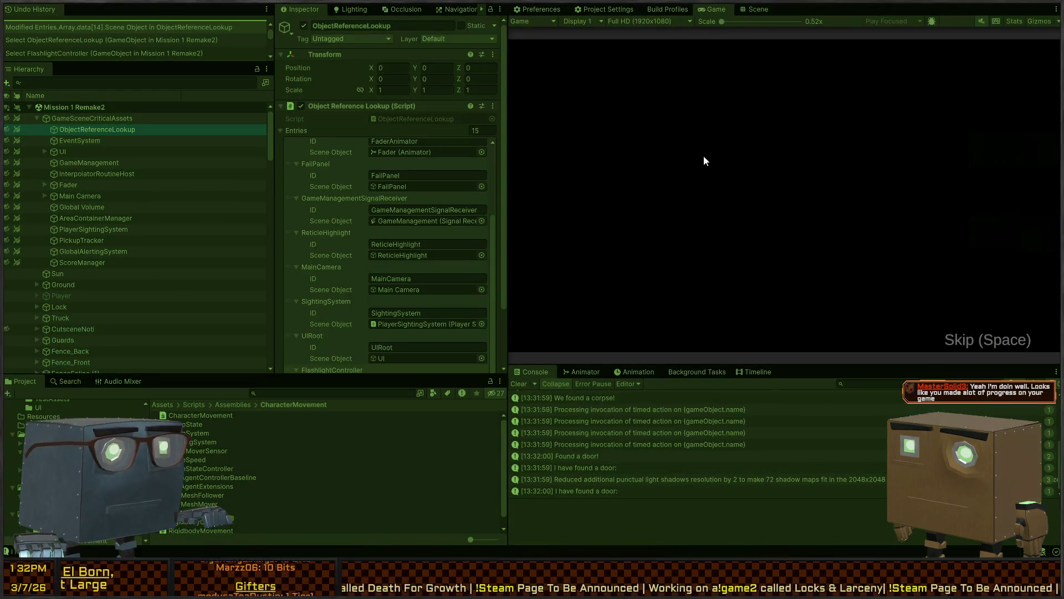
key("shift+space")
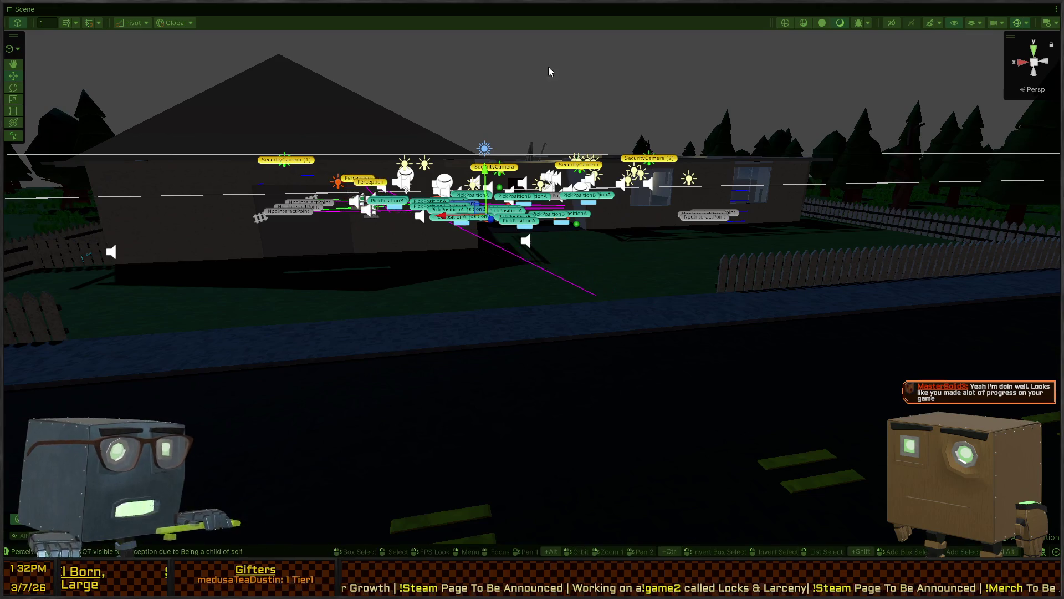
key("shift+space")
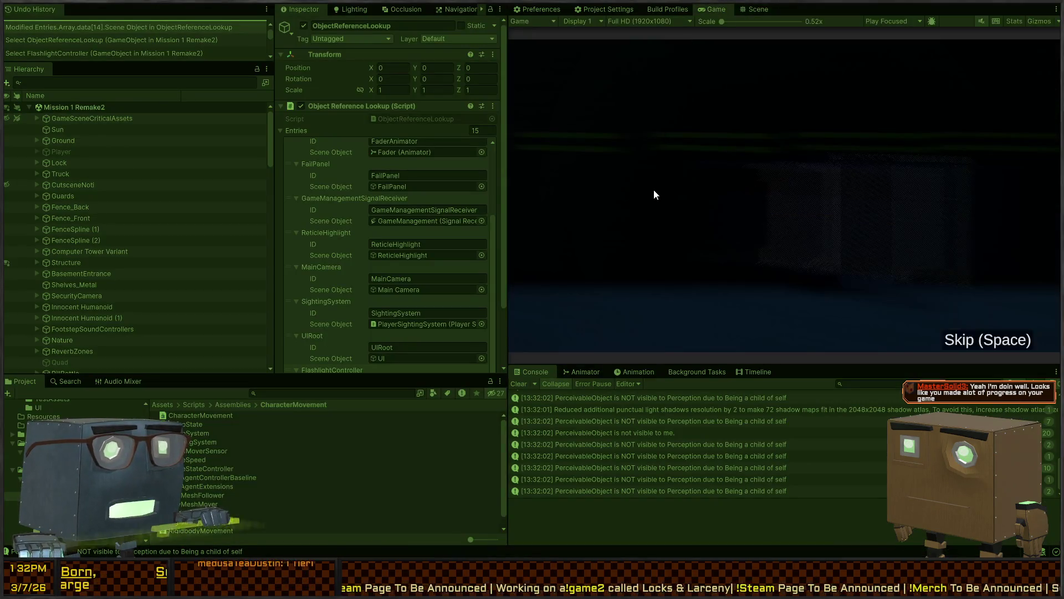
key("shift+space")
key("space")
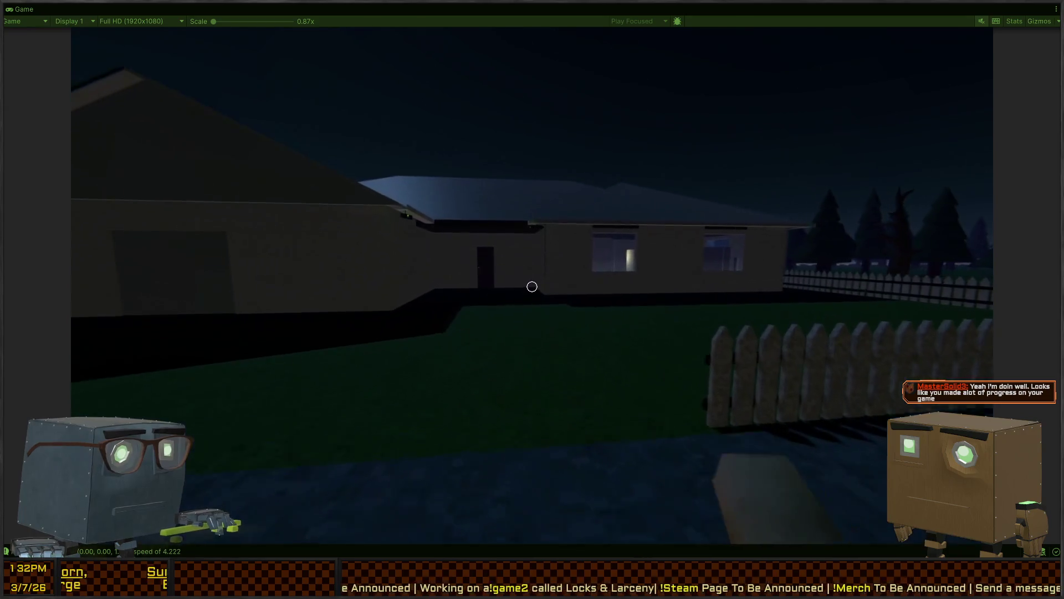
key("w")
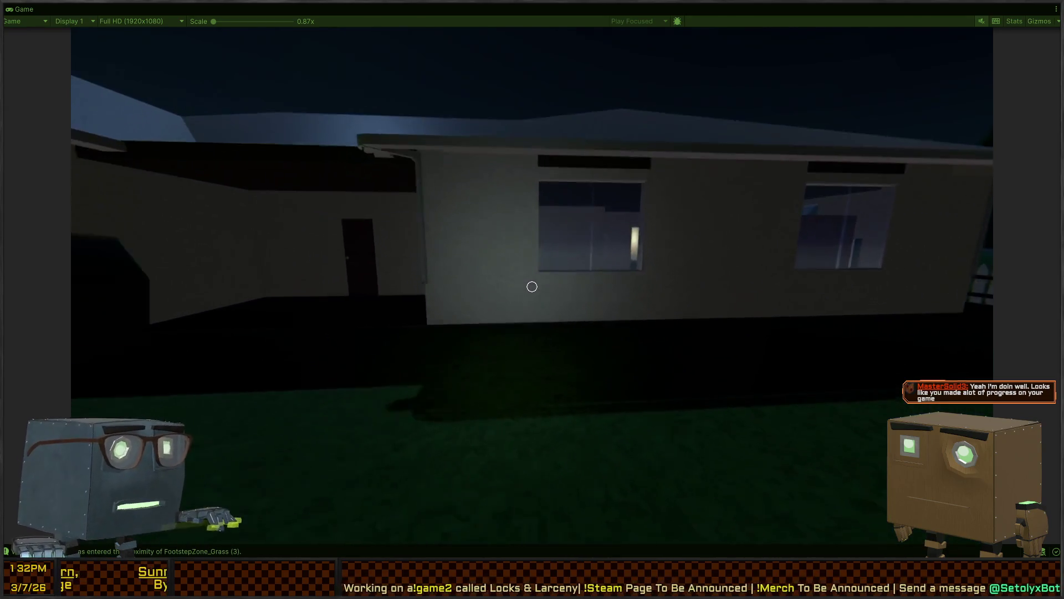
key("w")
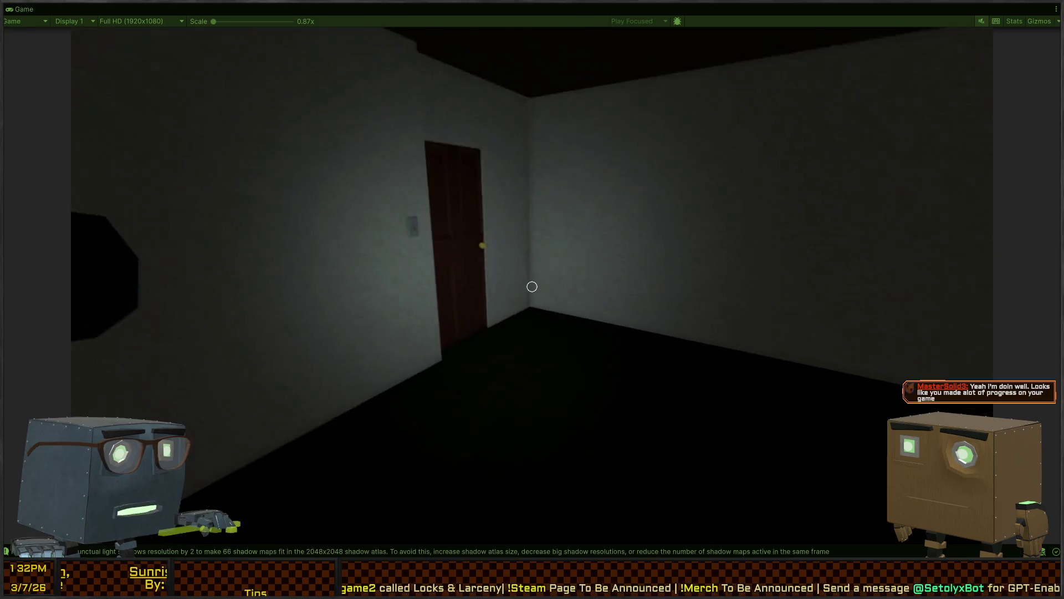
key("w")
key("alt+Tab")
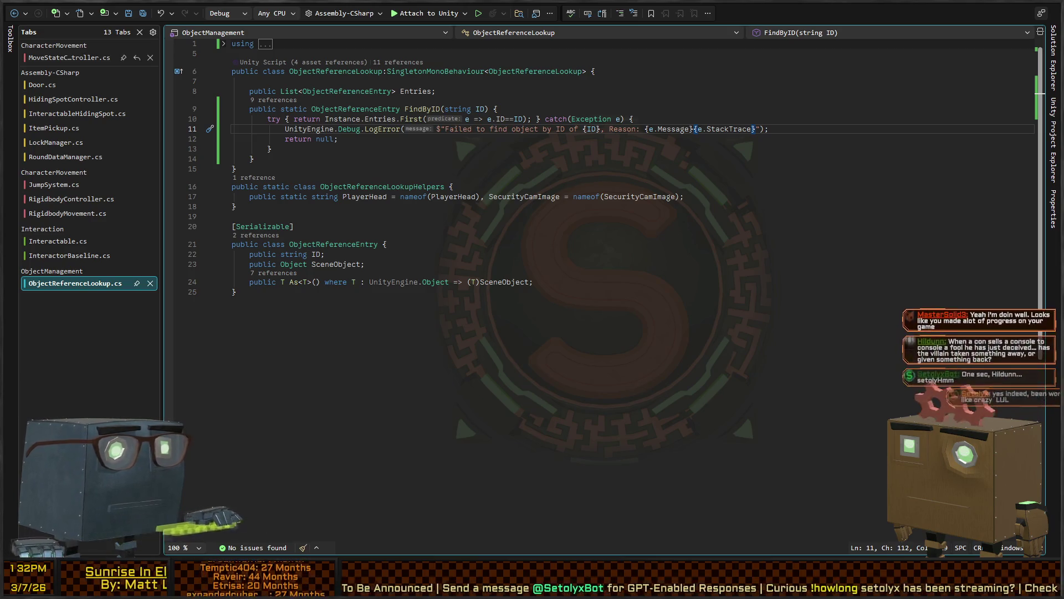
key("alt+Tab")
Walk through to the bedroom, hide in the wardrobe, and step back out
key("f")
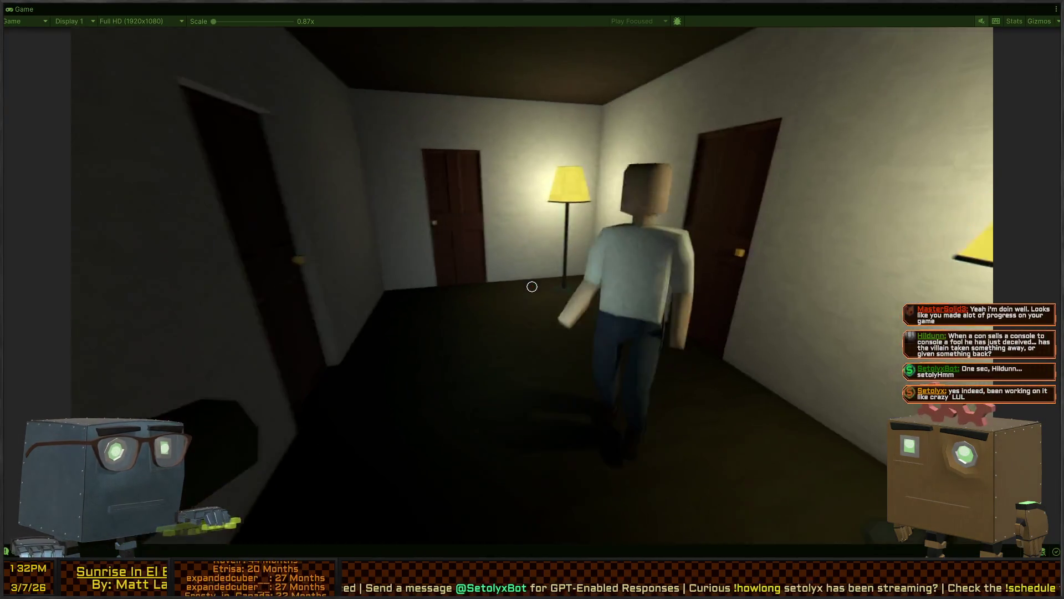
key("w")
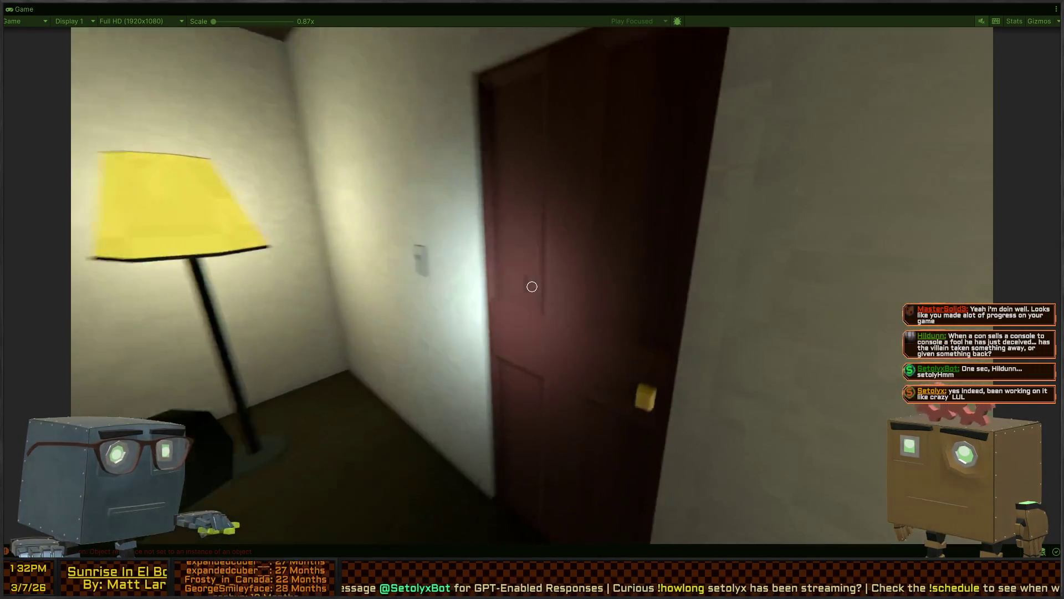
key("w")
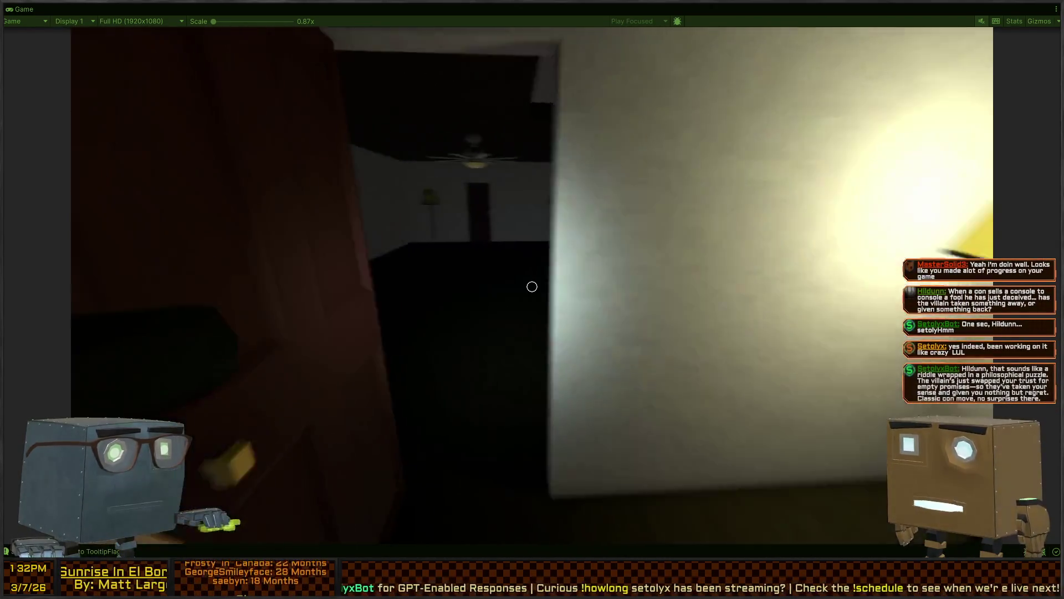
key("w")
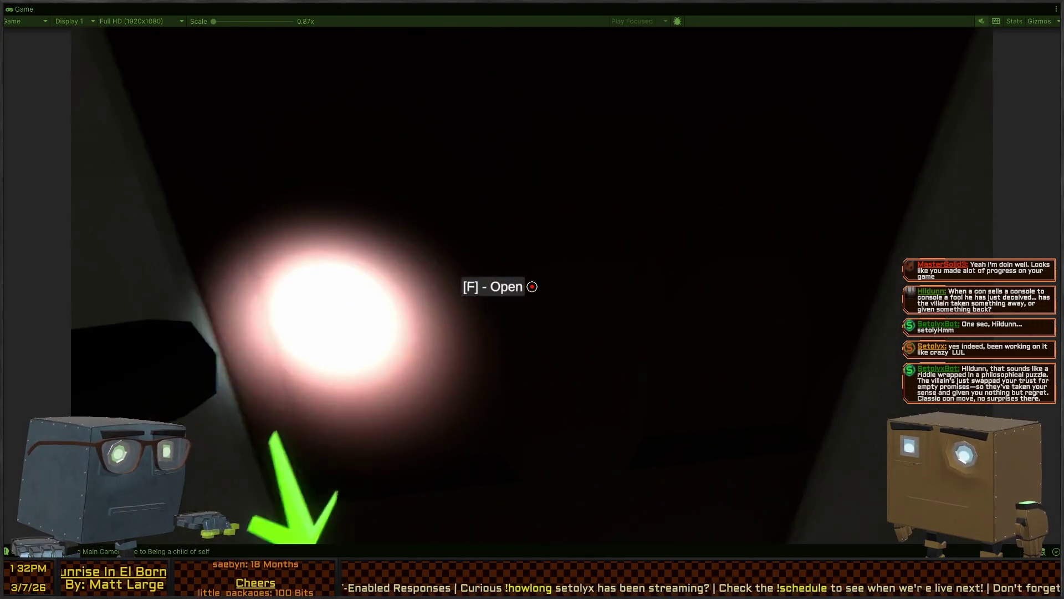
key("w")
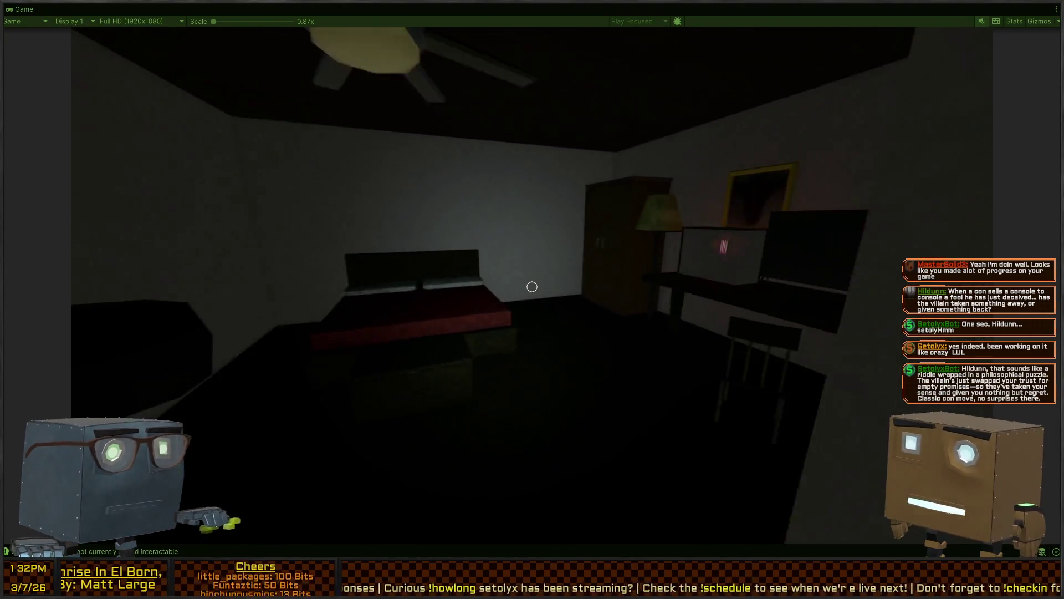
key("f")
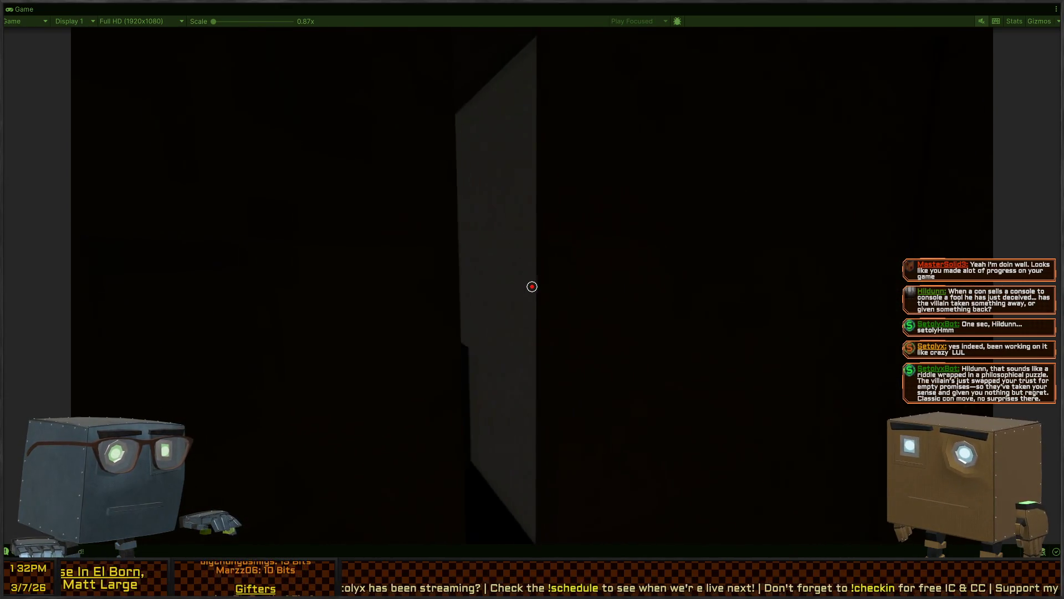
key("f")
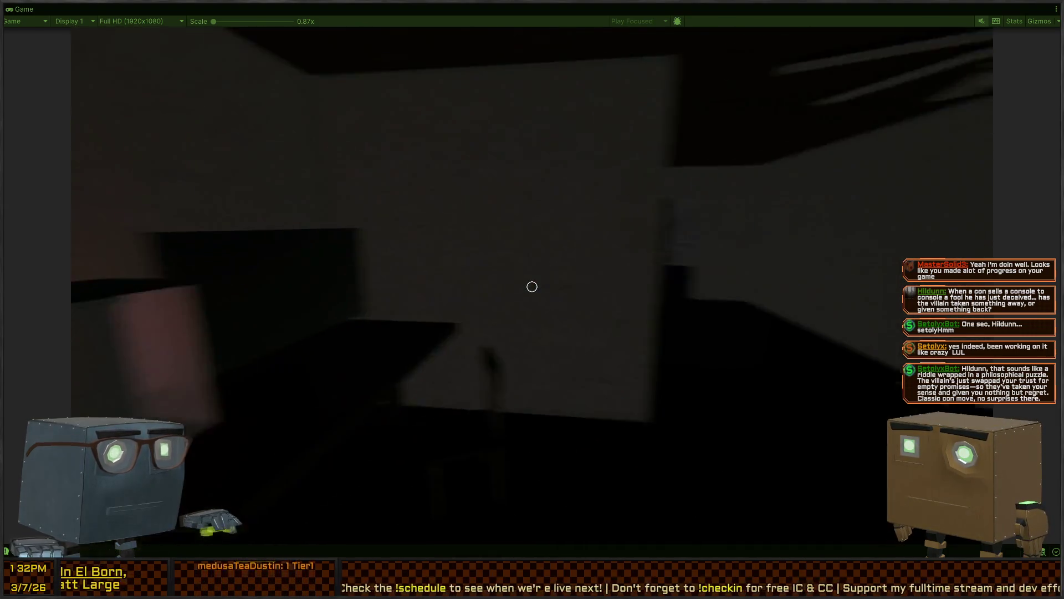
Turn on the bedroom lights, re-enter the wardrobe twice, then restore the editor layout and Scene view
key("w")
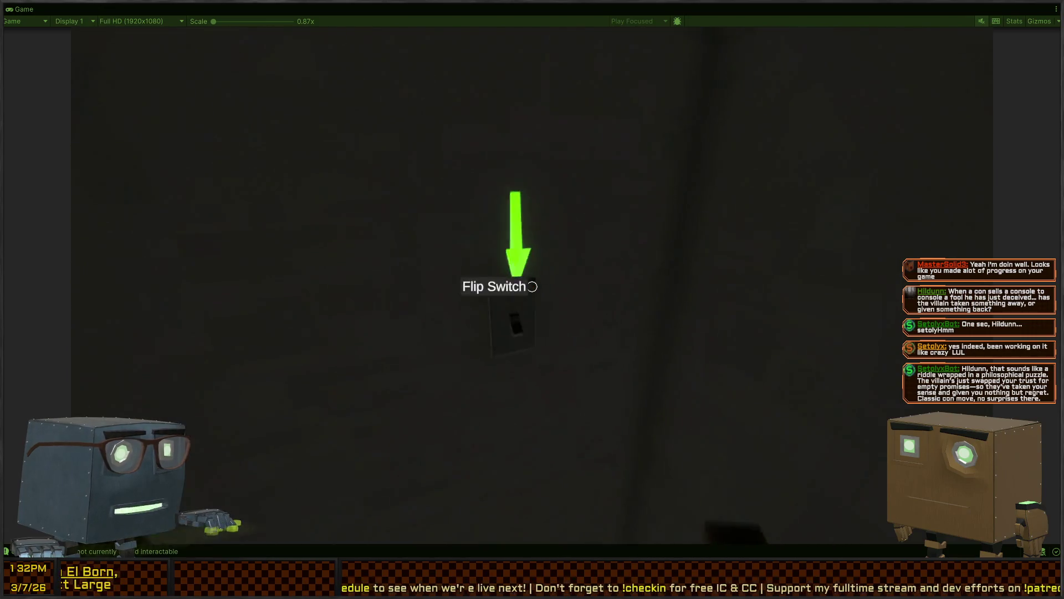
key("f")
key("w")
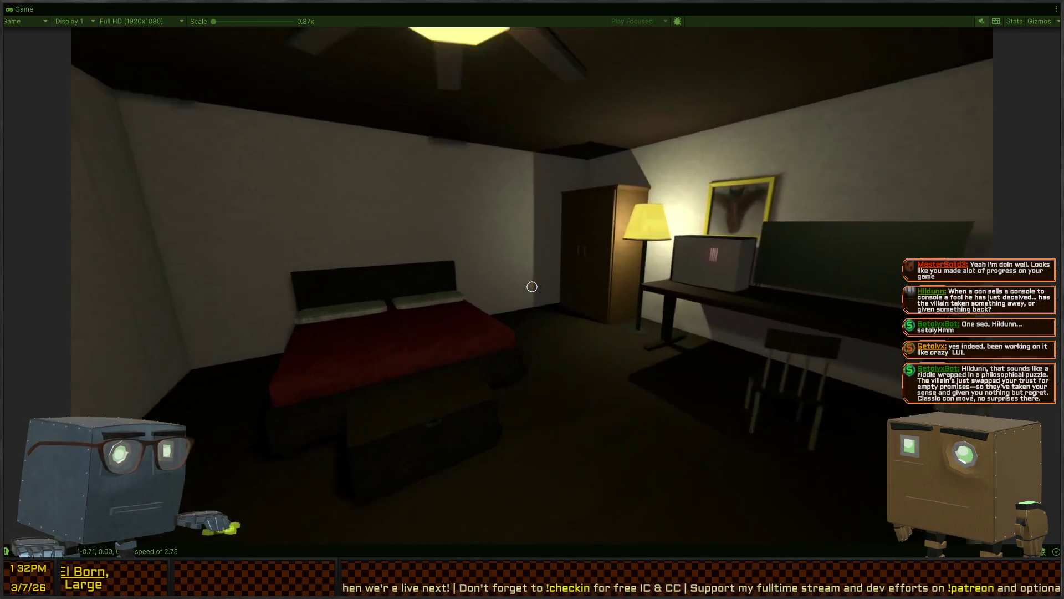
key("f")
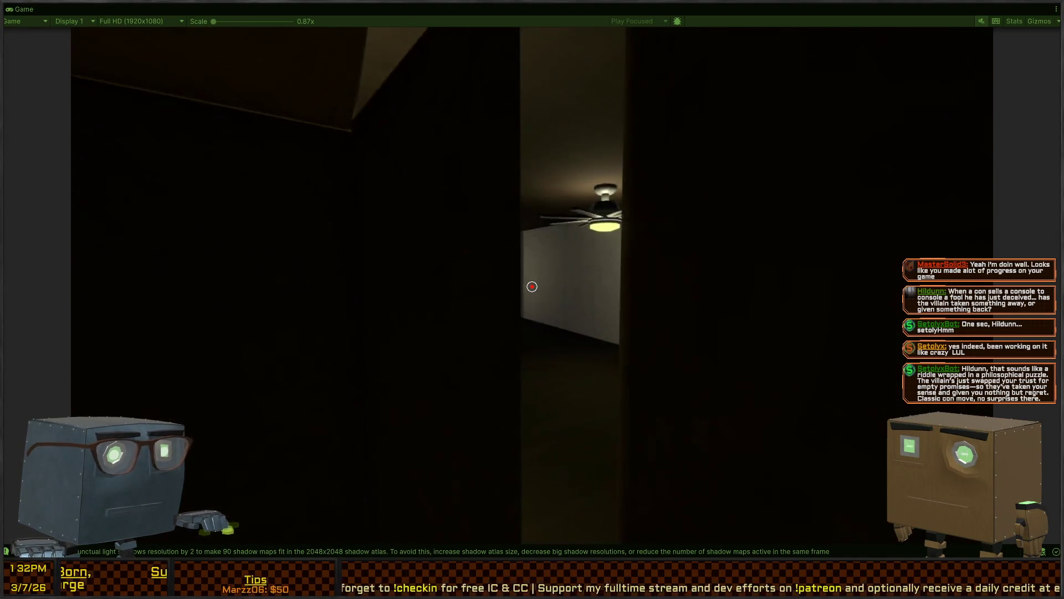
key("f")
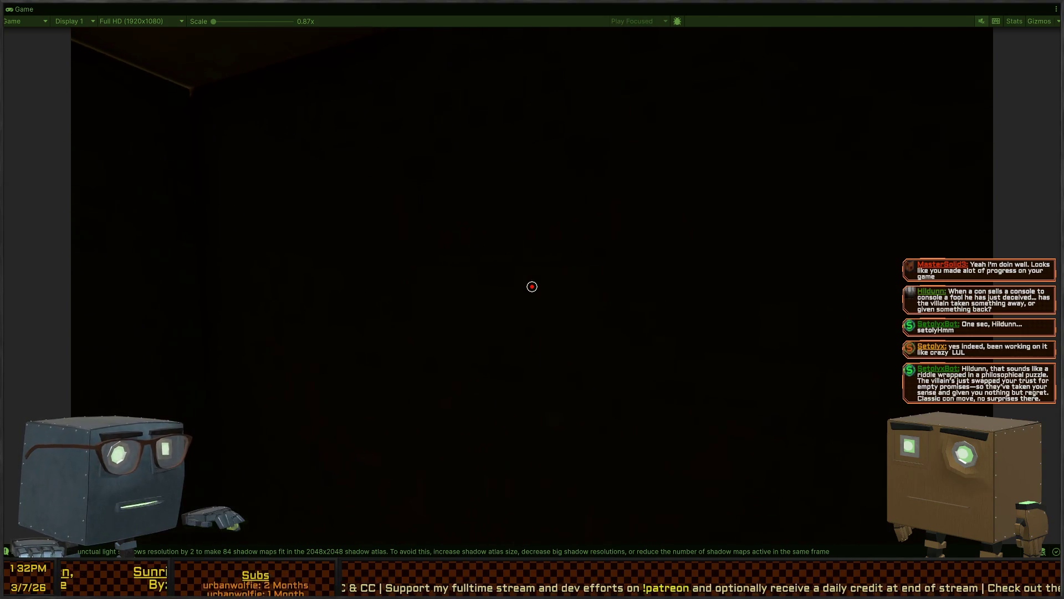
key("w")
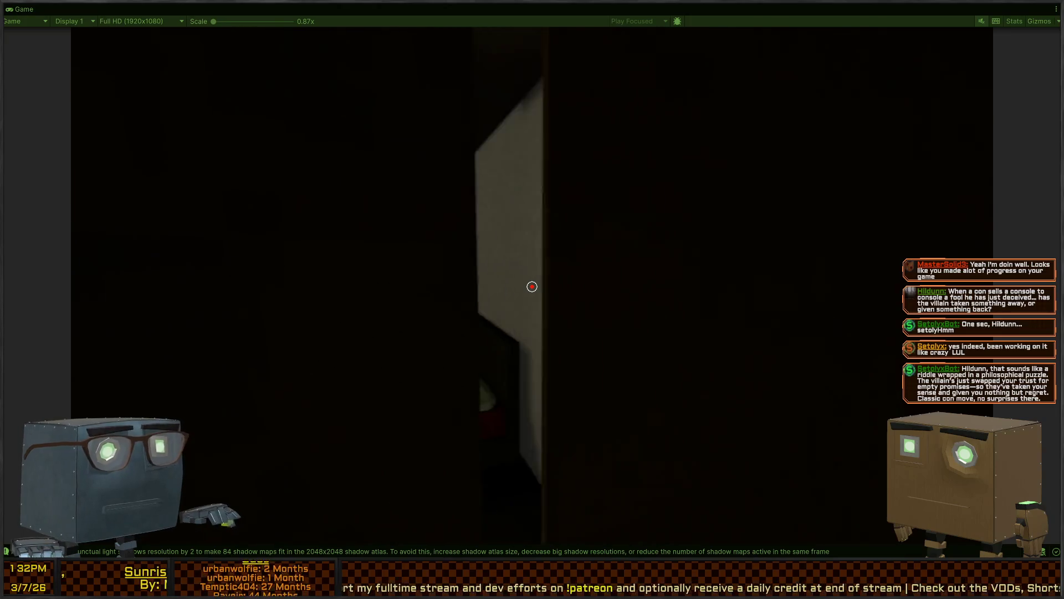
key("f")
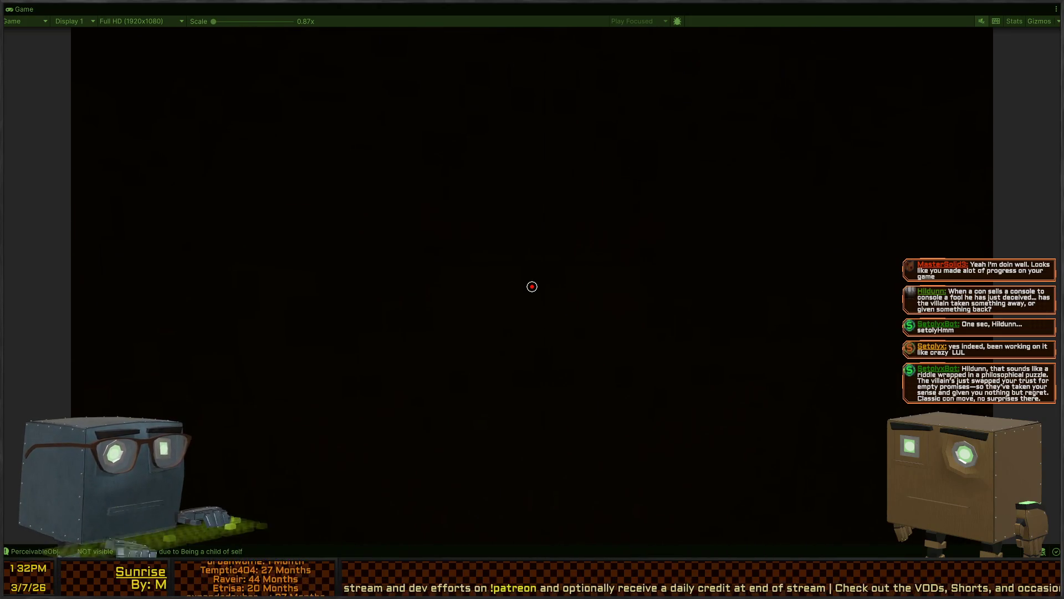
key("shift+space")
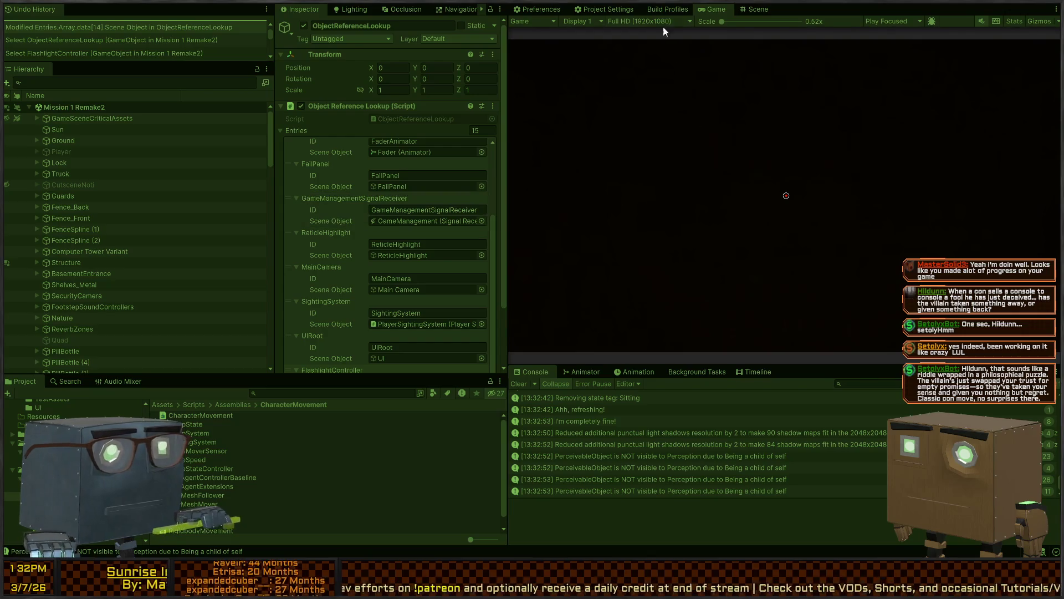
left_click(761, 13)
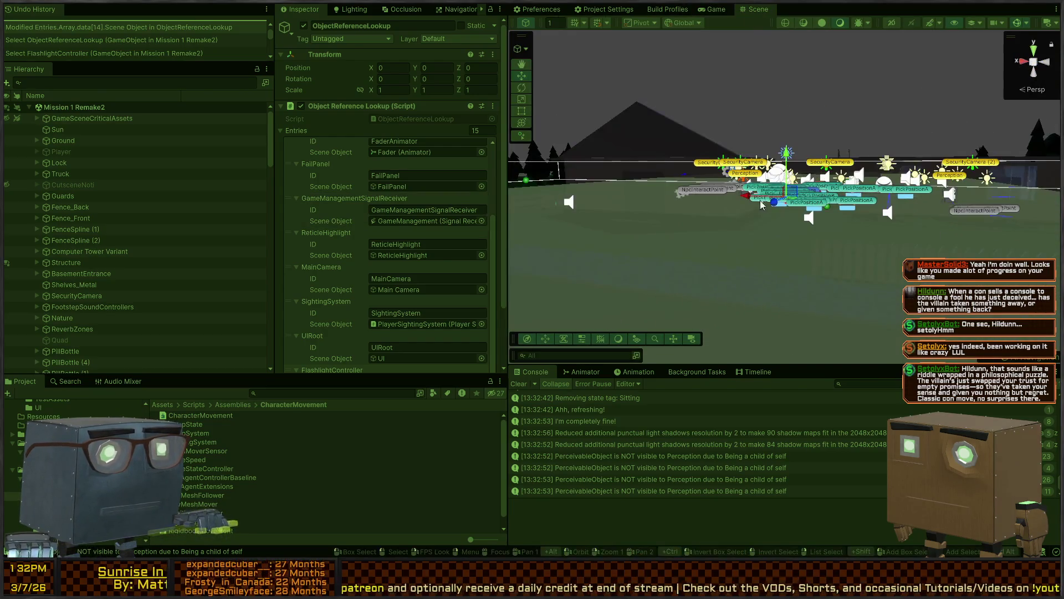
Fly the scene camera into the house and select the wardrobe's CinemachineCamera
key("w")
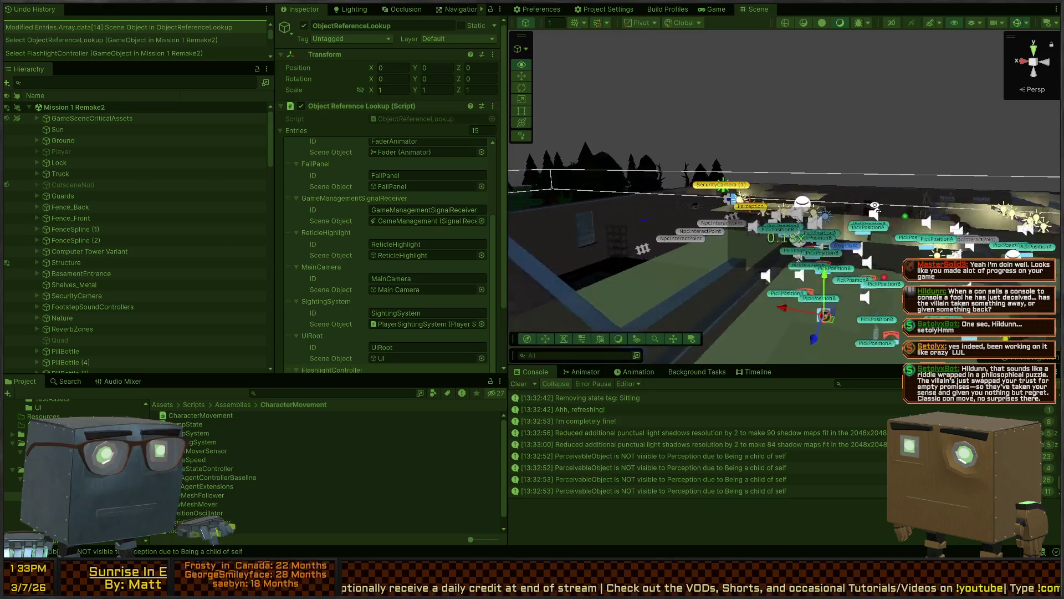
scroll(871, 196, "down", 3)
key("w")
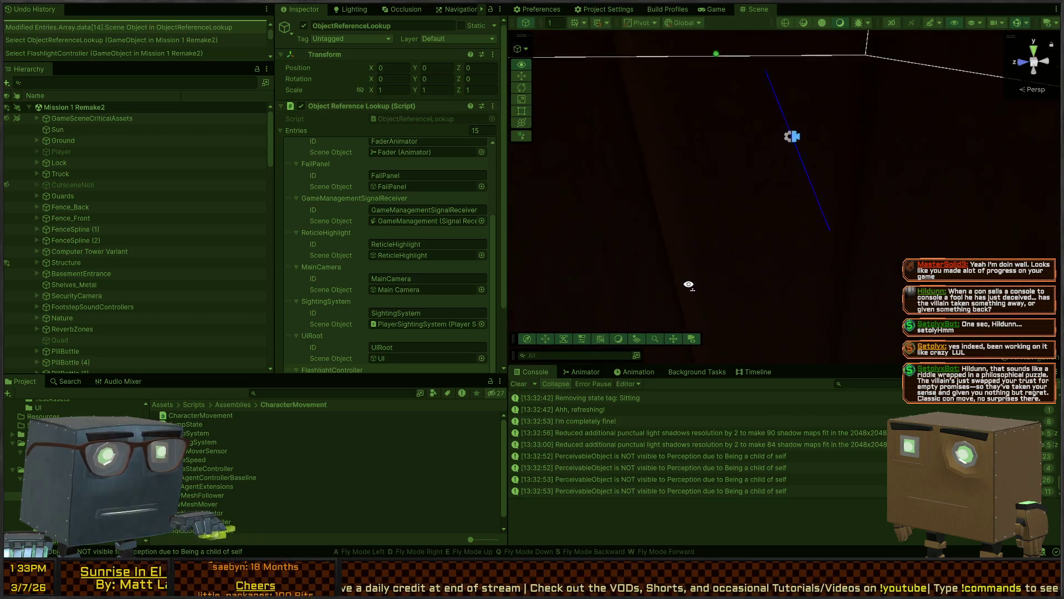
left_click(776, 162)
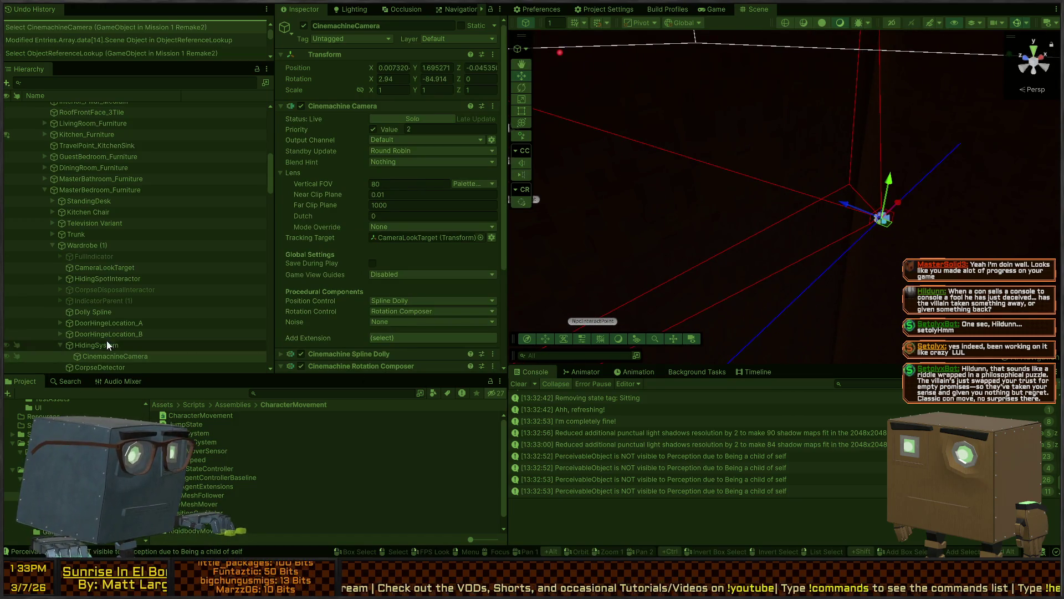
scroll(349, 232, "down", 5)
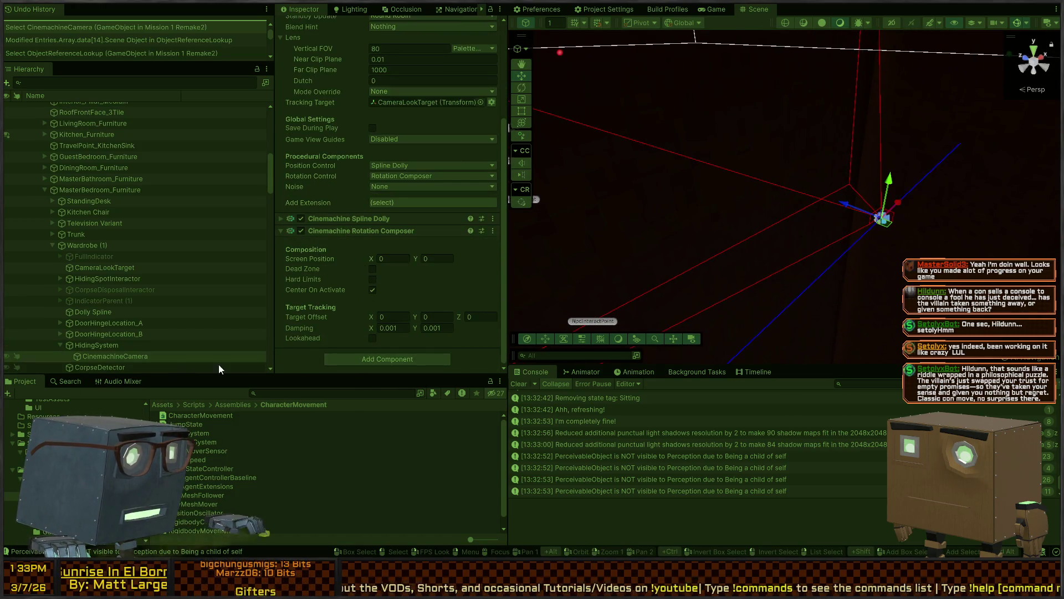
left_click(129, 358)
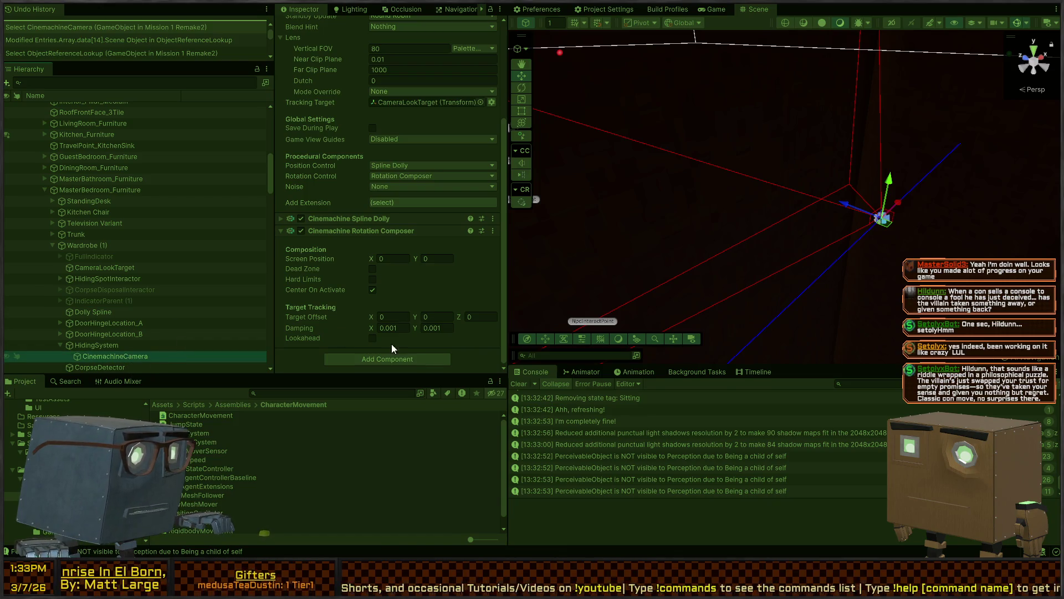
Create a child Point Light with intensity 0 under the CinemachineCamera and start playing
key("ctrl+shift+l")
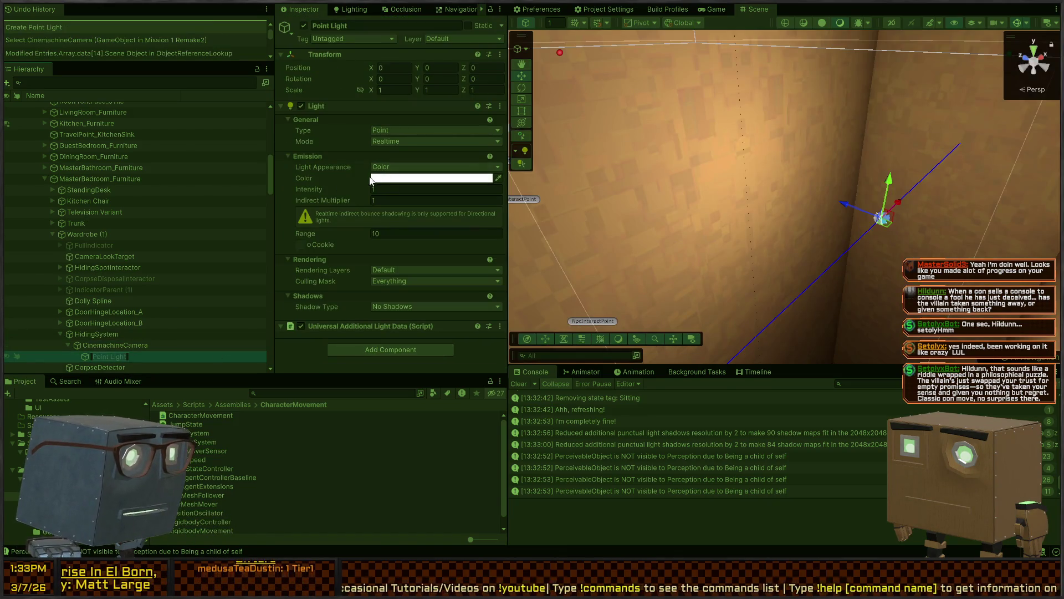
type("0")
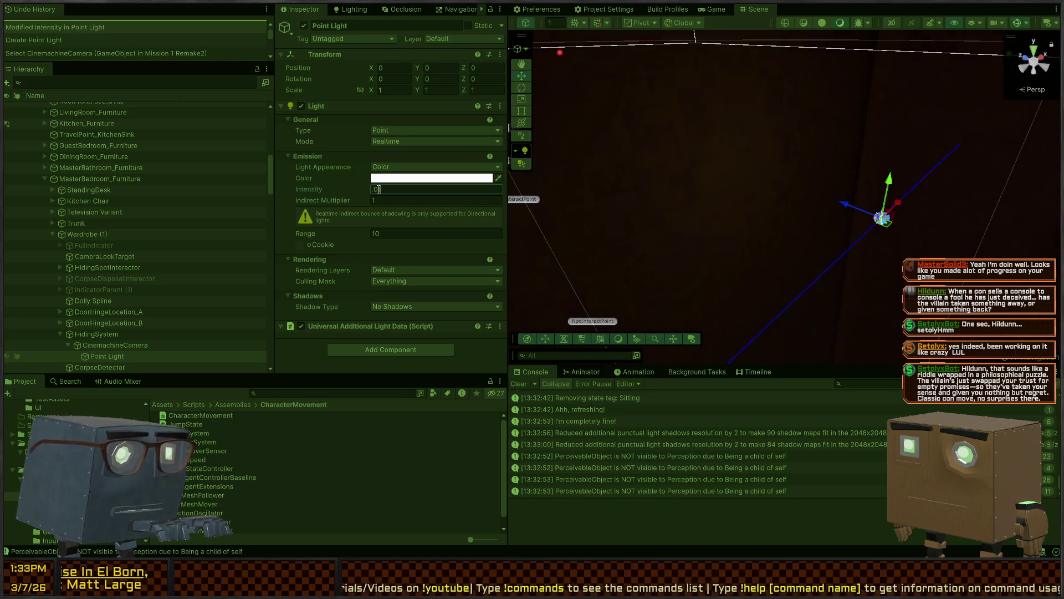
key("ctrl+p")
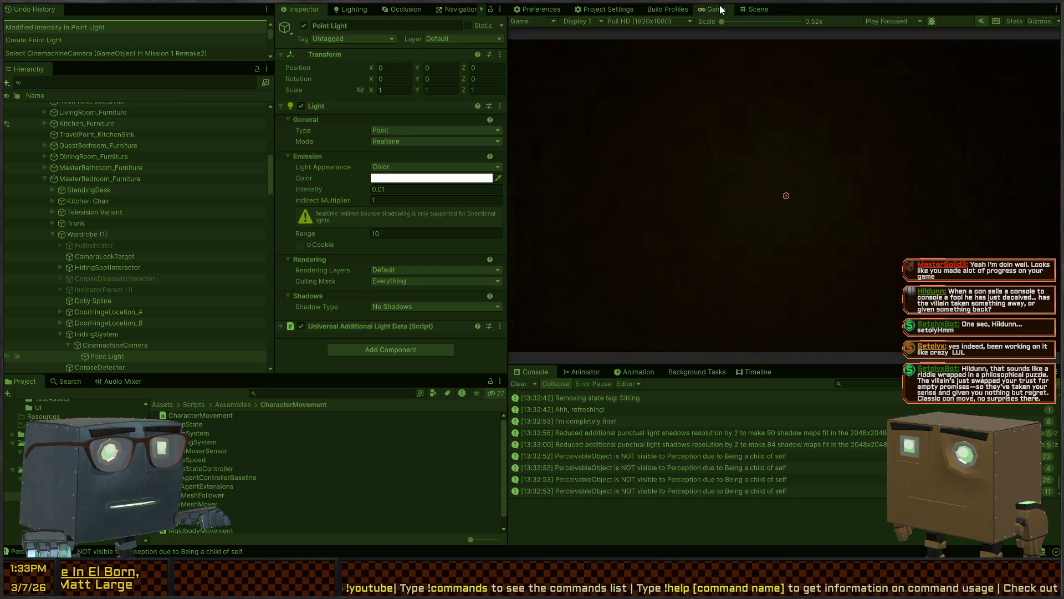
Set the wardrobe point light's Light Appearance to Filter and Temperature at 20000 K
left_click(532, 287)
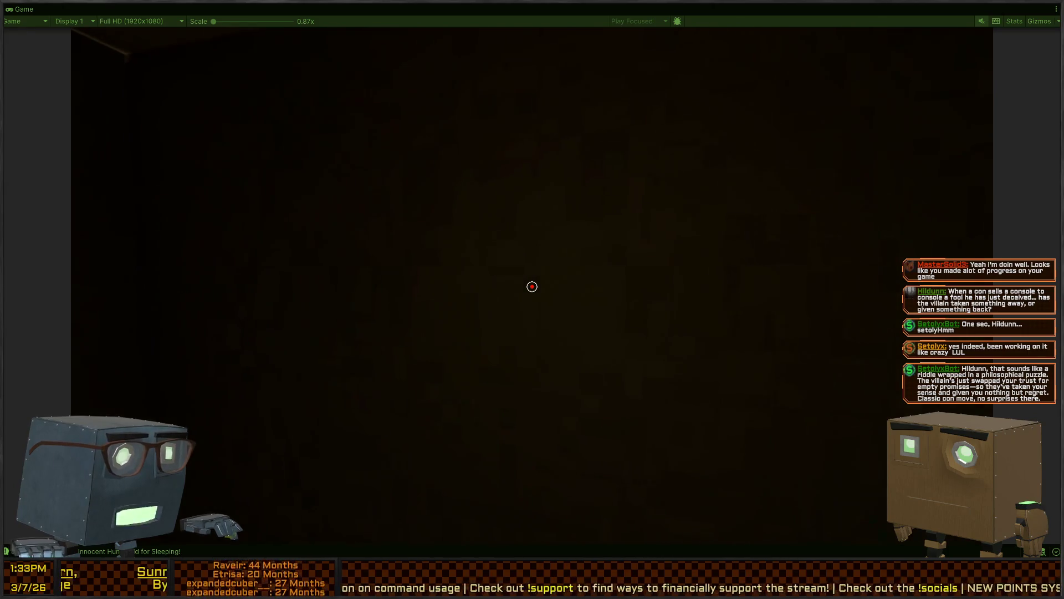
key("shift+space")
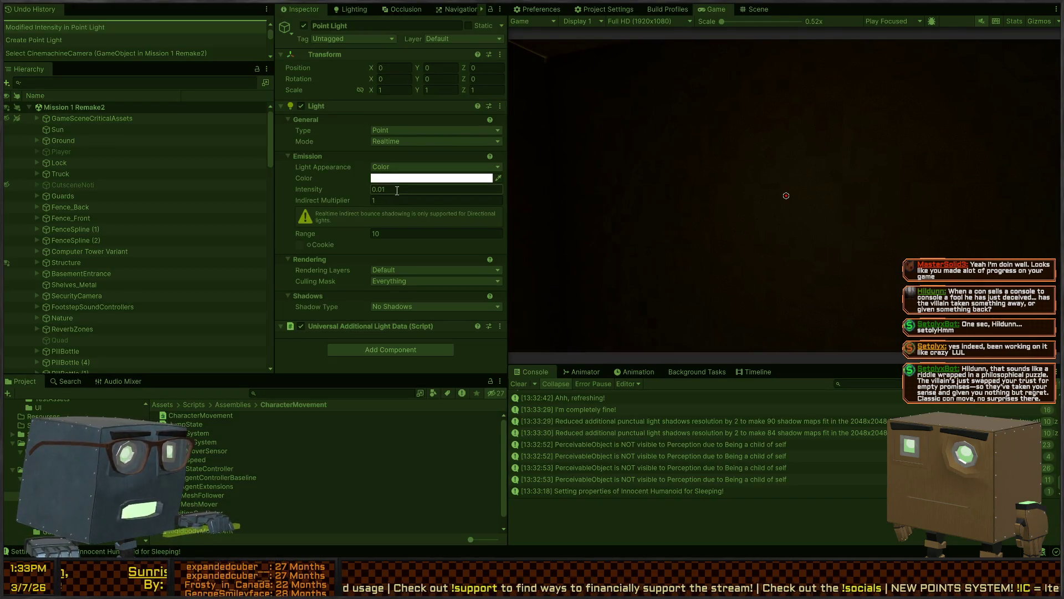
left_click(422, 167)
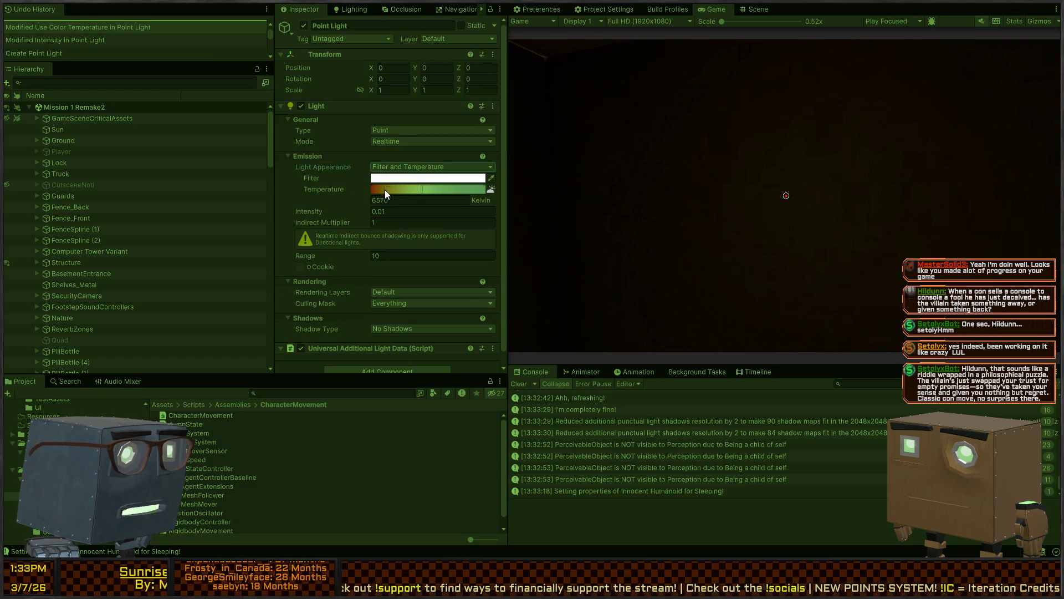
left_click(421, 189)
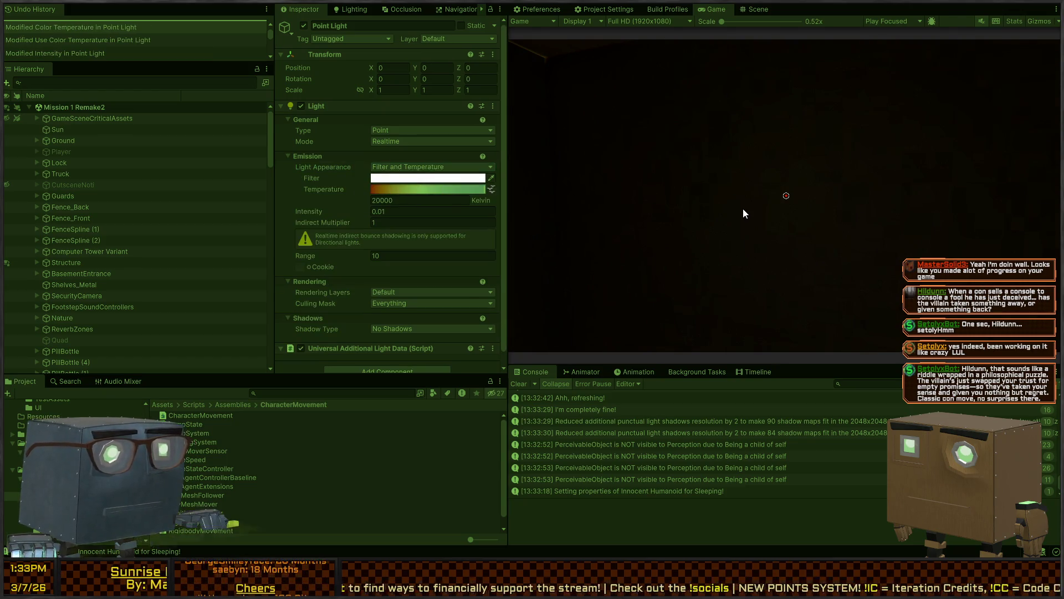
key("shift+space")
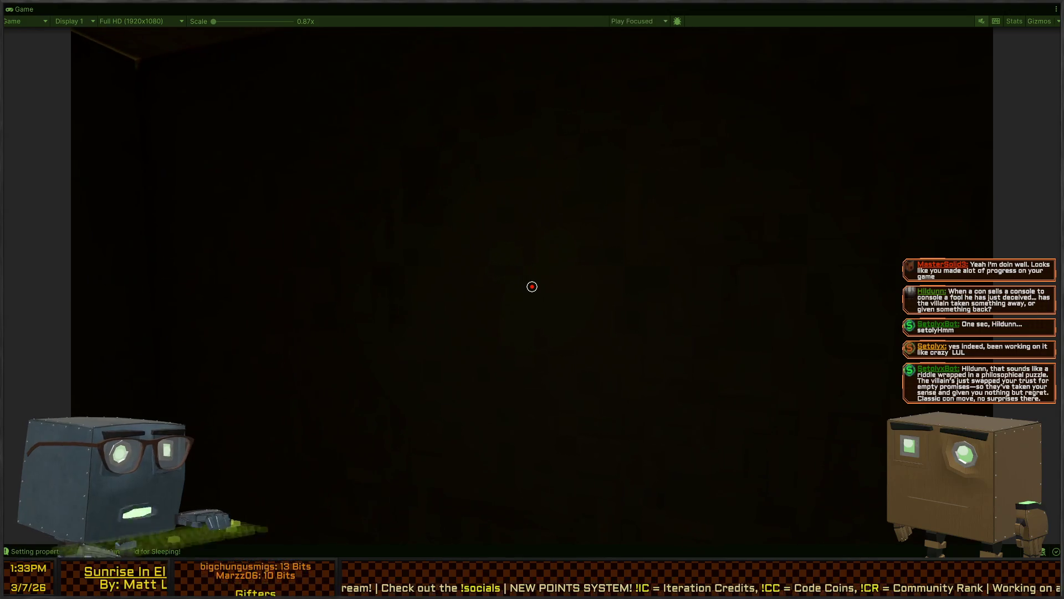
Set the point light's intensity to 0.04 and range to 0.58
key("shift+space")
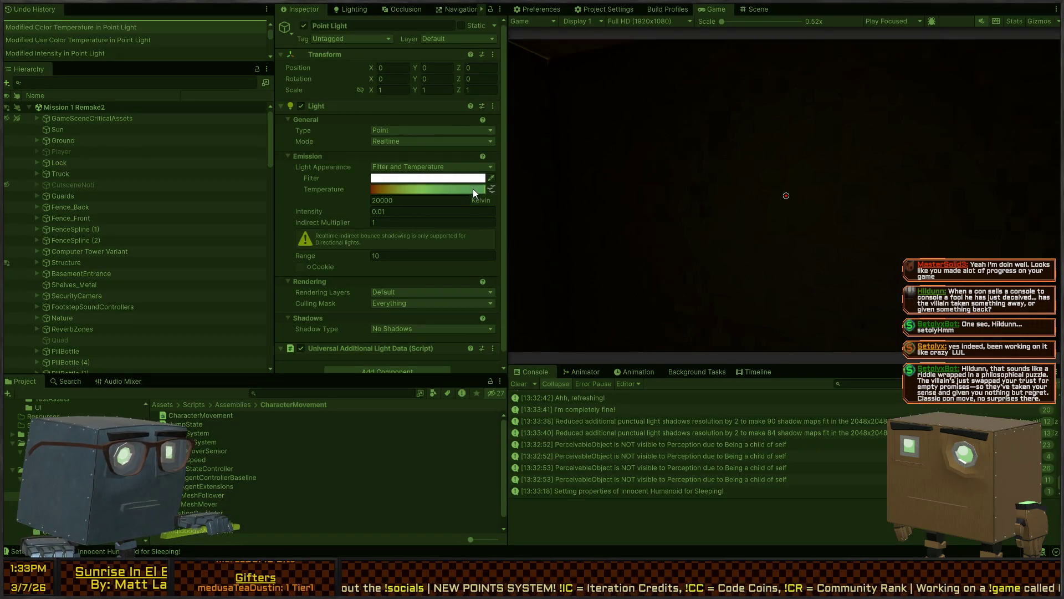
left_click_drag(350, 211, 354, 212)
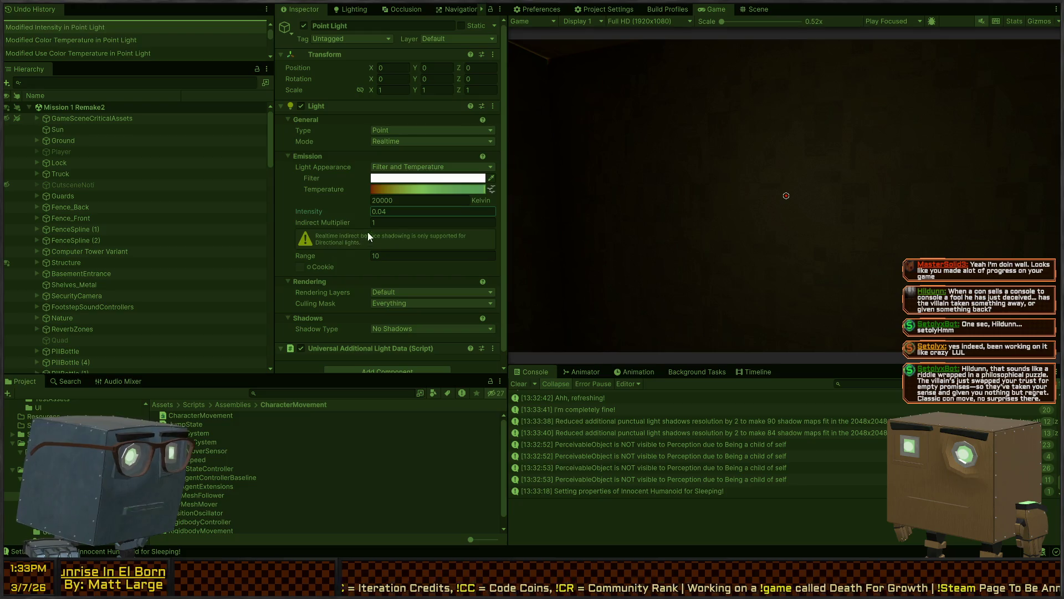
left_click_drag(328, 257, 127, 244)
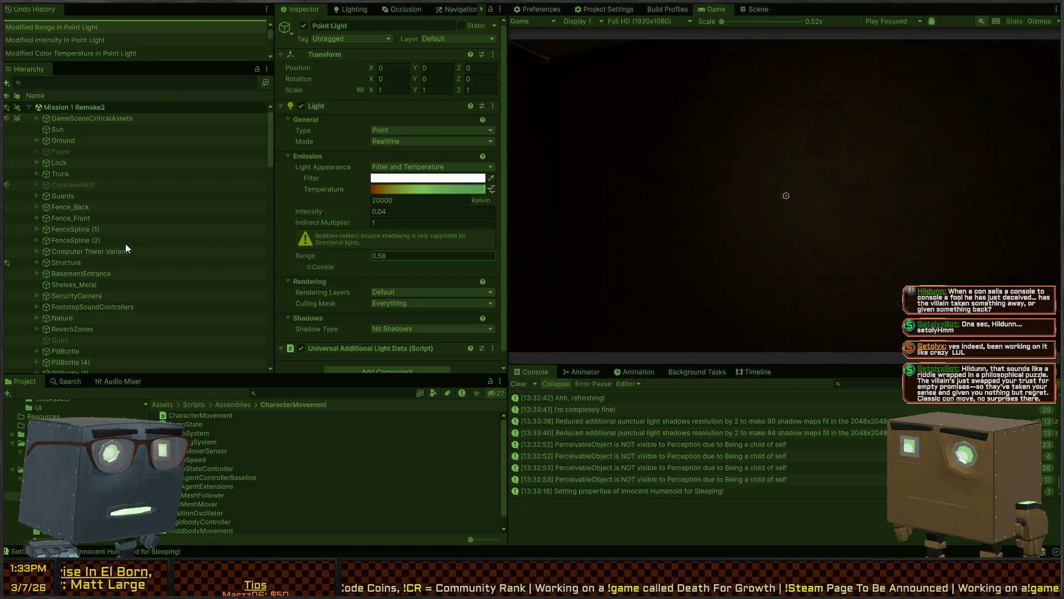
Frame the wardrobe's Point Light in the Scene view and nudge it slightly along Z
left_click(758, 9)
key("f")
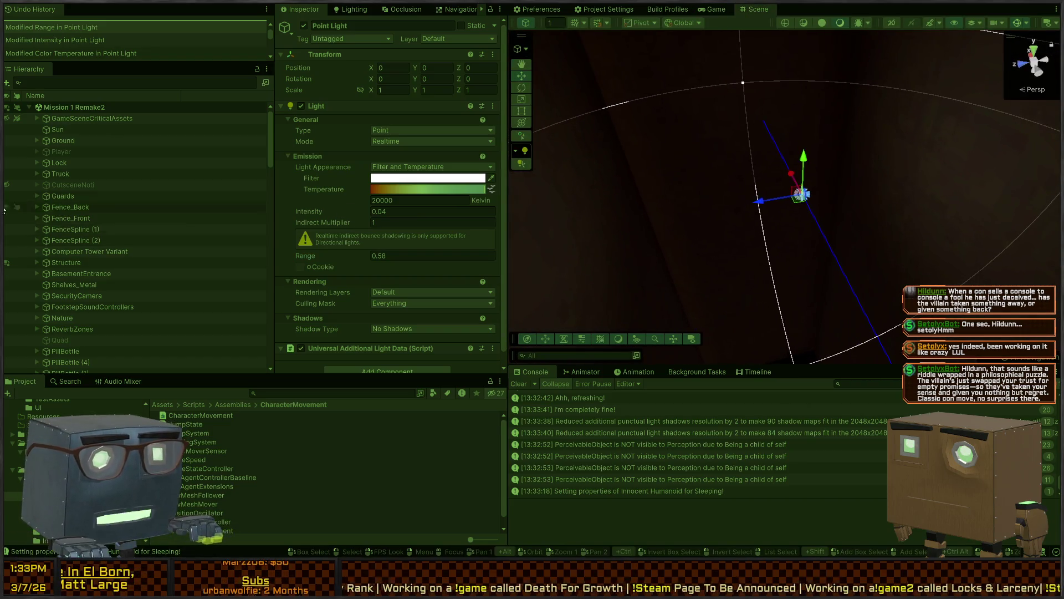
scroll(145, 212, "down", 15)
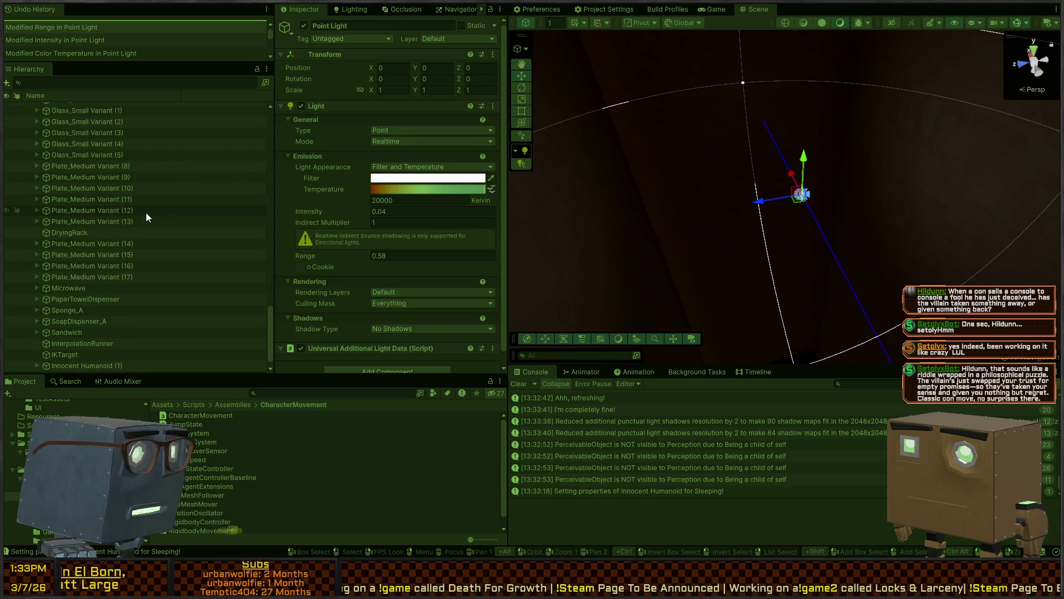
mouse_move(761, 204)
left_mouse_down()
mouse_move(856, 190)
mouse_move(647, 174)
mouse_move(703, 184)
mouse_move(667, 188)
left_mouse_up()
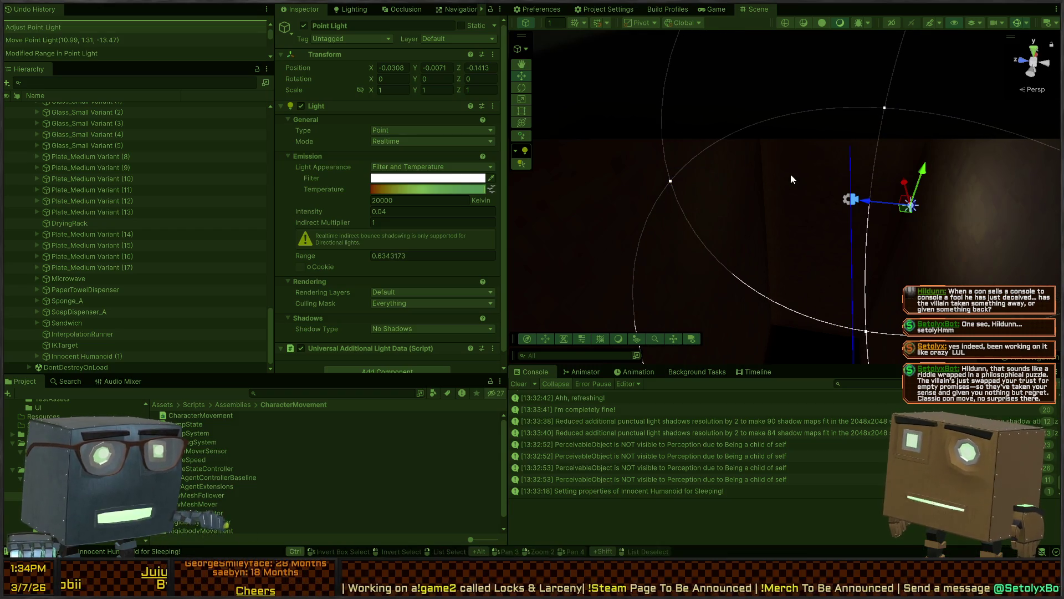
mouse_move(790, 174)
left_mouse_down()
mouse_move(726, 174)
mouse_move(737, 181)
left_mouse_up()
Check the lighting in the Game view, widen the light's range to about 0.91, and play-test
key("ctrl+2")
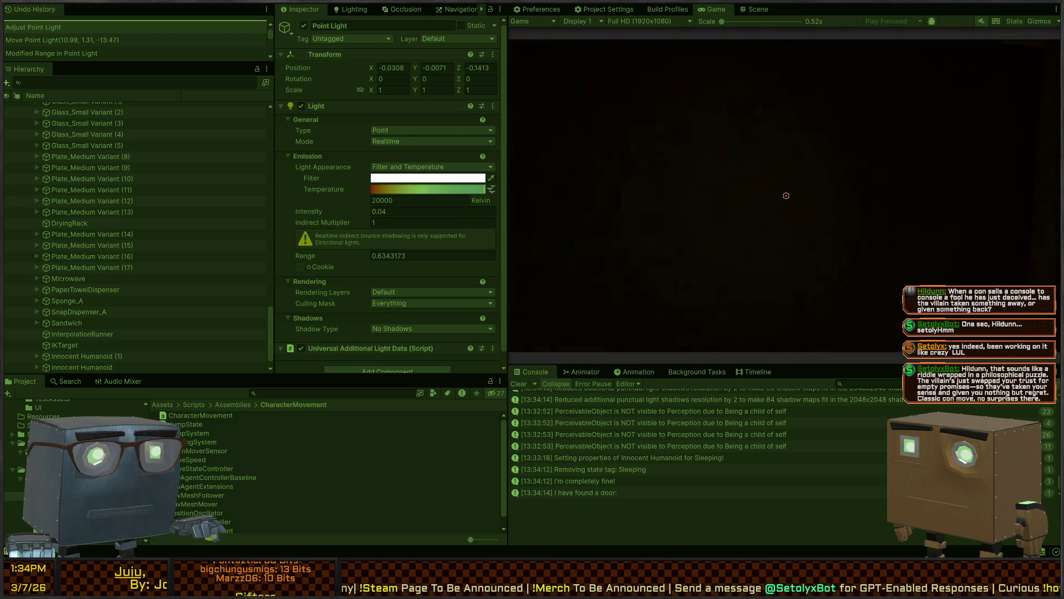
key("ctrl+1")
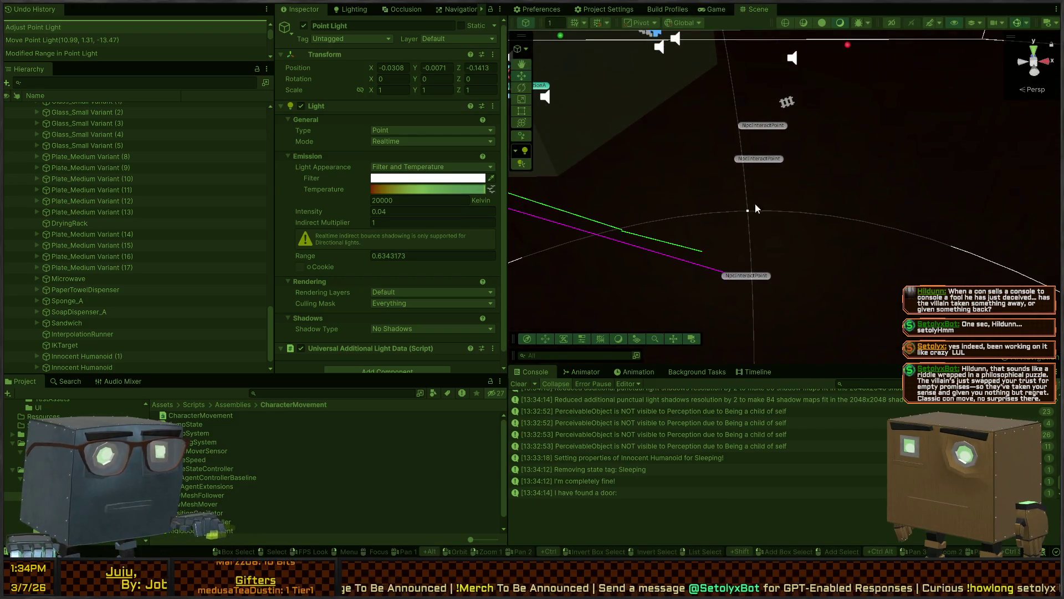
left_click_drag(751, 210, 773, 168)
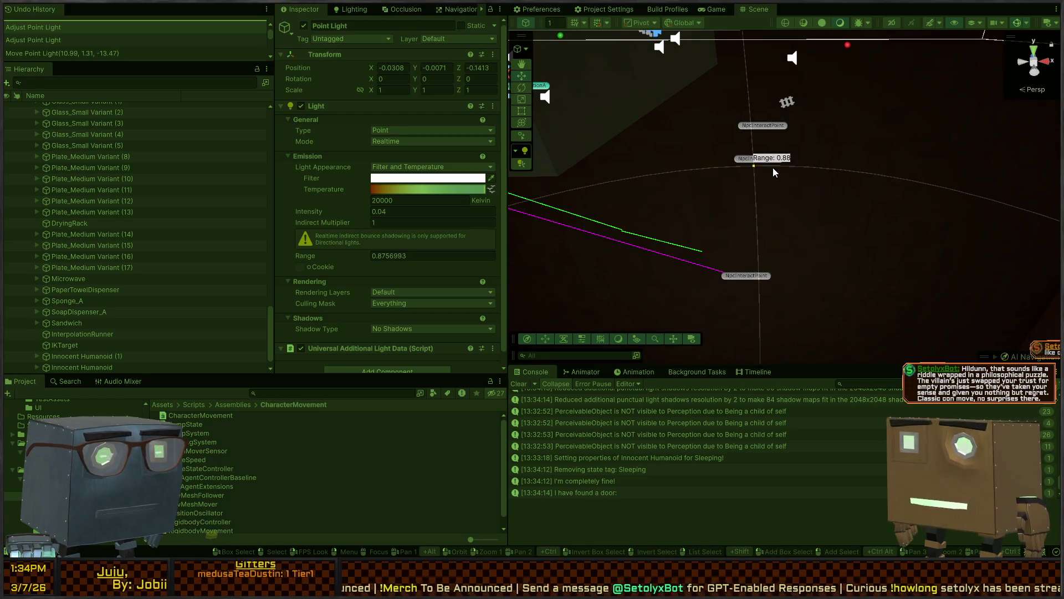
key("ctrl+p")
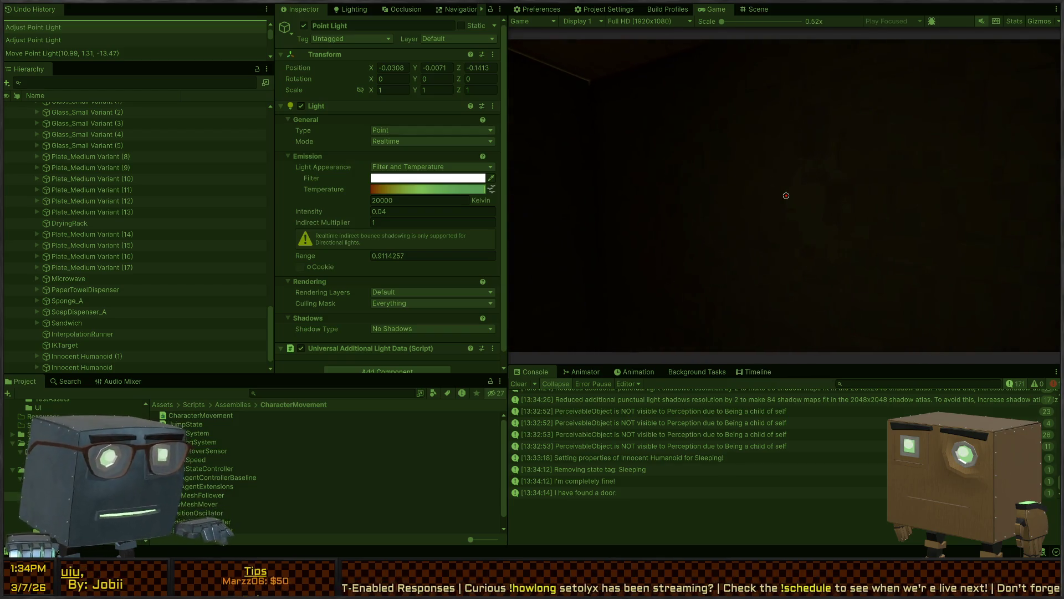
Return to the Scene view and frame the Point Light up close again
key("ctrl+1")
scroll(64, 339, "down", 1)
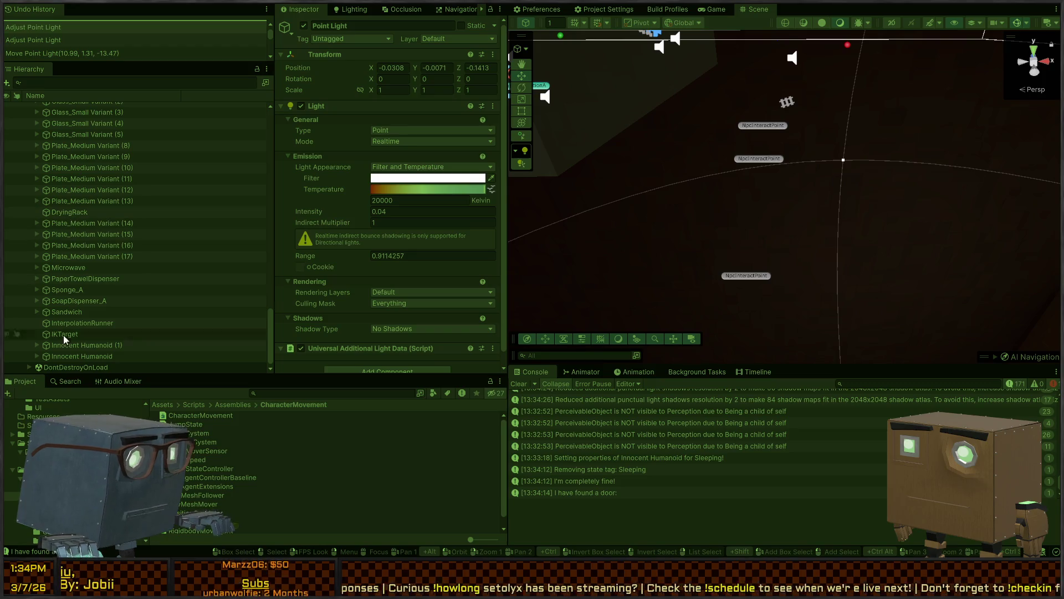
scroll(803, 185, "down", 5)
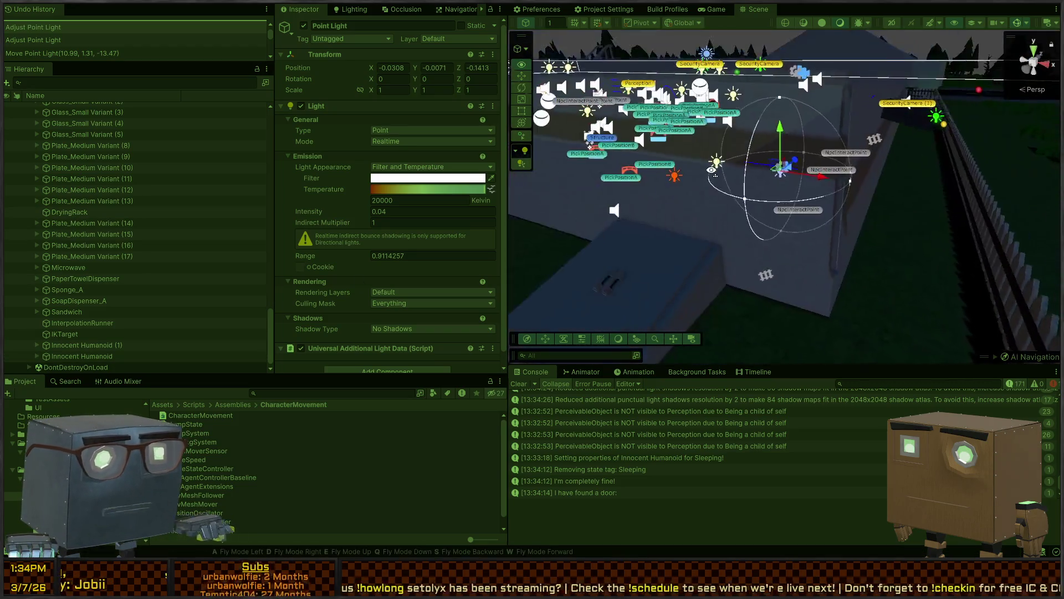
scroll(804, 186, "up", 5)
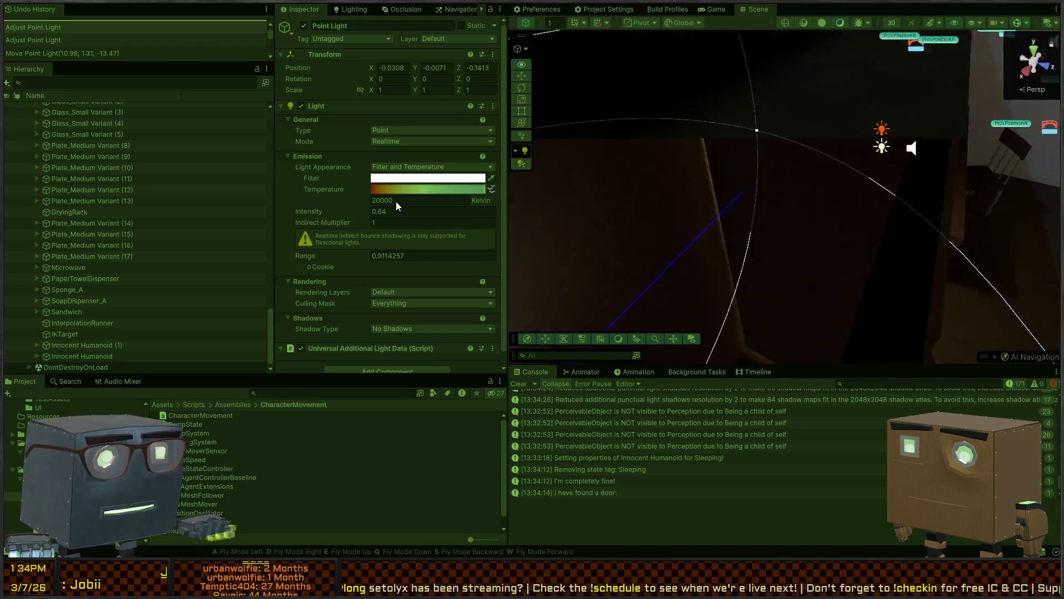
key("f")
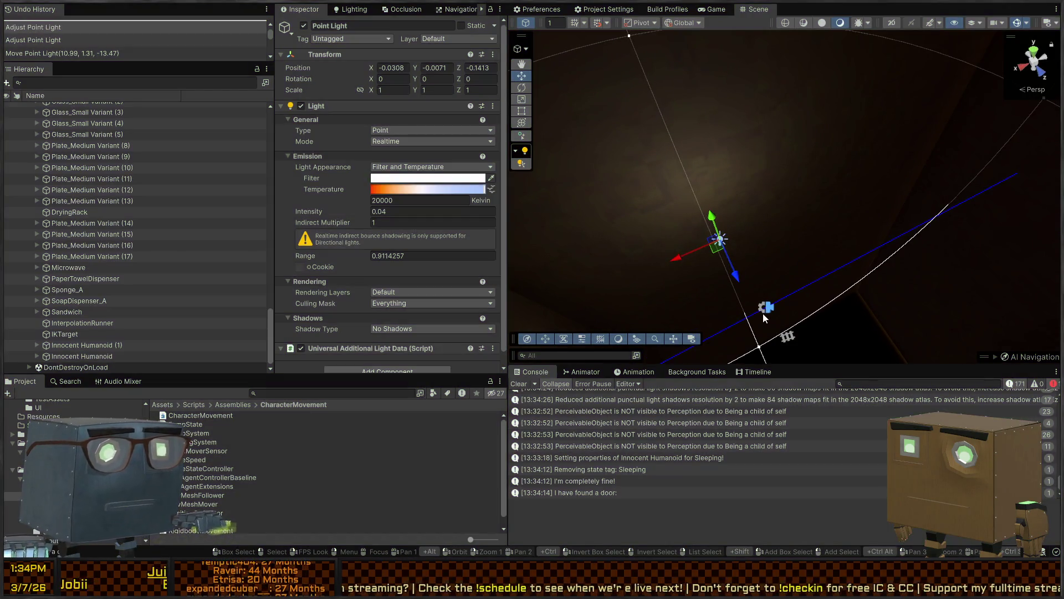
Open the Wardrobe prefab for editing and select its Dolly Spline
left_click(807, 131)
left_click(717, 171)
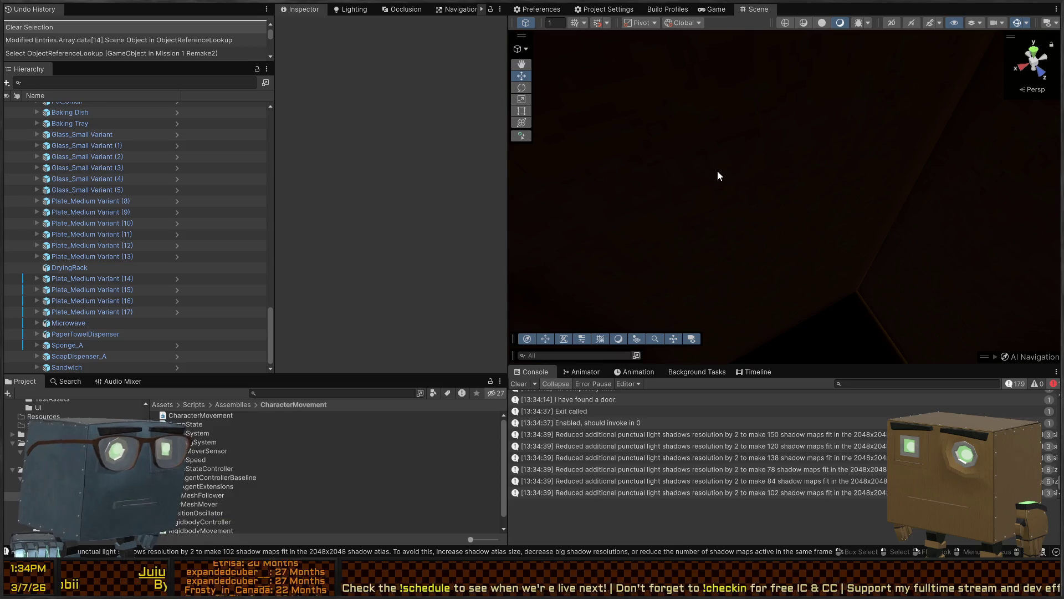
scroll(131, 185, "up", 5)
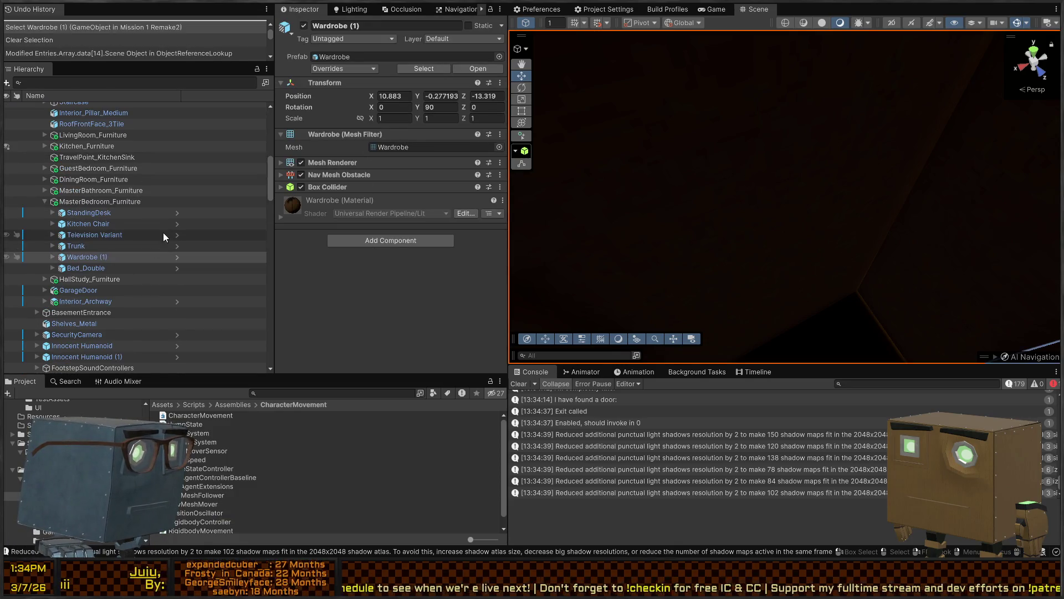
left_click(177, 257)
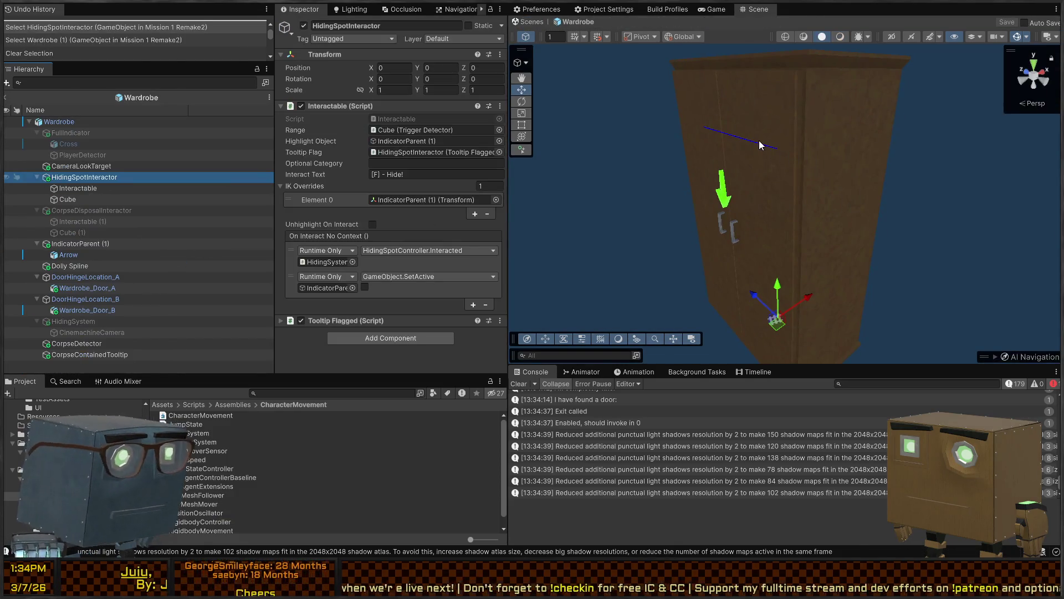
left_click(759, 141)
left_click(759, 142)
left_click(760, 142)
left_click(759, 144)
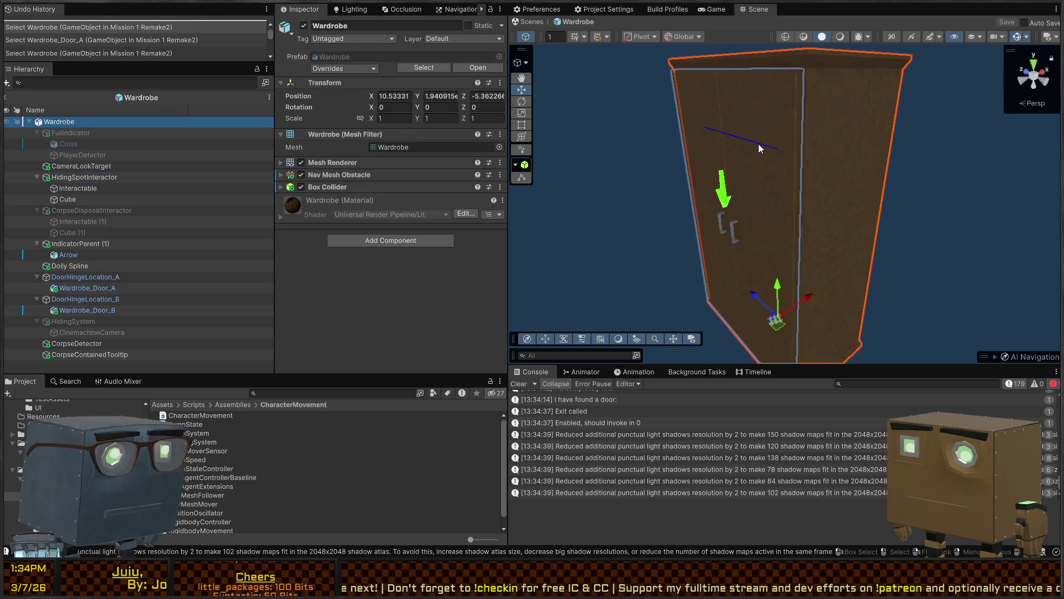
left_click(758, 144)
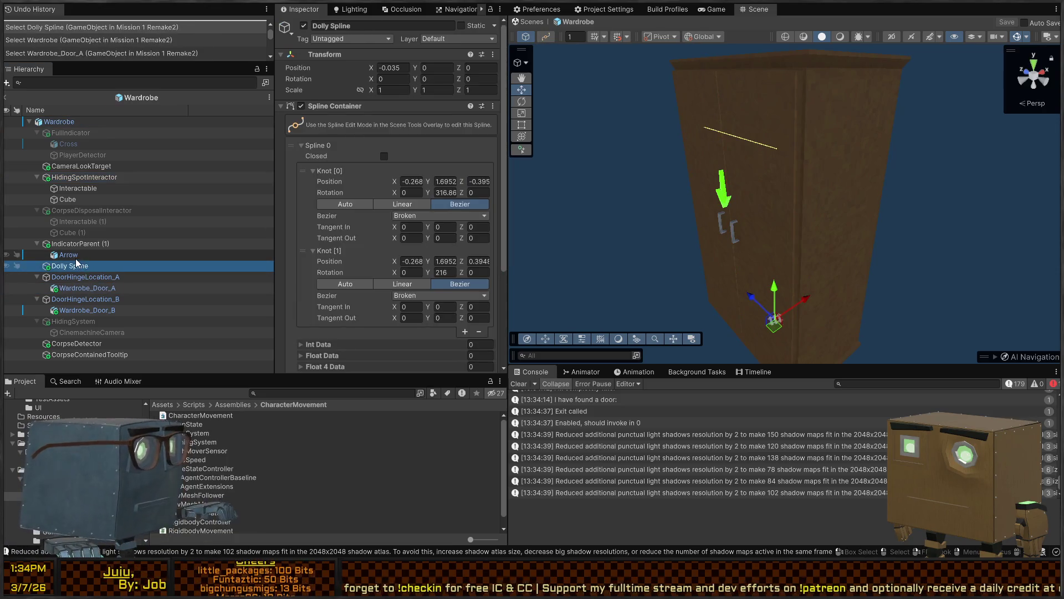
Paste the copied Point Light into the prefab and zero its X, Y and Z position
key("ctrl+v")
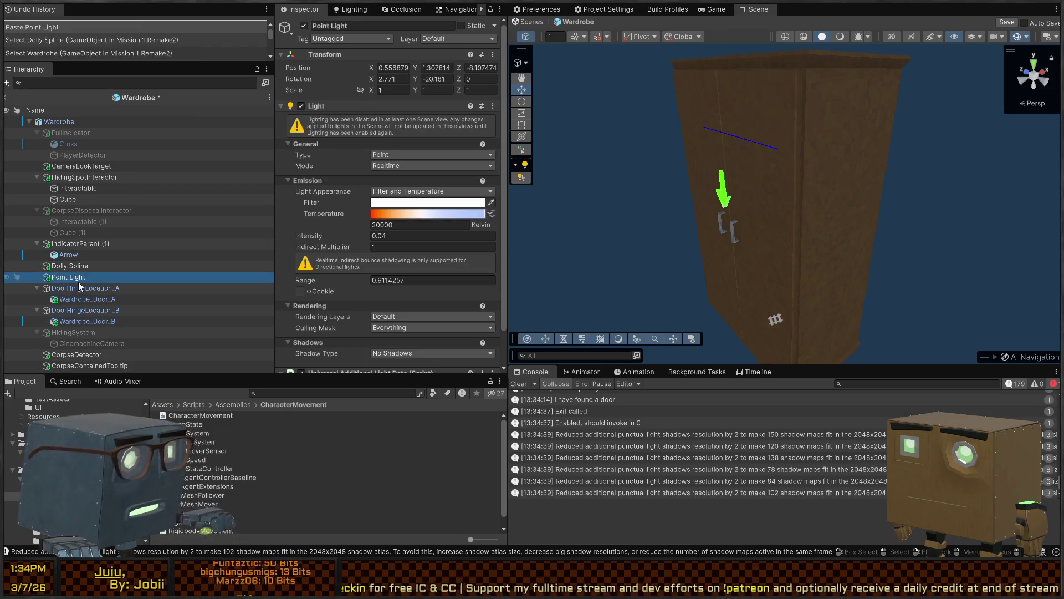
key("f")
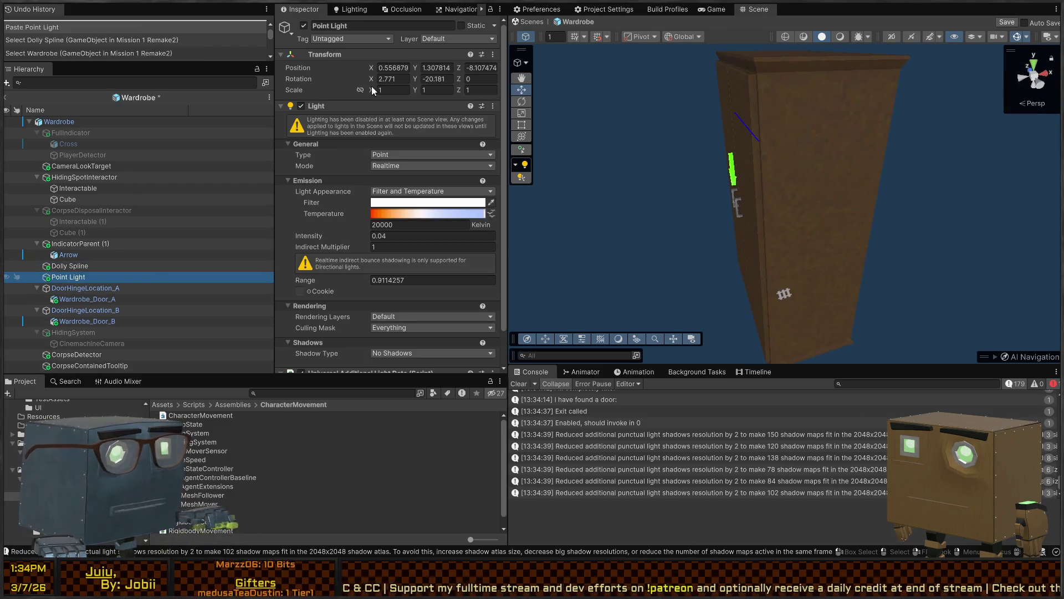
left_click(404, 69)
key("Tab")
type("0")
key("Tab")
type("0")
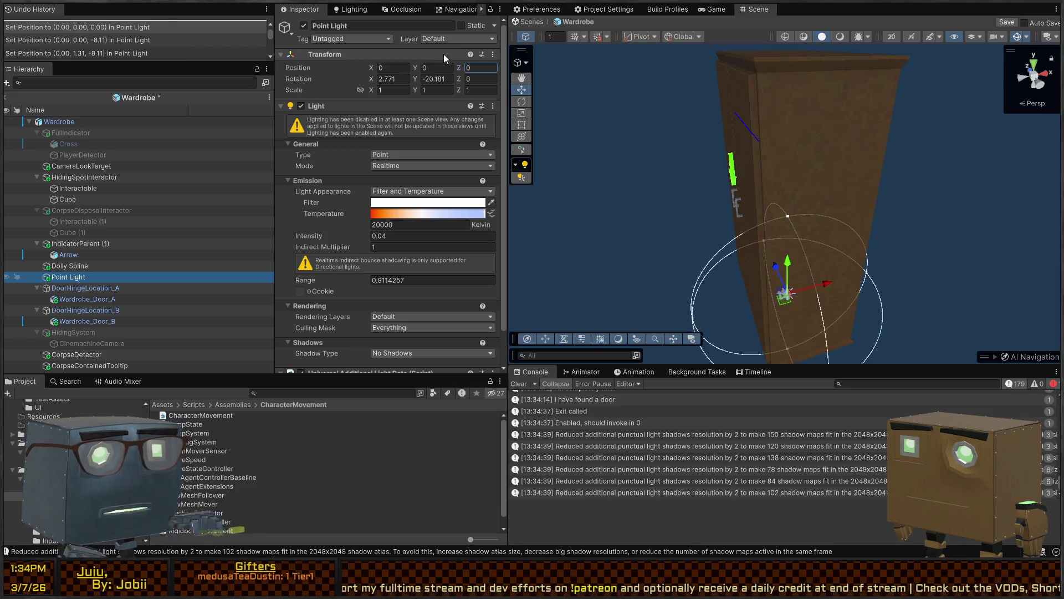
key("Return")
Raise the Point Light inside the wardrobe to Y 1.6564 and exit Prefab Mode, saving
mouse_move(779, 293)
left_mouse_down()
mouse_move(820, 189)
mouse_move(824, 142)
left_mouse_up()
key("w")
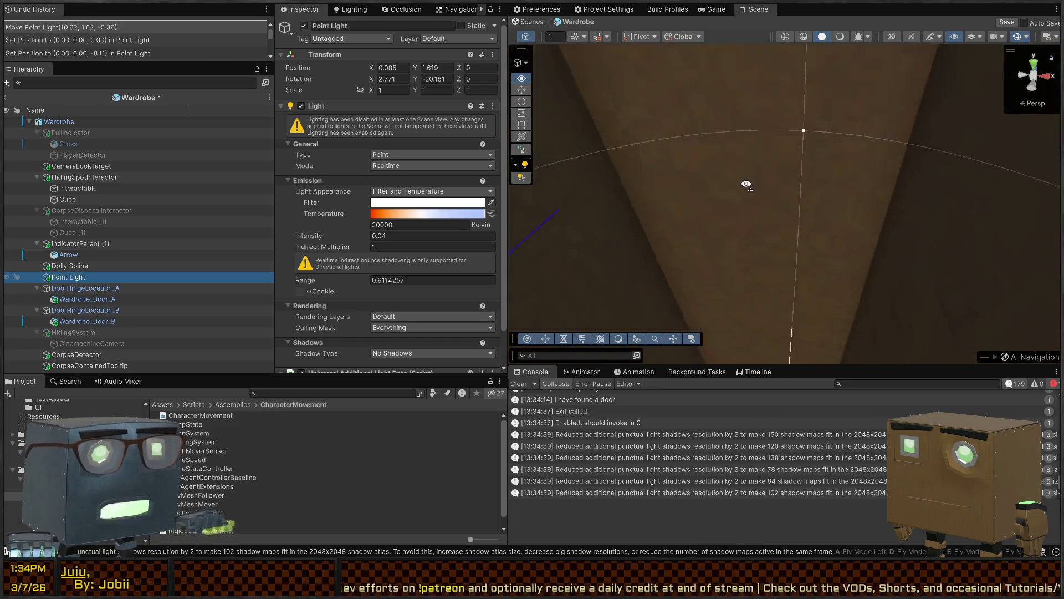
key("w")
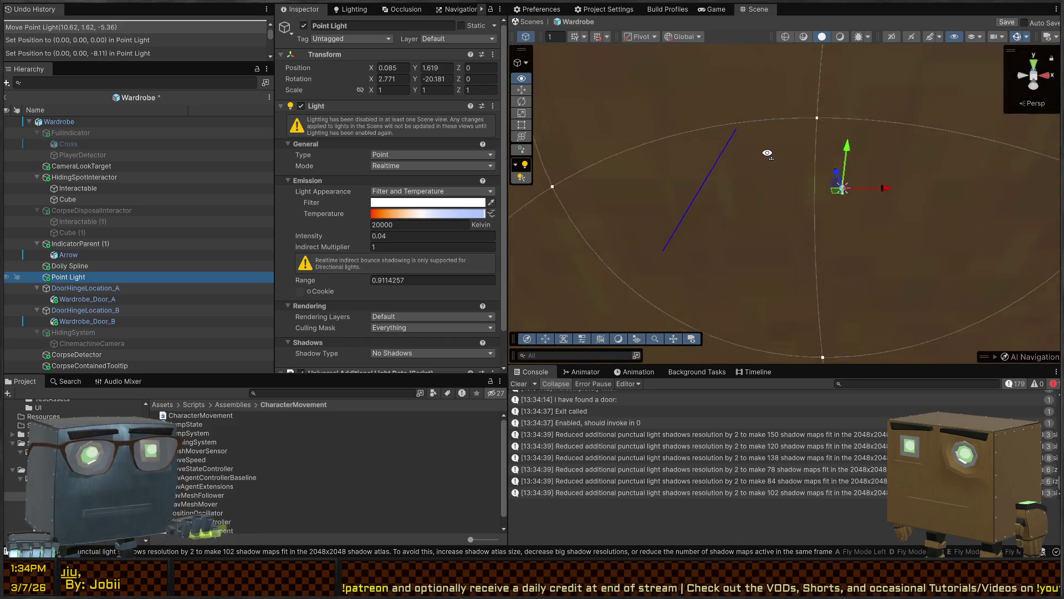
left_click(840, 36)
key("w")
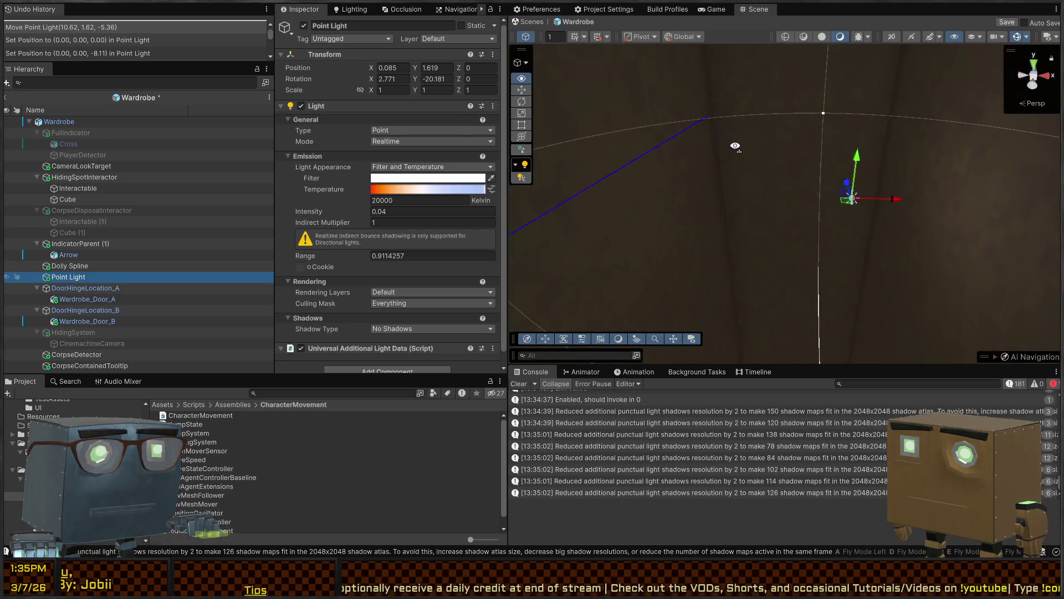
key("w")
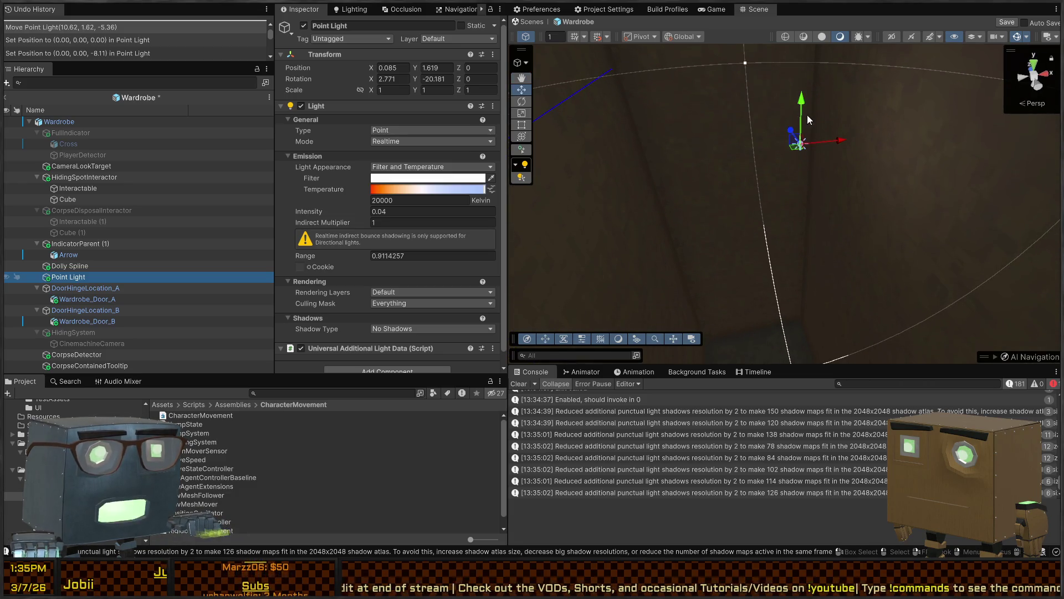
mouse_move(798, 117)
left_mouse_down()
mouse_move(767, 190)
mouse_move(823, 94)
left_mouse_up()
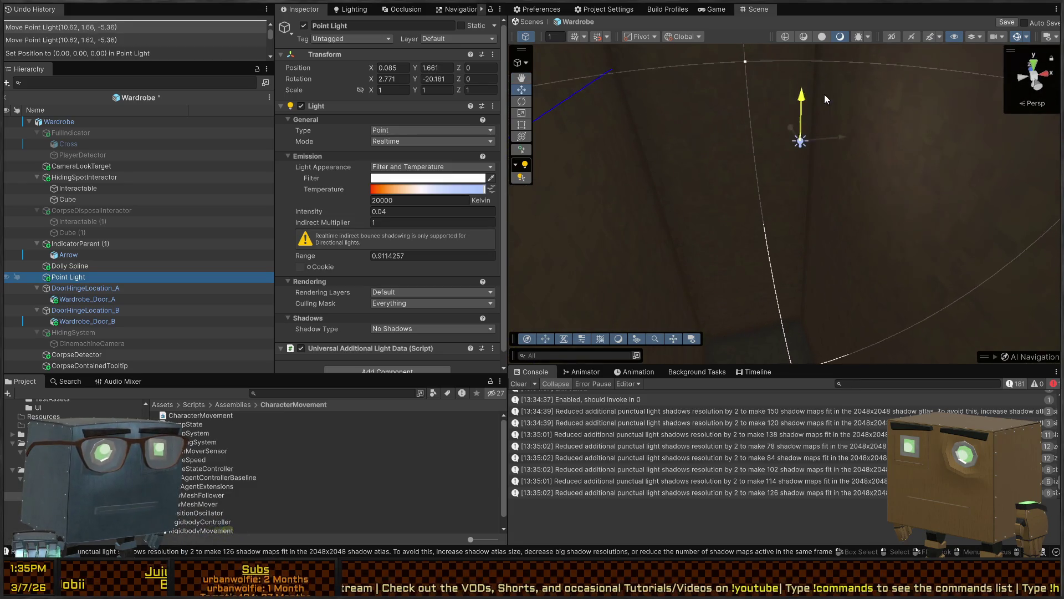
left_click(530, 21)
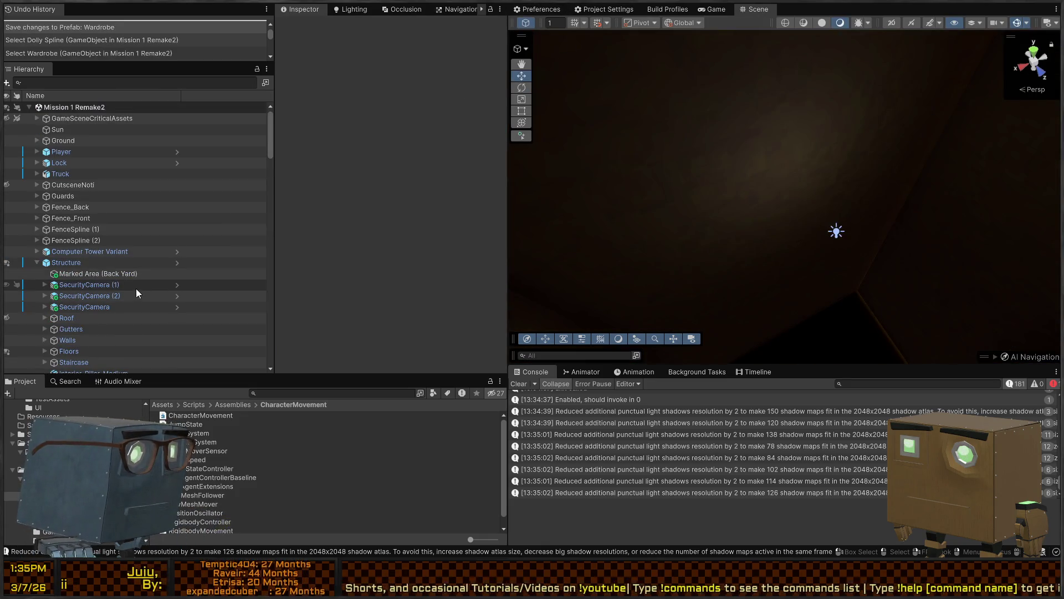
Reparent the Wardrobe prefab's Point Light under HidingSystem, then return to the scene
left_click(930, 189)
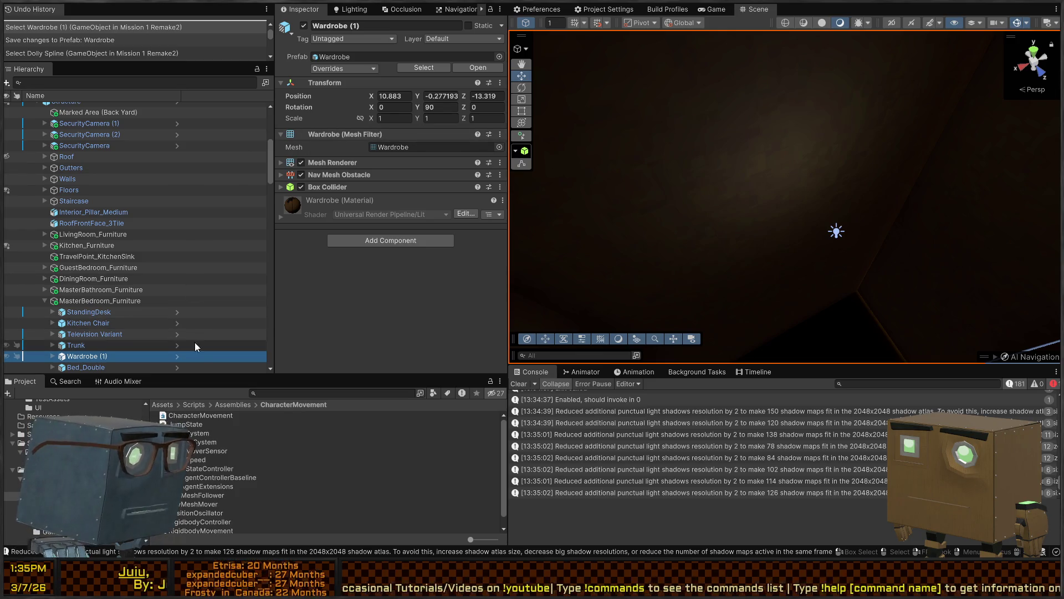
left_click(177, 356)
left_click(154, 277)
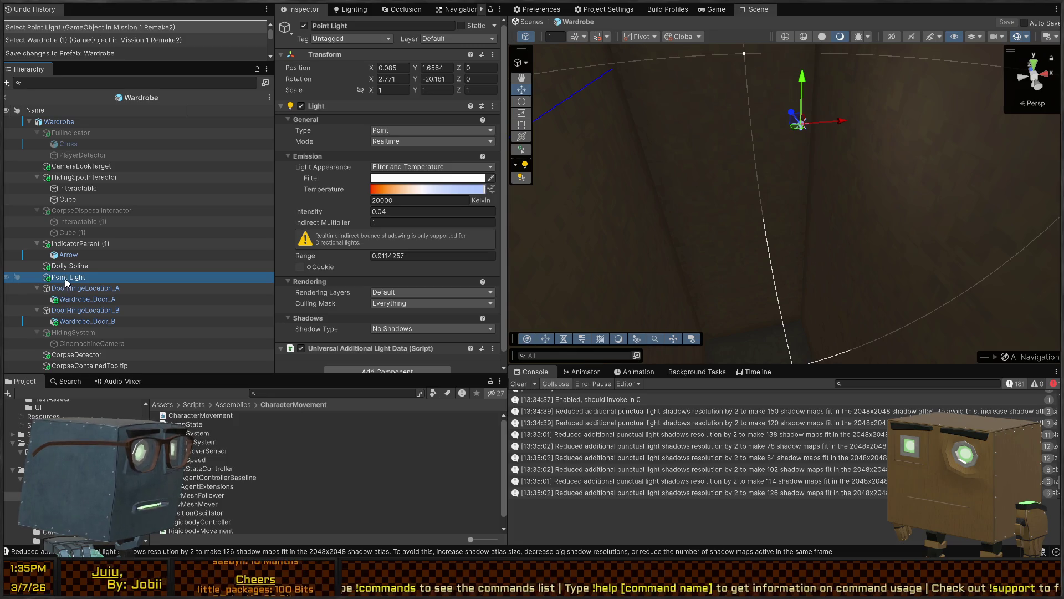
left_click_drag(70, 334, 69, 332)
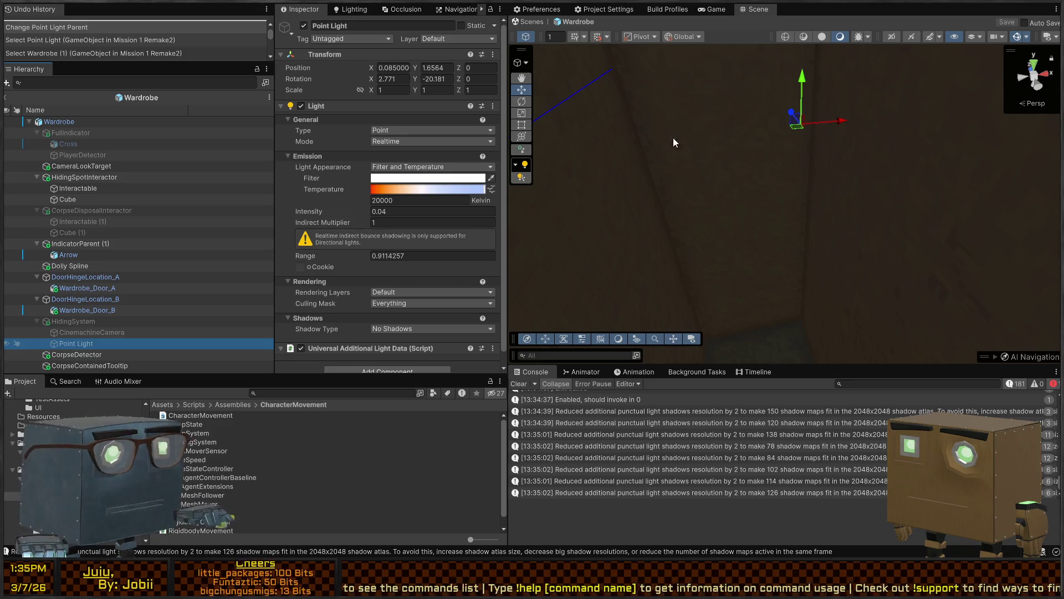
left_click(528, 20)
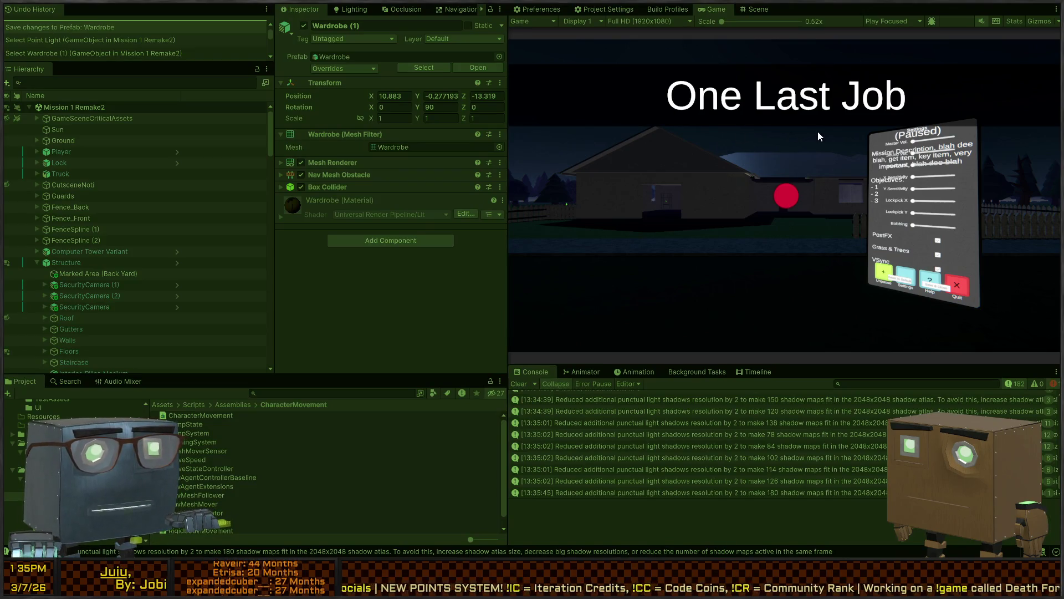
Start the mission, walk through the house into the bedroom, and hide in the wardrobe, peeking out
left_click(819, 136)
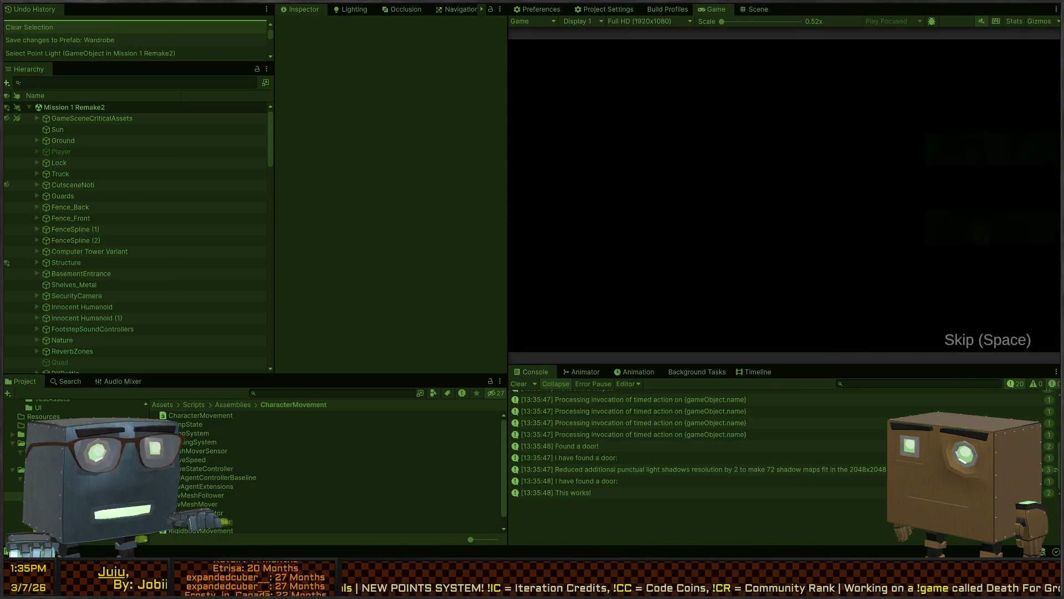
key("w")
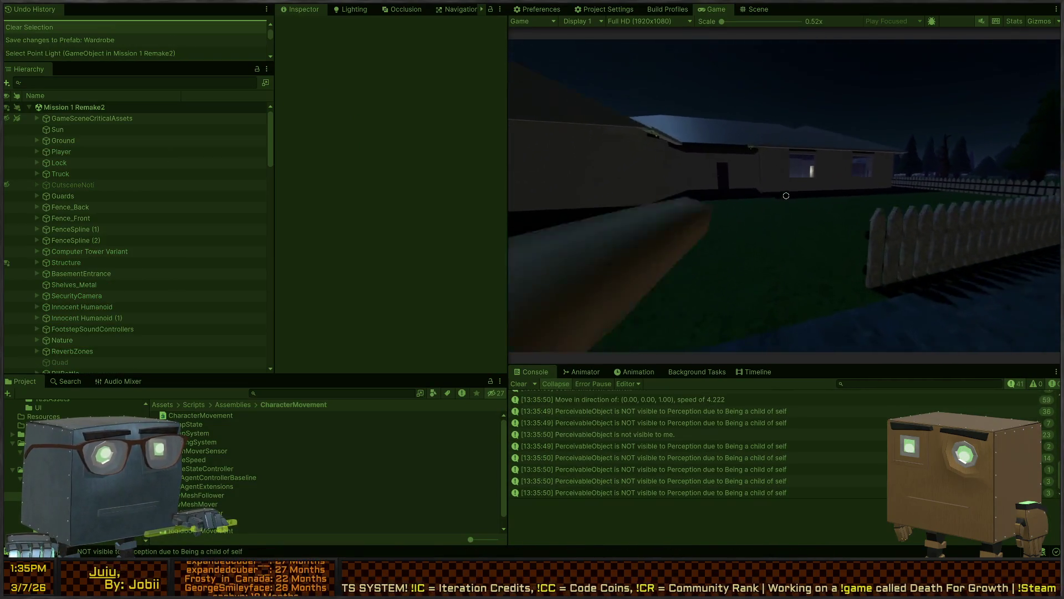
key("w")
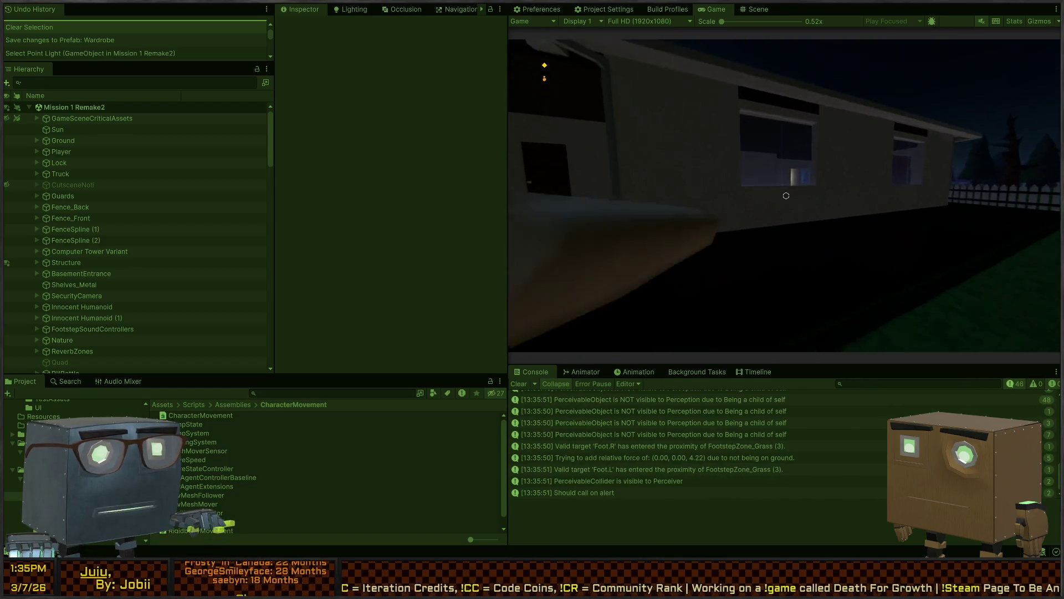
key("w")
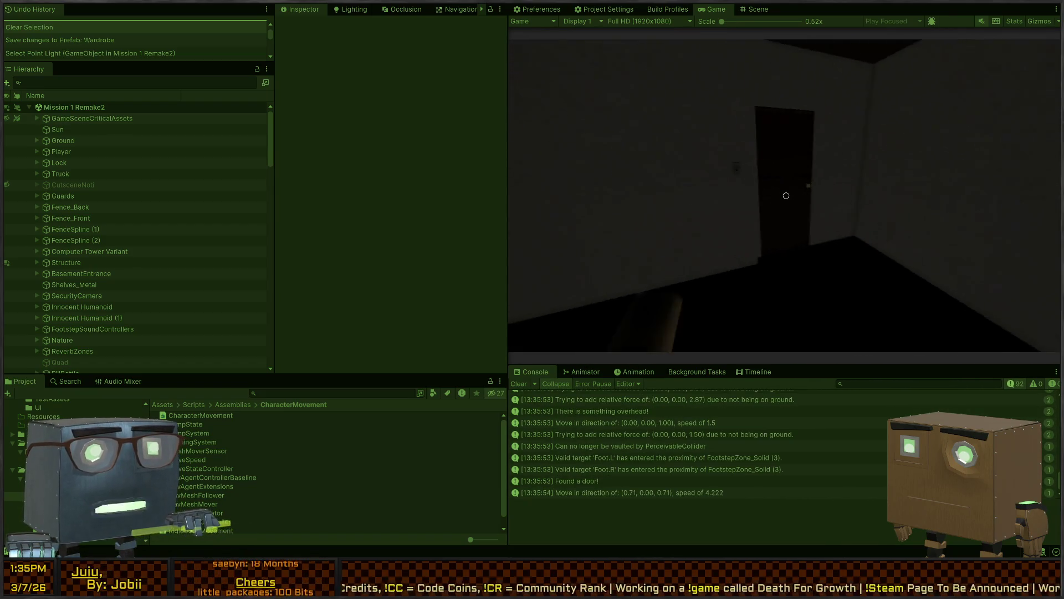
key("w")
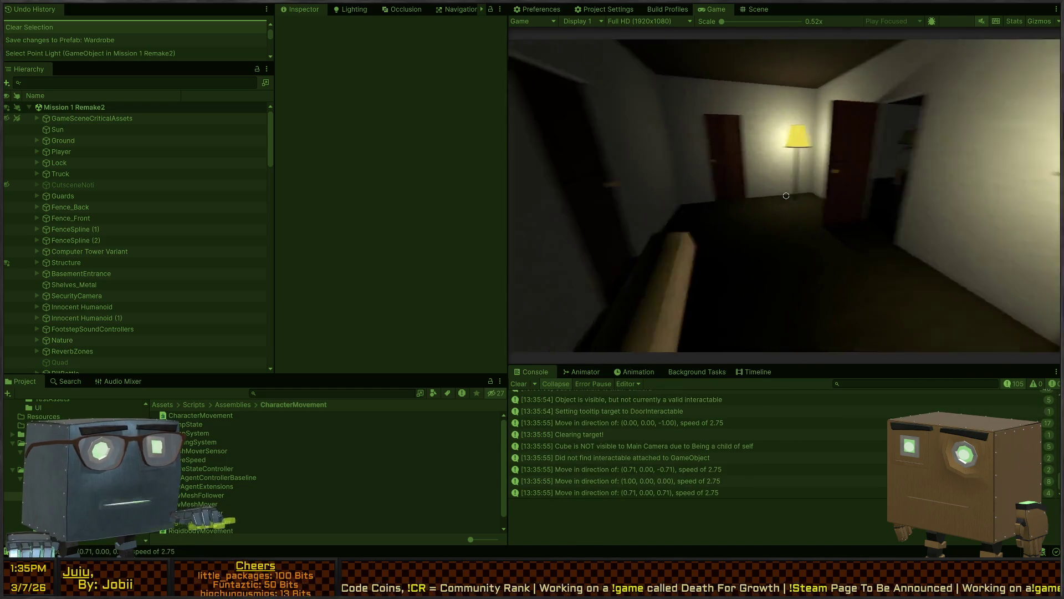
key("a")
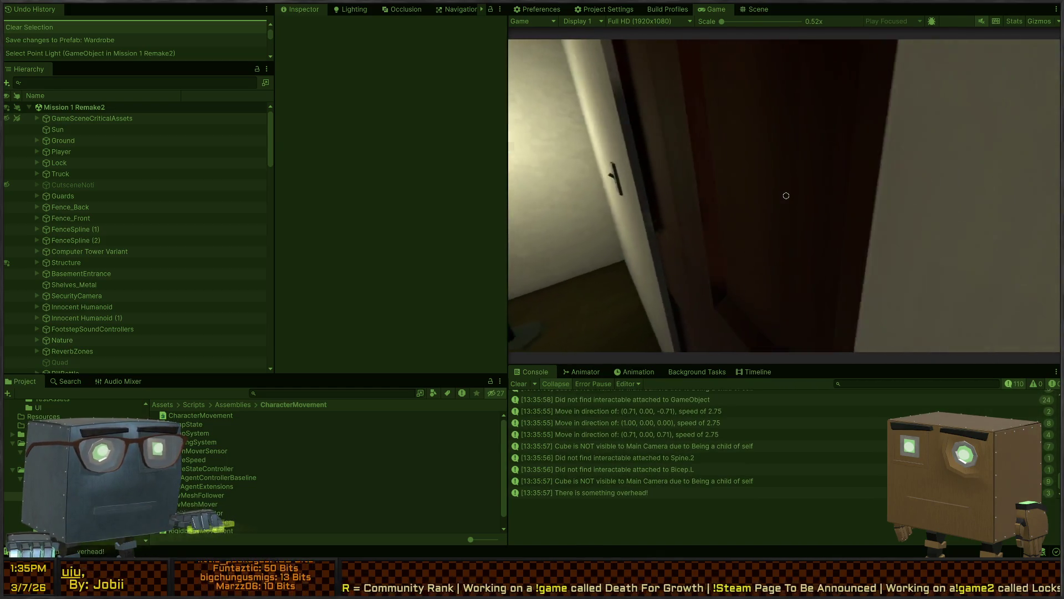
key("w")
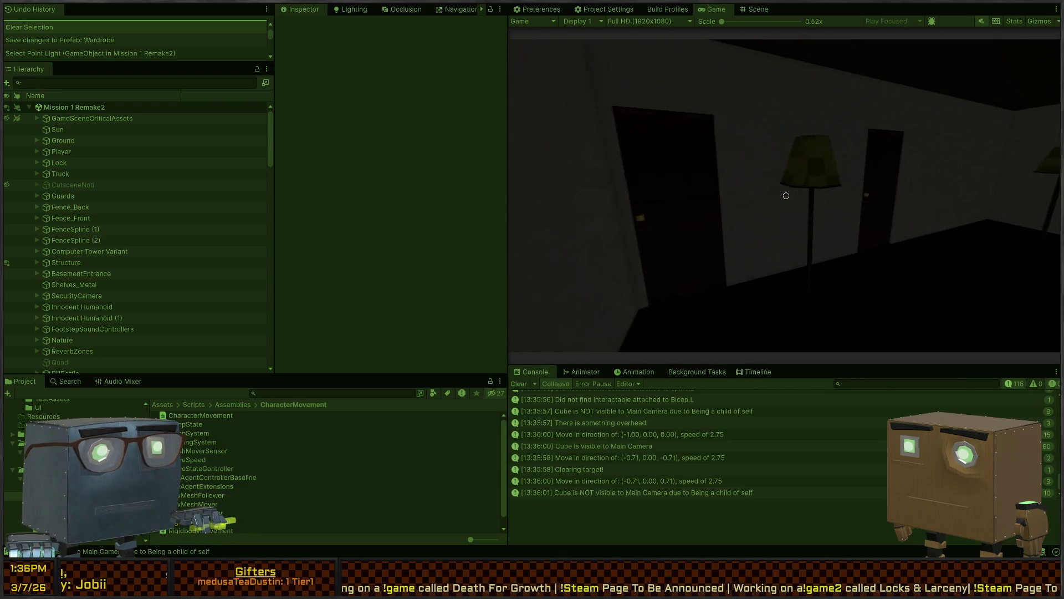
key("d")
key("f")
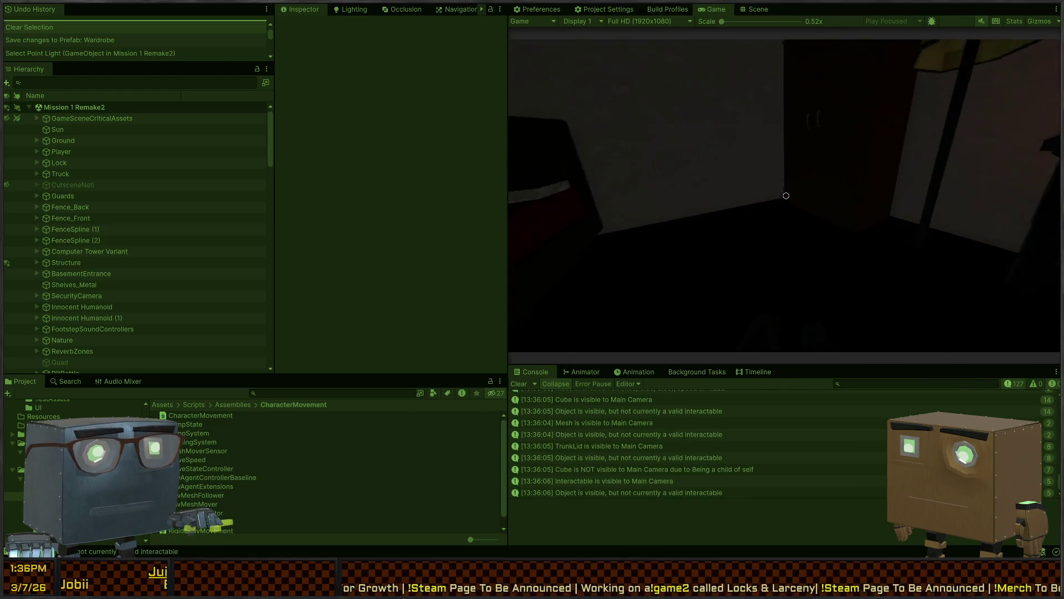
key("f")
key("e")
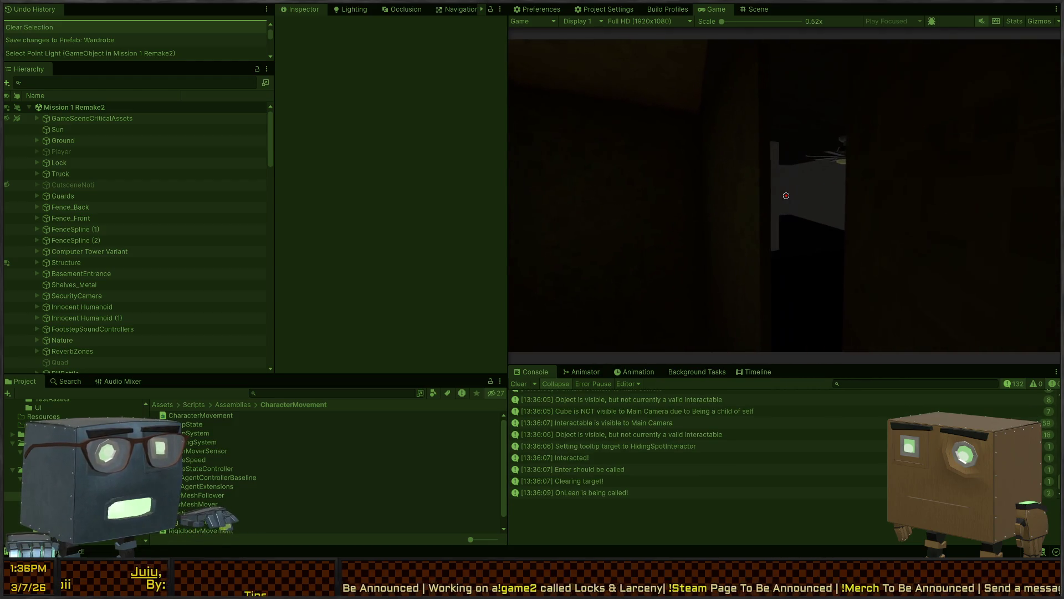
Maximize the Game view, stop Play mode, and restore the normal editor layout
key("shift+space")
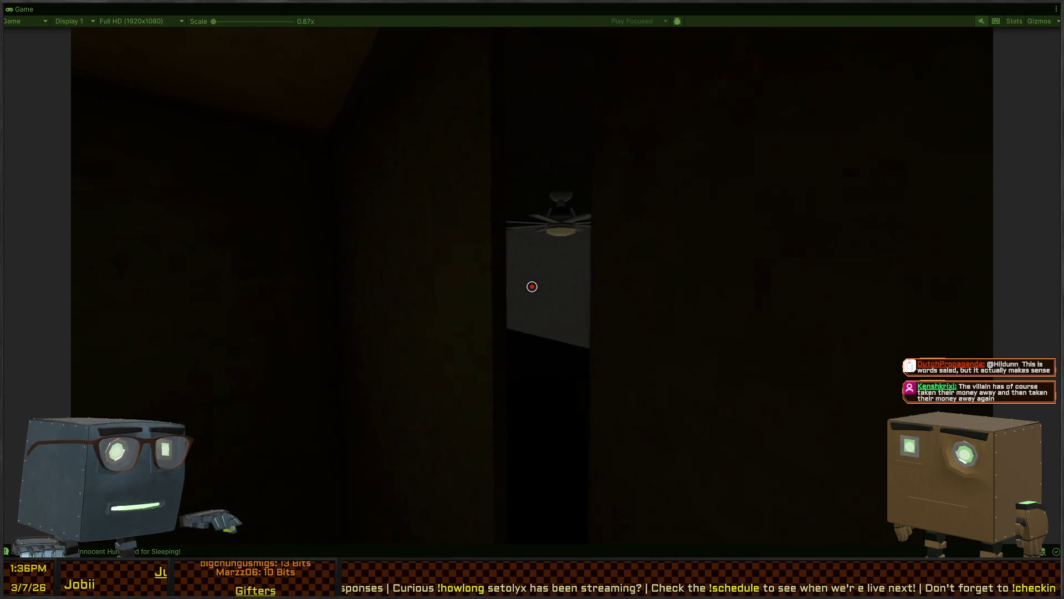
key("ctrl+p")
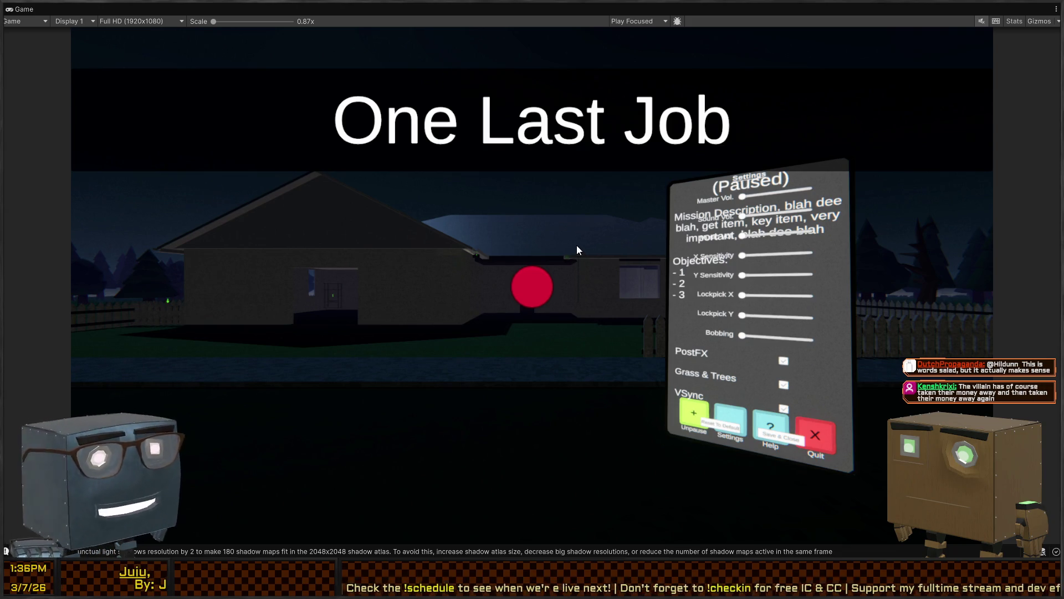
key("shift+space")
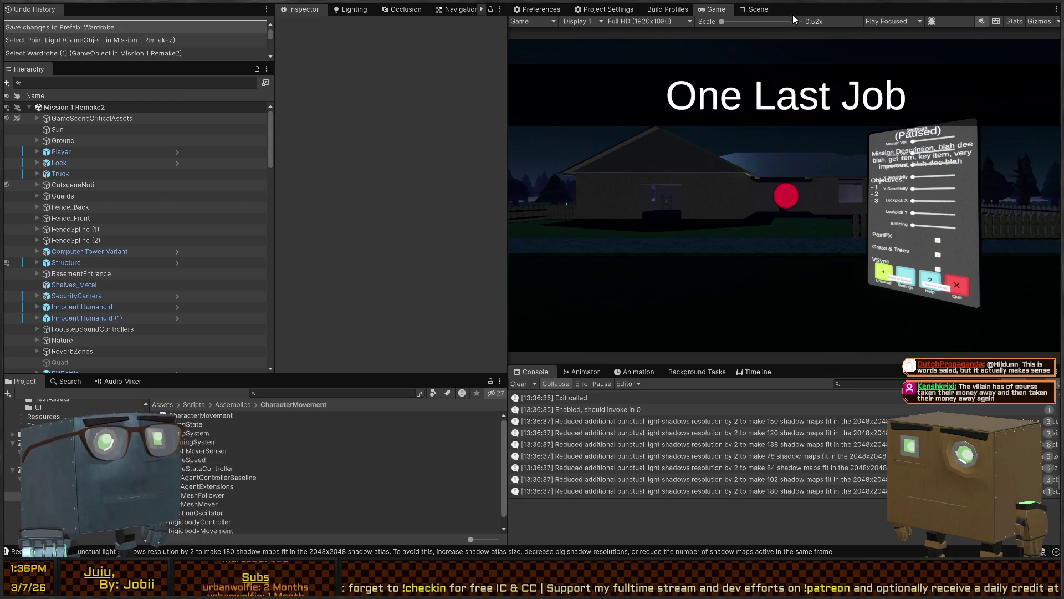
Overview the building in the Scene view and select the bathroom ceiling light's Point Light (1)
left_click(754, 10)
mouse_move(776, 167)
left_mouse_down()
mouse_move(710, 237)
mouse_move(965, 198)
mouse_move(558, 231)
mouse_move(939, 236)
left_mouse_up()
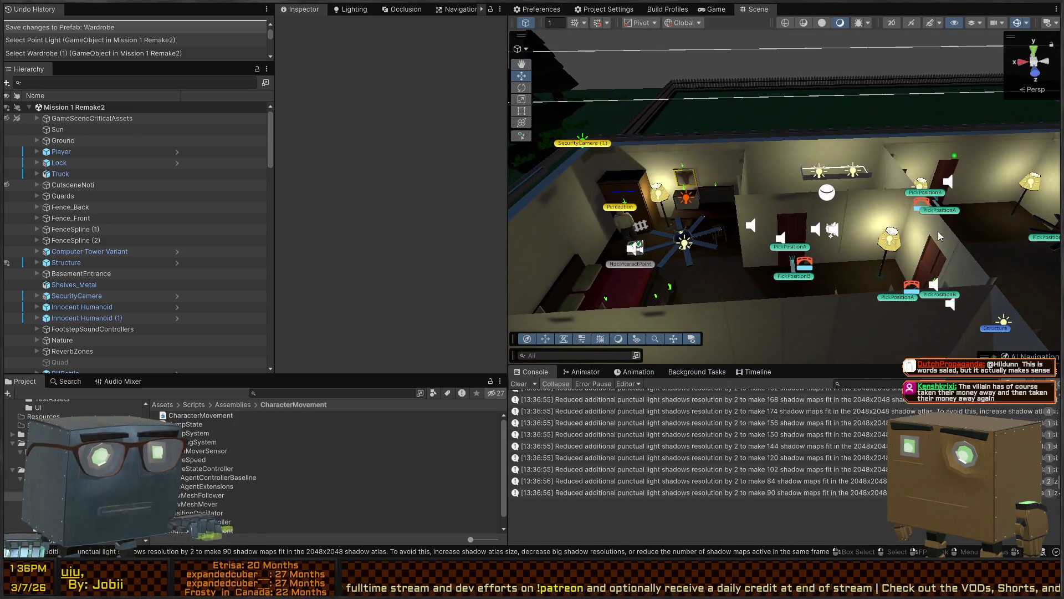
left_click(817, 176)
left_click(861, 175)
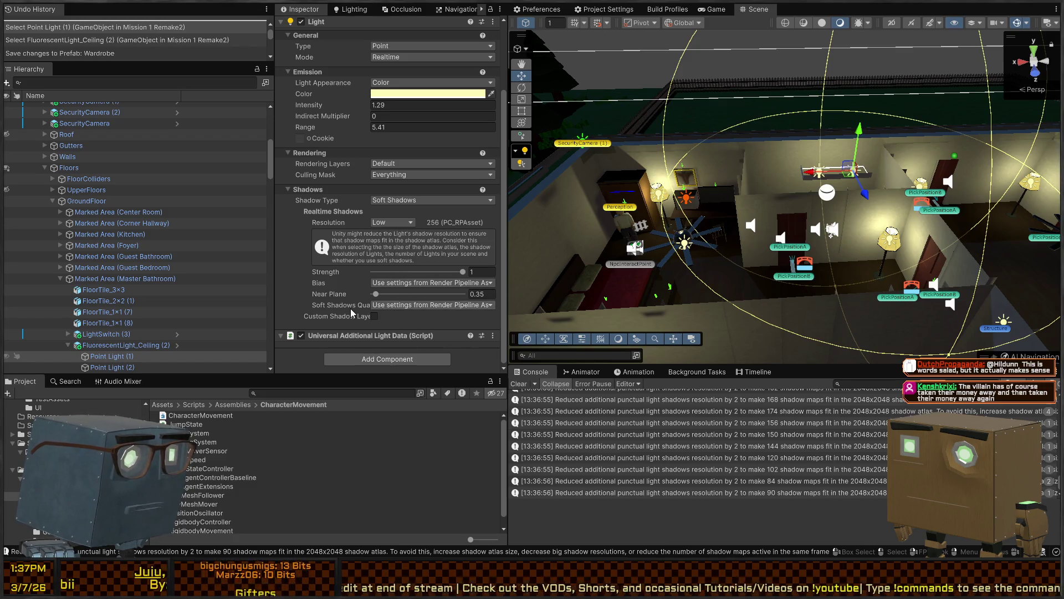
Check the light's soft shadow quality option, then open the URP global settings asset found by searching 'urp'
left_click(327, 309)
type("urp")
double_click(232, 433)
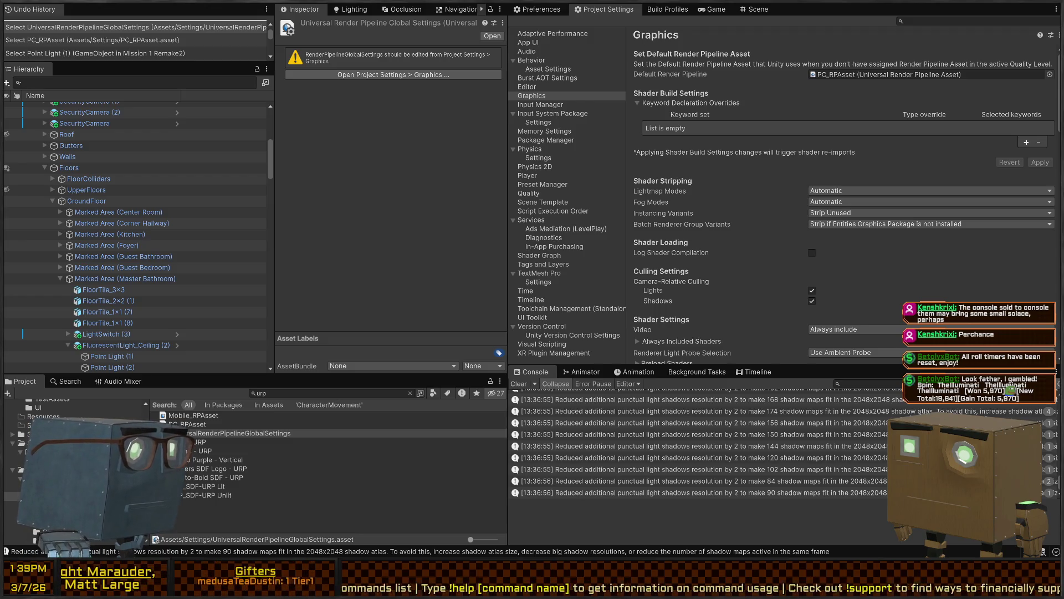
Bring the browser with the Shadows in URP manual page to the front
key("alt+Tab")
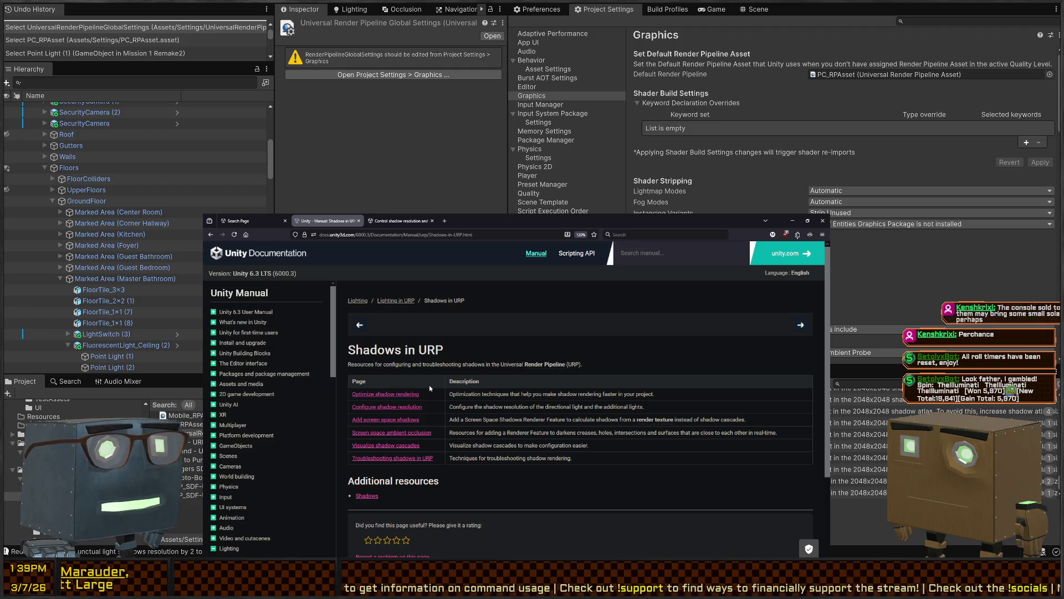
Follow the 'Configure shadow resolution' link in the Shadows in URP page
left_click(389, 409)
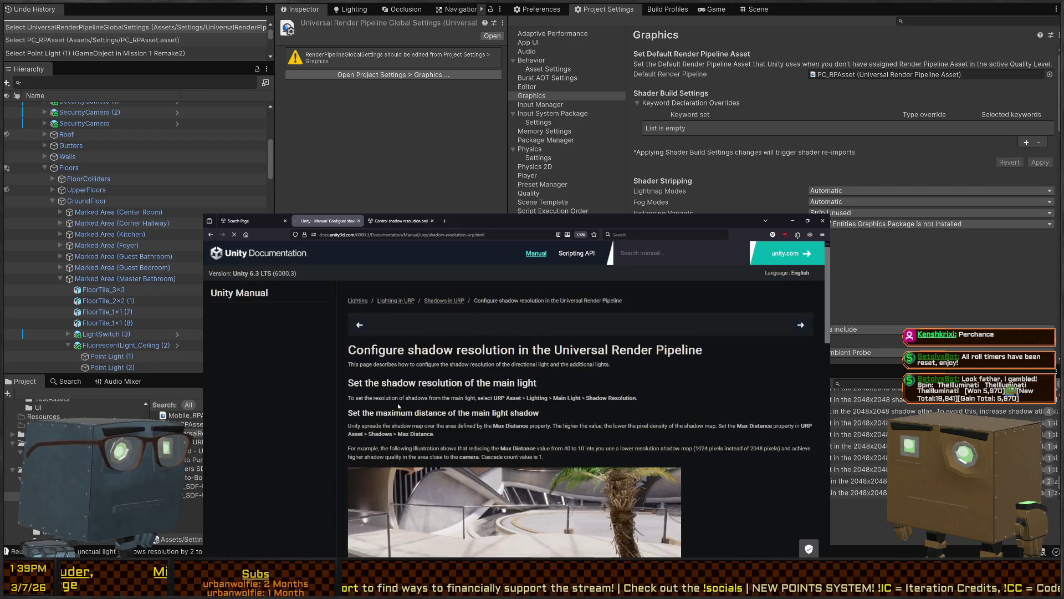
Read down the shadow resolution guide, then minimize the browser to reveal Unity's Graphics settings
scroll(458, 353, "down", 1)
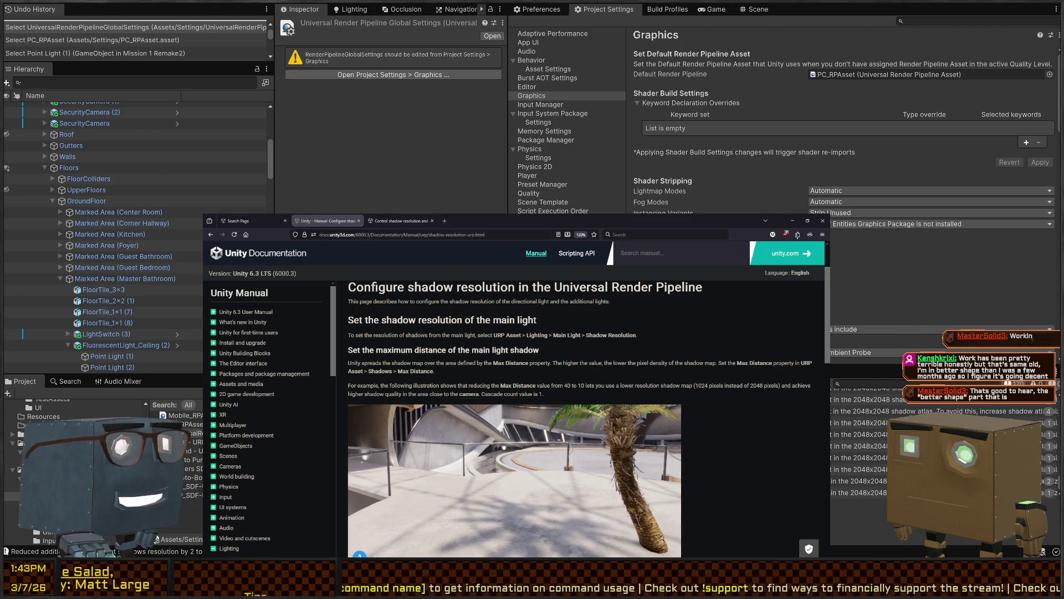
key("super+Down")
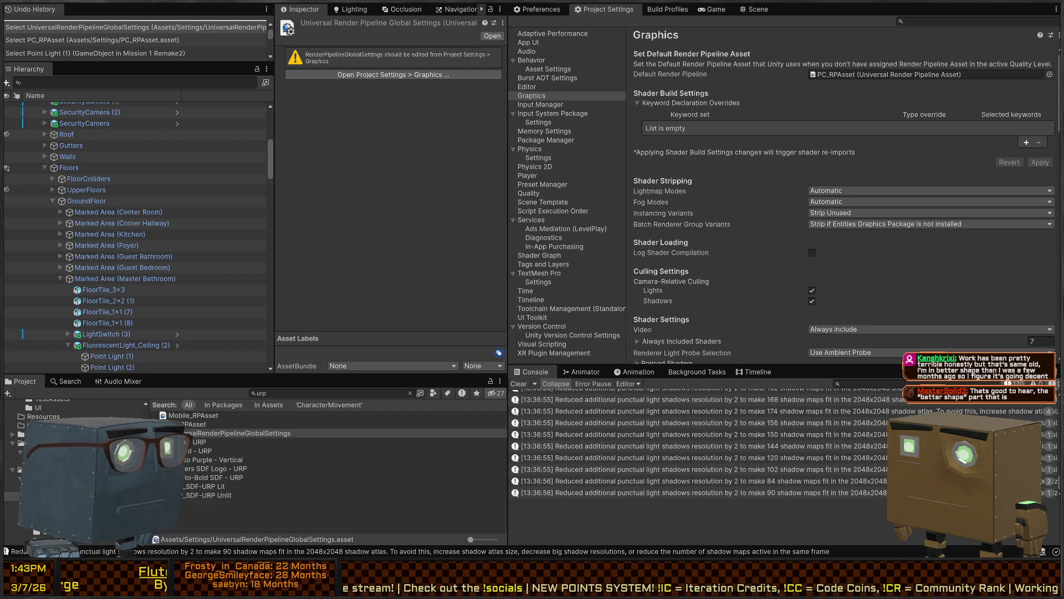
key("alt+Tab")
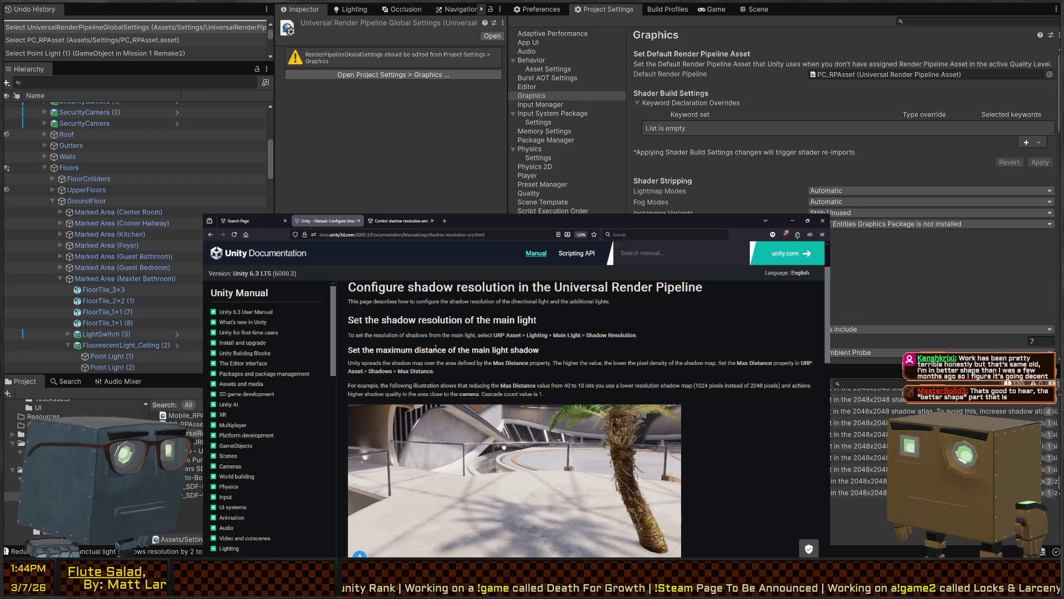
scroll(467, 350, "down", 1)
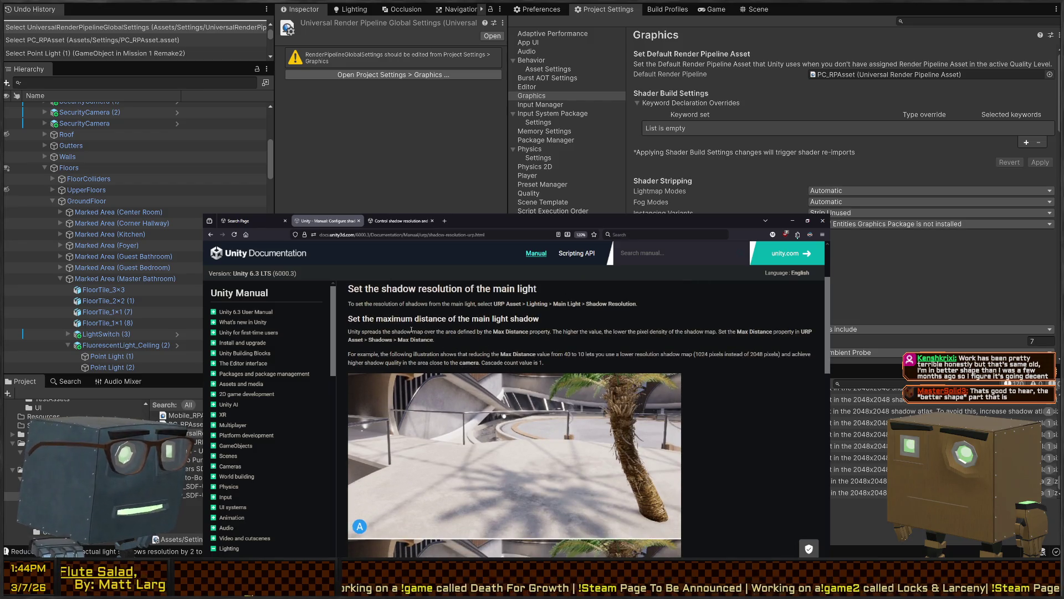
scroll(442, 332, "down", 4)
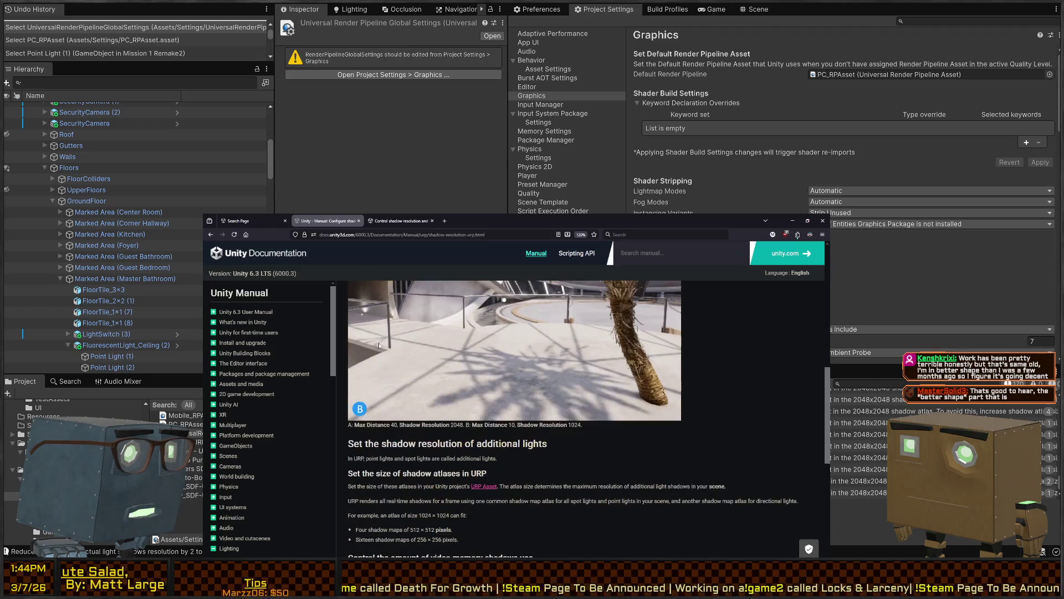
scroll(399, 353, "up", 7)
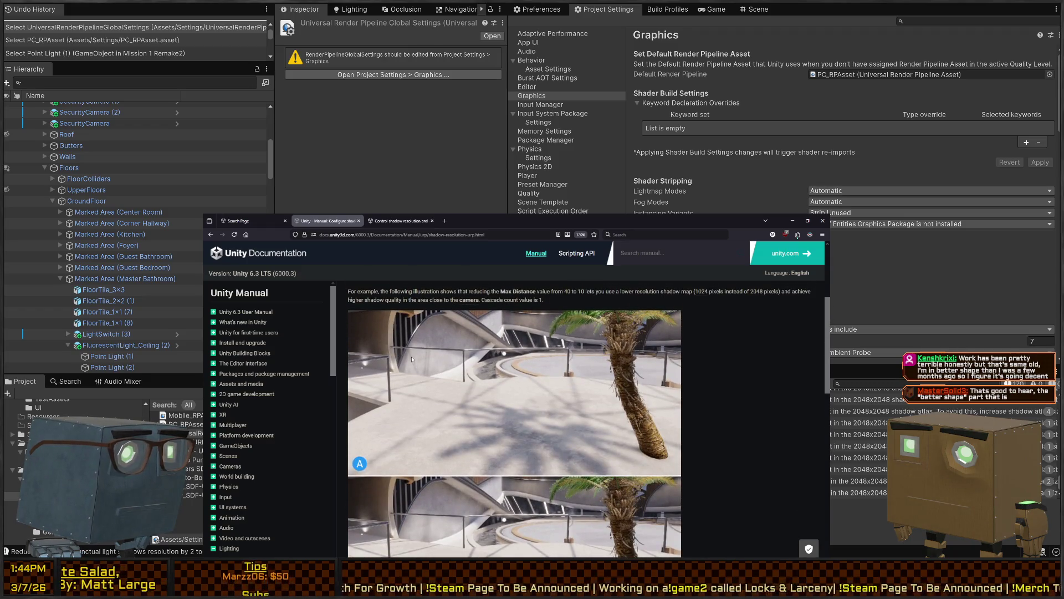
scroll(421, 332, "up", 1)
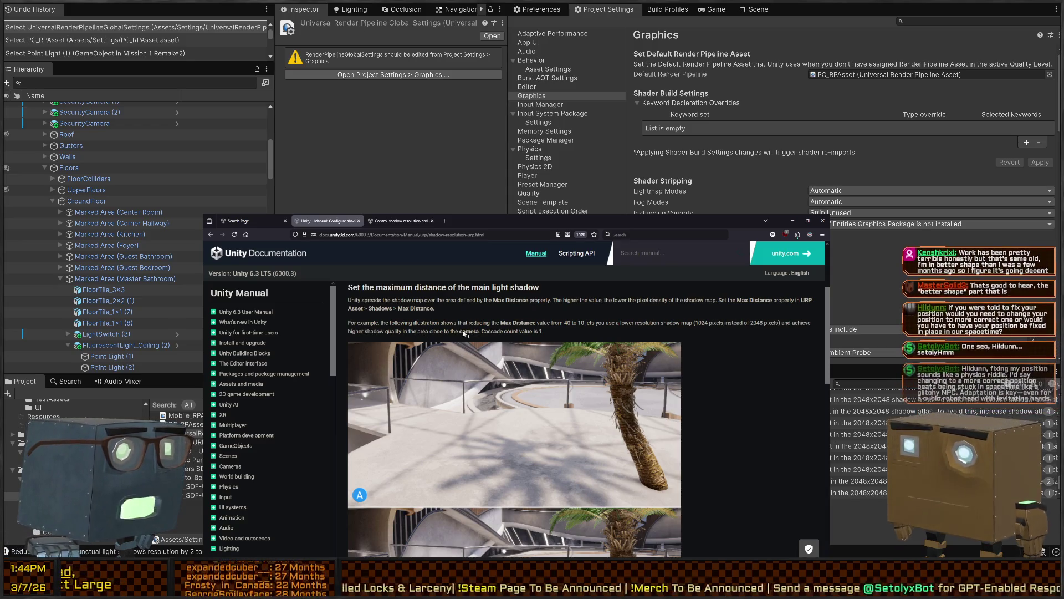
scroll(398, 339, "down", 3)
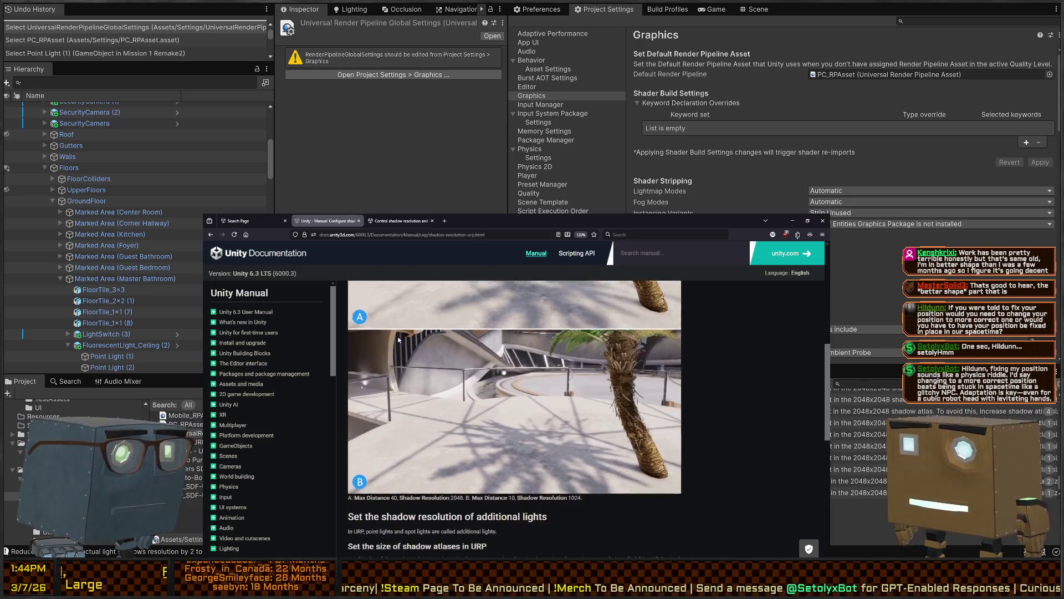
scroll(398, 339, "down", 3)
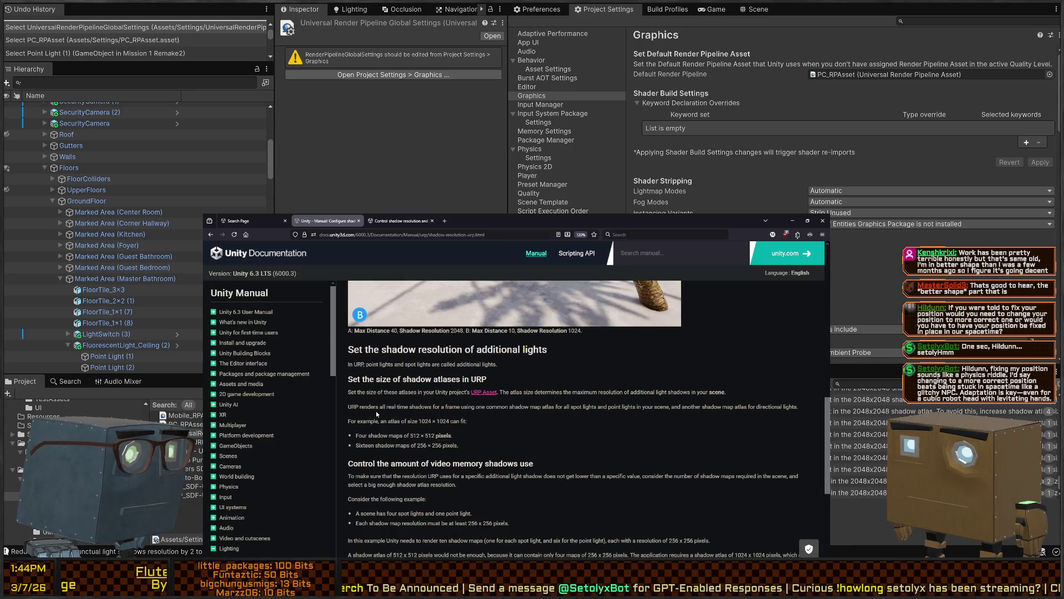
scroll(375, 411, "down", 2)
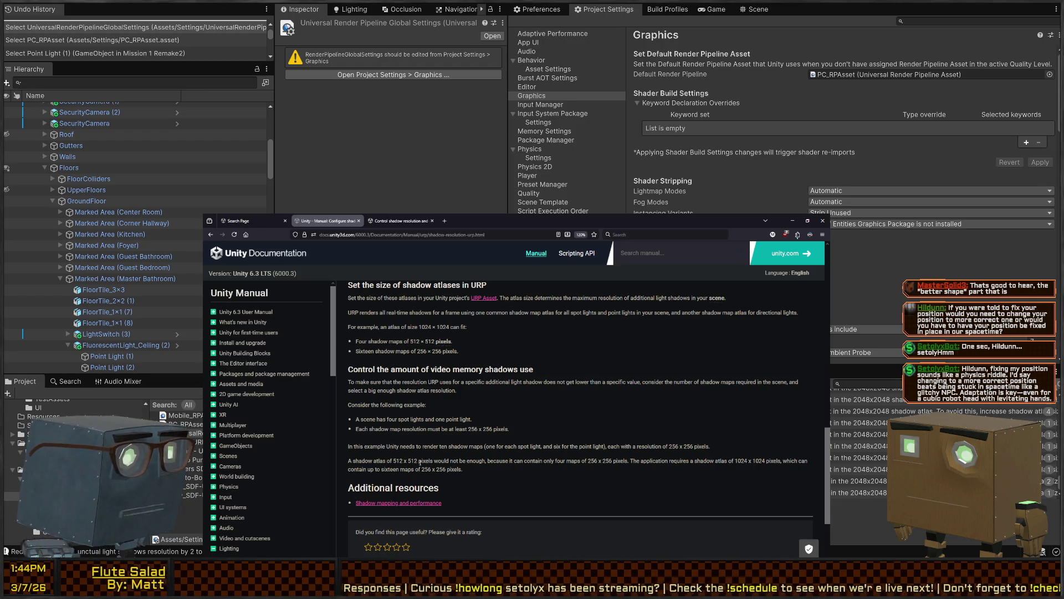
scroll(400, 456, "down", 2)
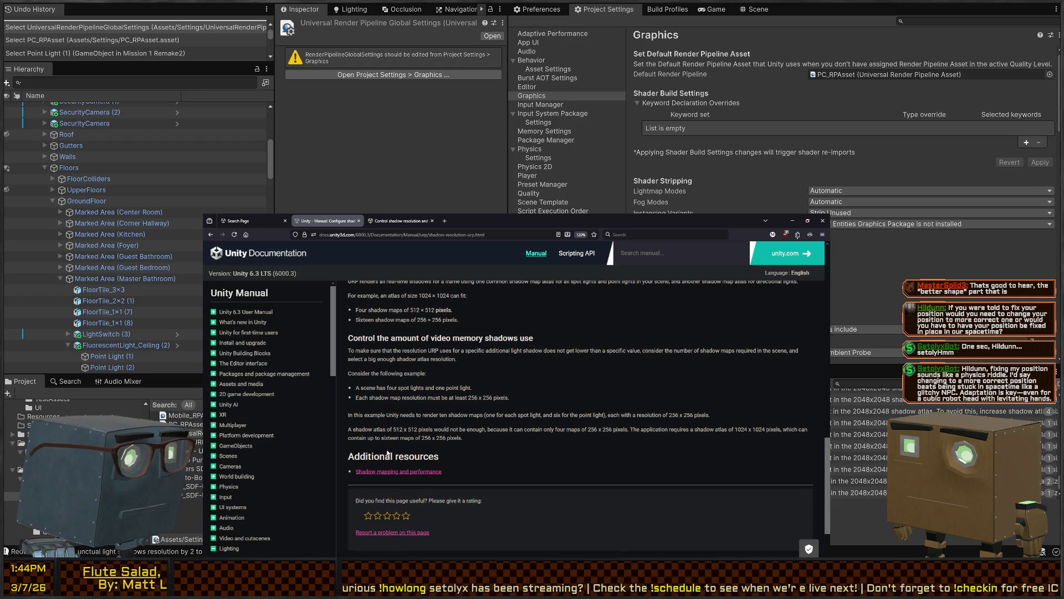
scroll(573, 459, "up", 6)
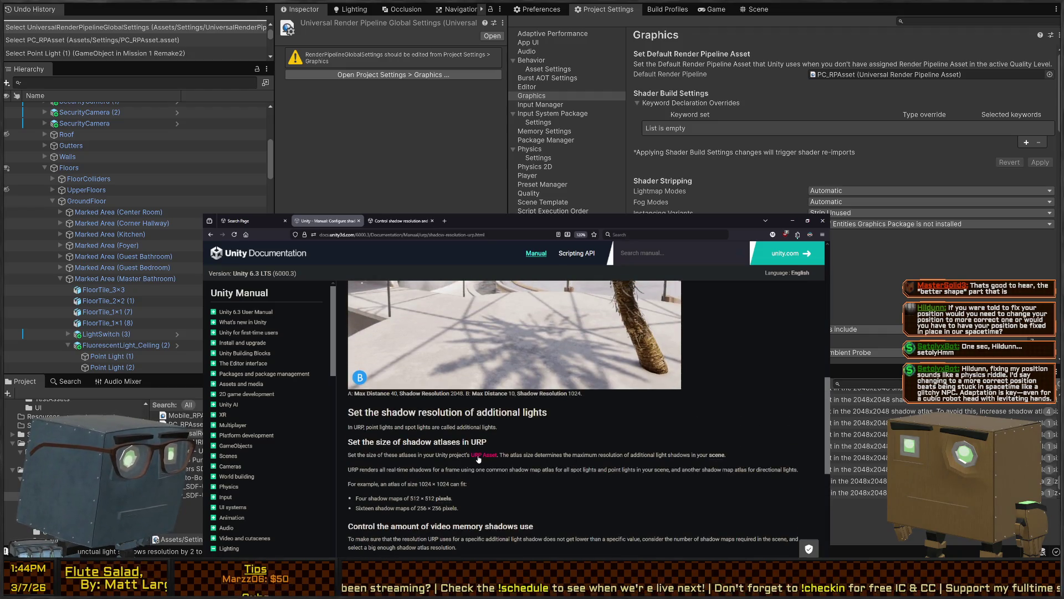
Open and skim the URP Asset reference page, then return to PC_RPAsset's settings in the editor
left_click(479, 458)
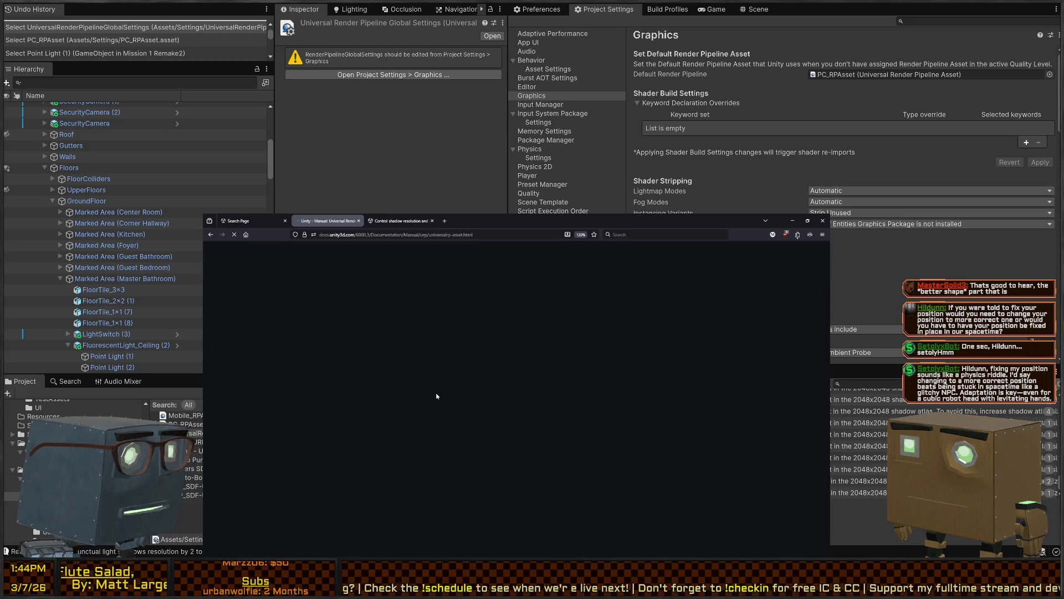
scroll(447, 383, "down", 5)
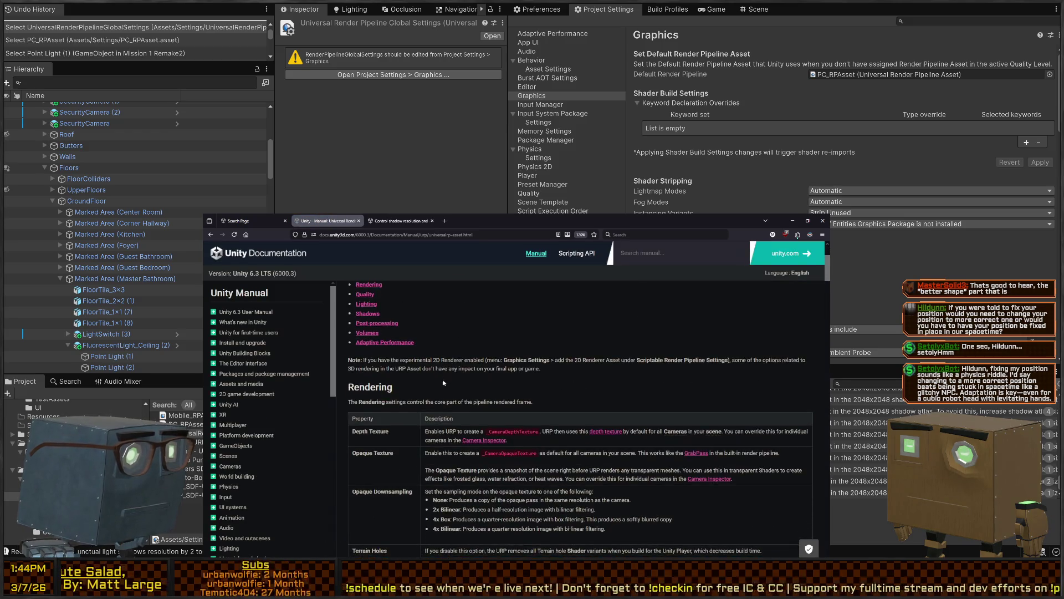
scroll(425, 377, "up", 5)
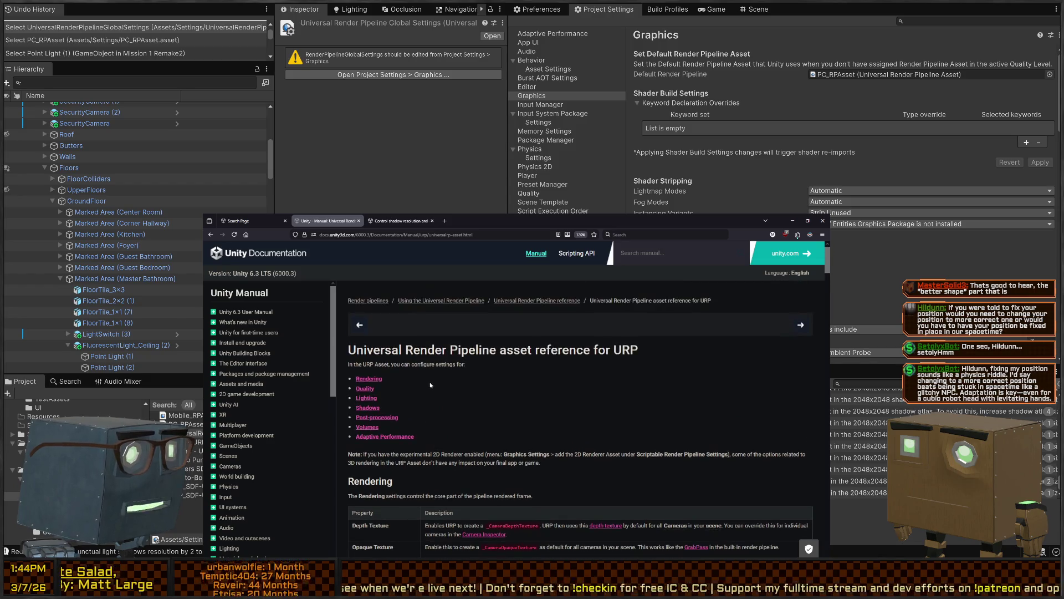
scroll(427, 377, "up", 1)
scroll(481, 363, "down", 10)
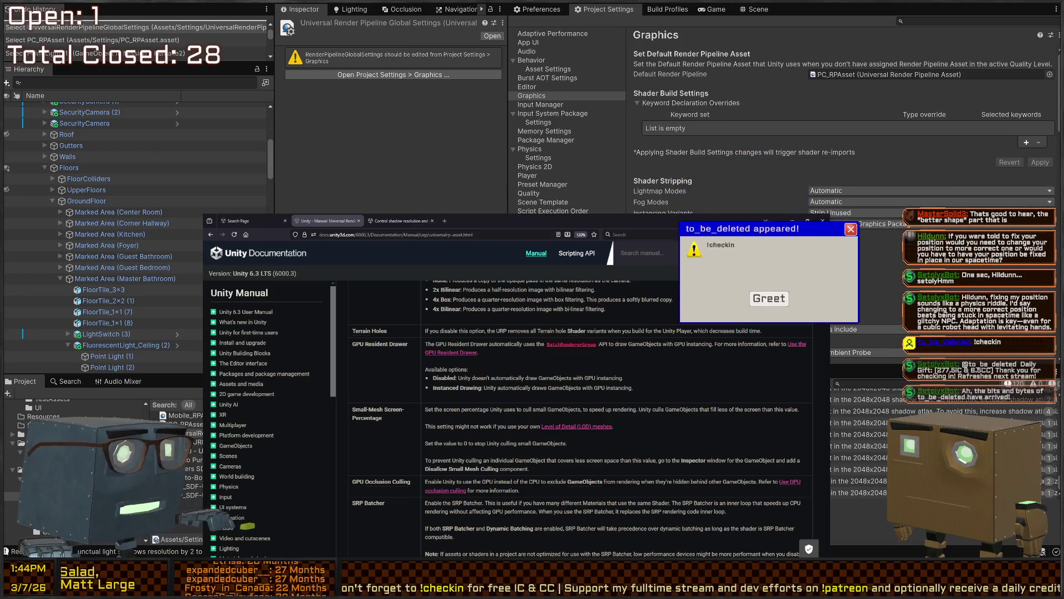
left_click(191, 424)
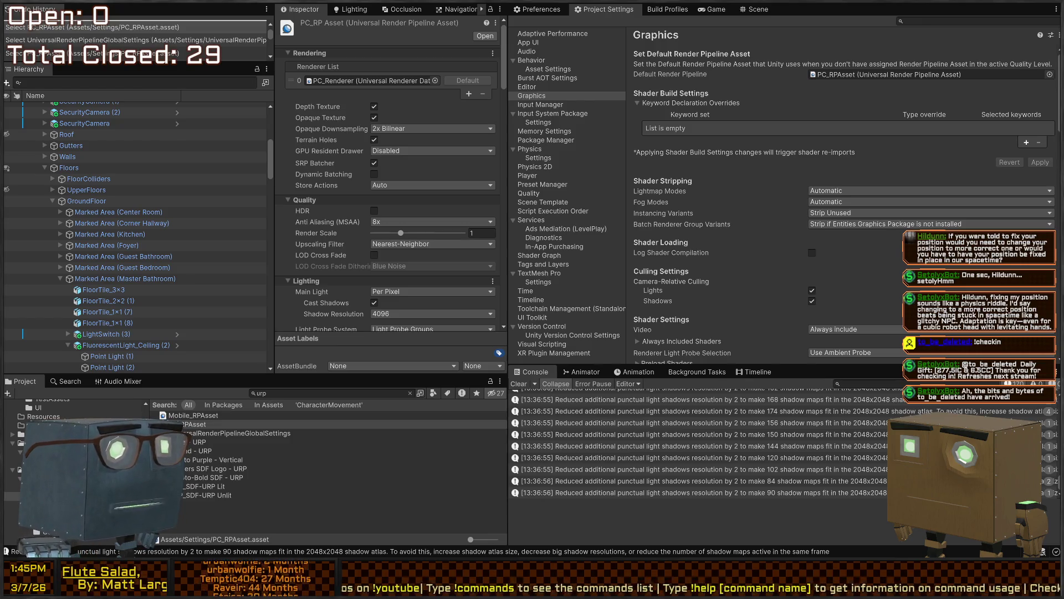
Set PC_RPAsset's Main Light Shadow Resolution to 1024 and additional lights Shadow Atlas Resolution to 4096
scroll(388, 194, "down", 3)
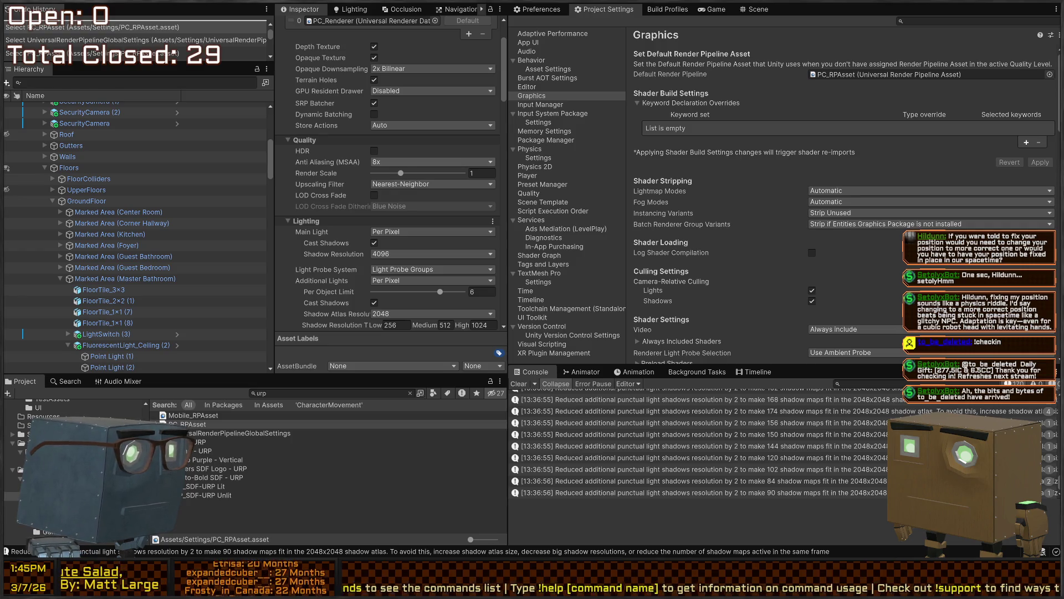
left_click(417, 161)
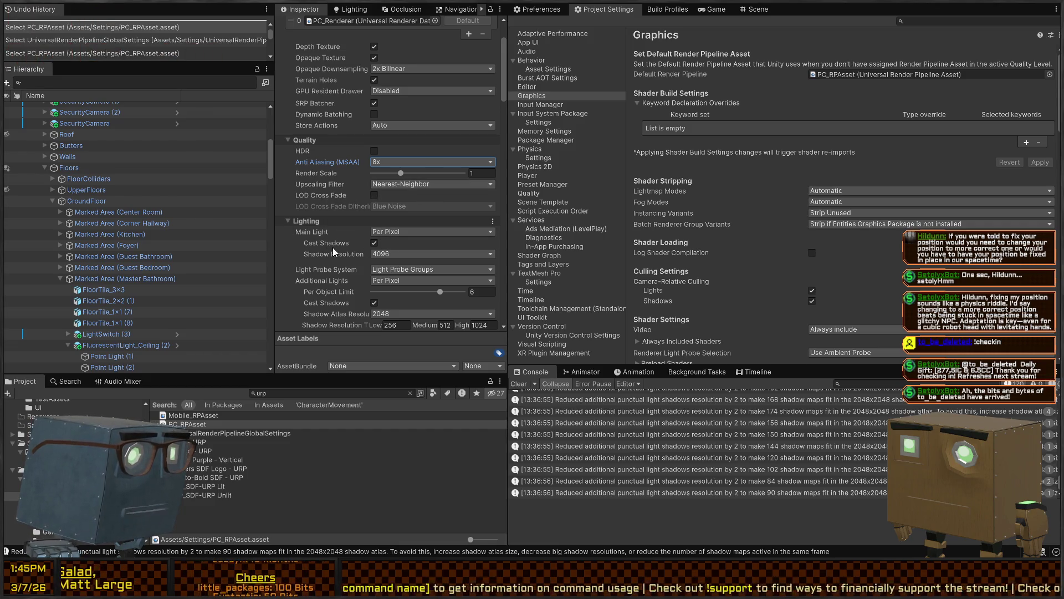
scroll(333, 249, "down", 4)
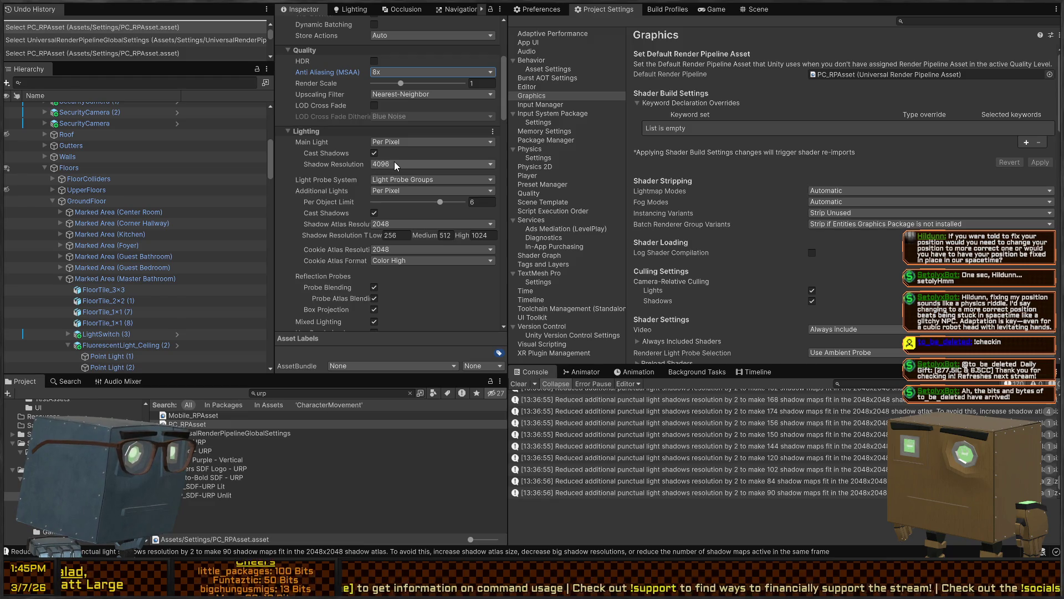
left_click(394, 161)
left_click(405, 237)
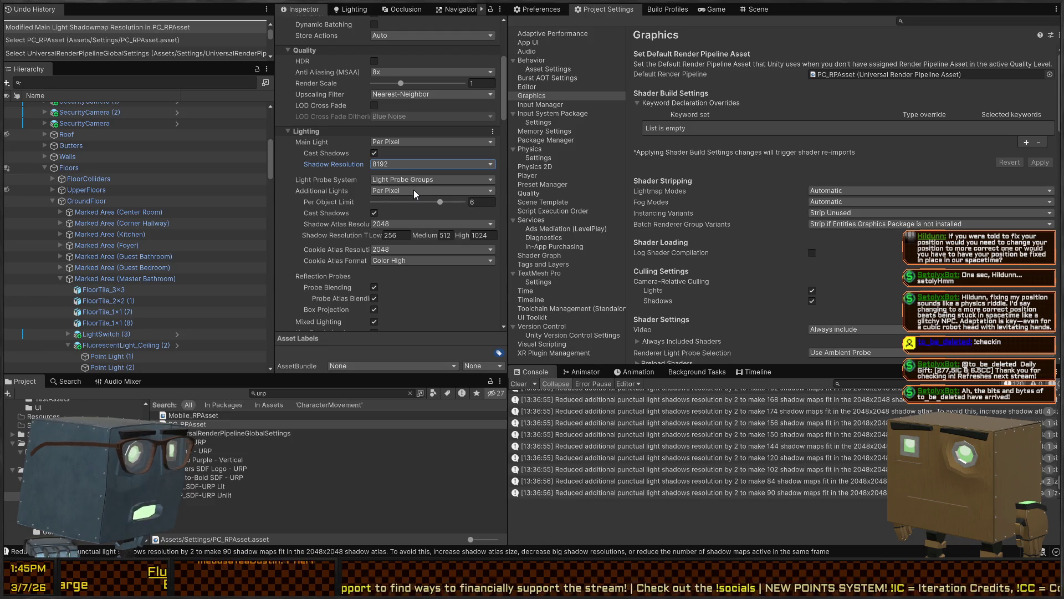
left_click(321, 188)
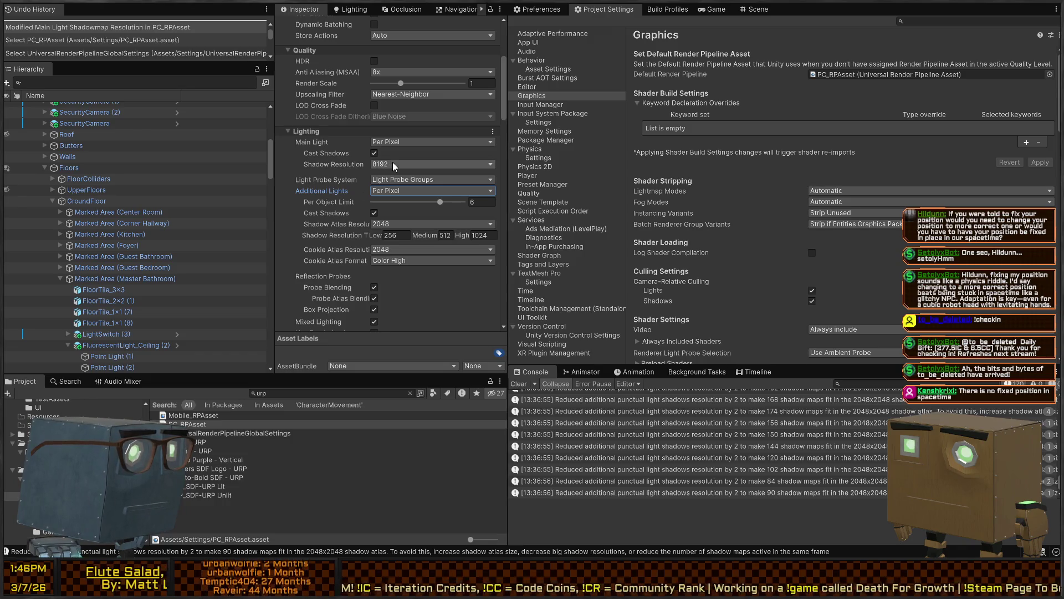
left_click(407, 202)
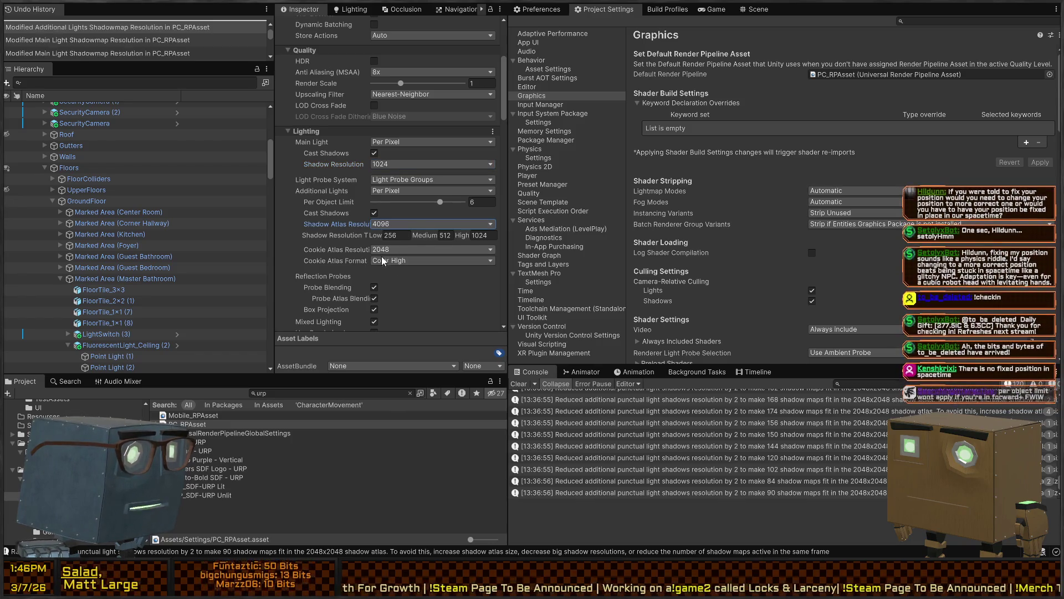
left_click(755, 10)
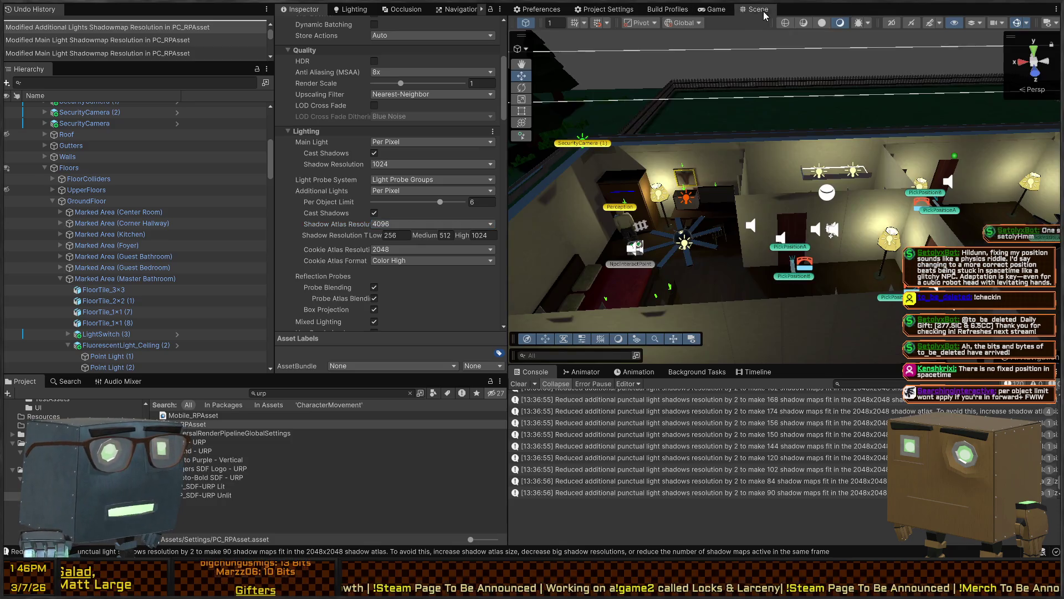
Clear the Console, survey the kitchen and stove from new Scene view angles, then enter Play mode
left_click(518, 384)
mouse_move(776, 249)
left_mouse_down()
mouse_move(332, 166)
mouse_move(11, 90)
mouse_move(439, 103)
mouse_move(344, 81)
mouse_move(595, 89)
mouse_move(721, 94)
mouse_move(860, 119)
left_mouse_up()
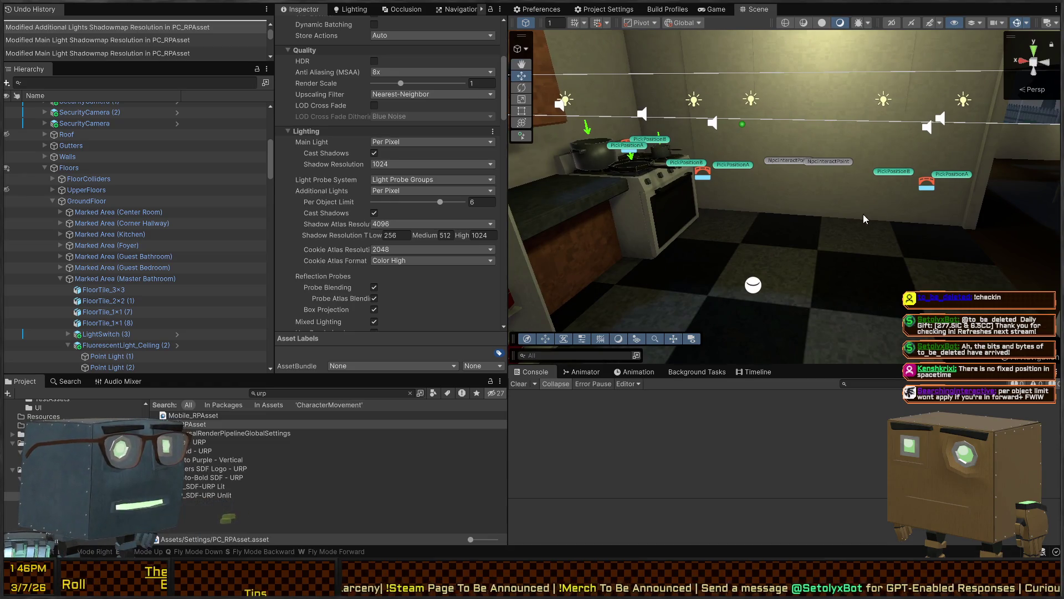
mouse_move(850, 117)
left_mouse_down()
mouse_move(755, 216)
mouse_move(688, 190)
mouse_move(692, 178)
left_mouse_up()
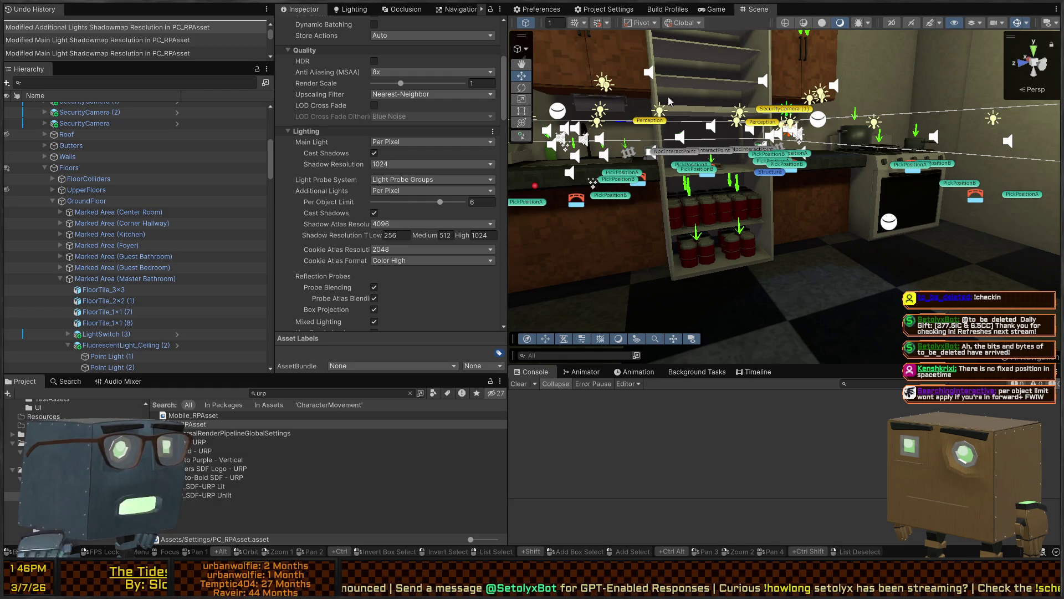
mouse_move(669, 101)
left_mouse_down()
mouse_move(812, 151)
mouse_move(759, 171)
mouse_move(792, 153)
mouse_move(768, 162)
left_mouse_up()
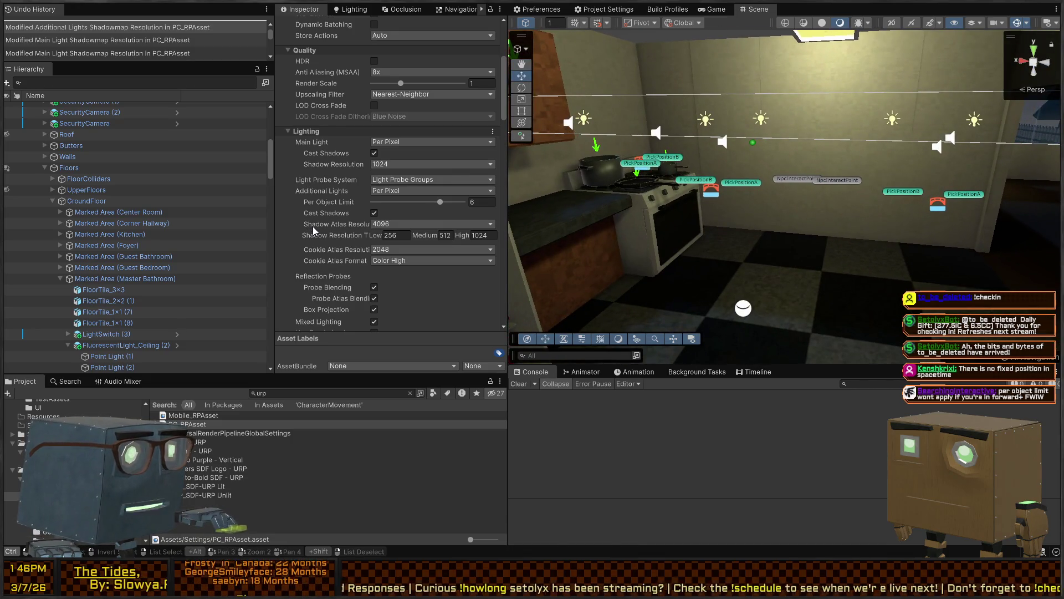
key("ctrl+p")
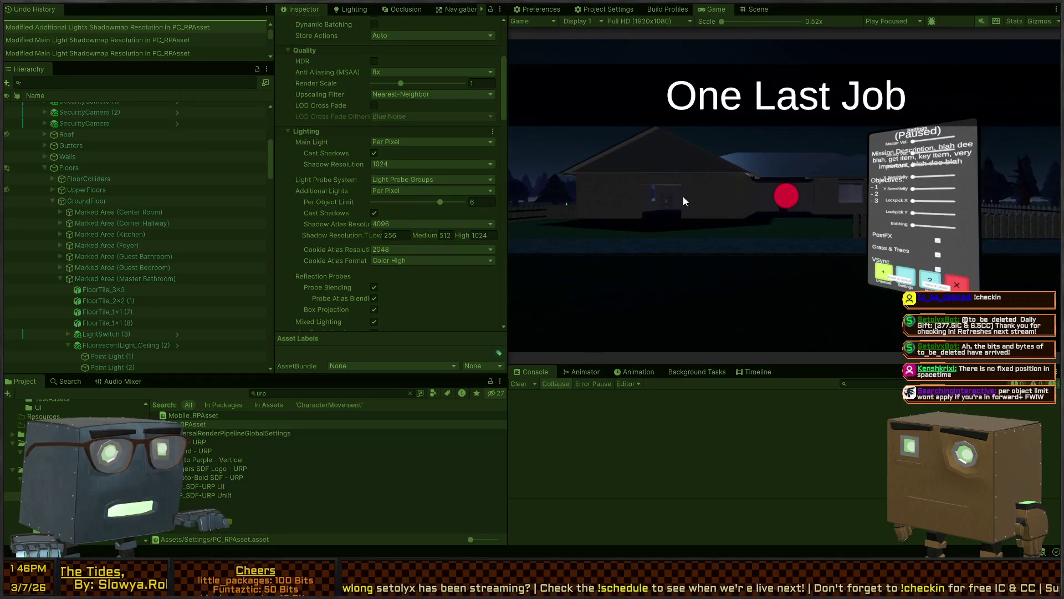
Start playing and walk the player through the dark room, kitchen, hallway and dining room
left_click(684, 198)
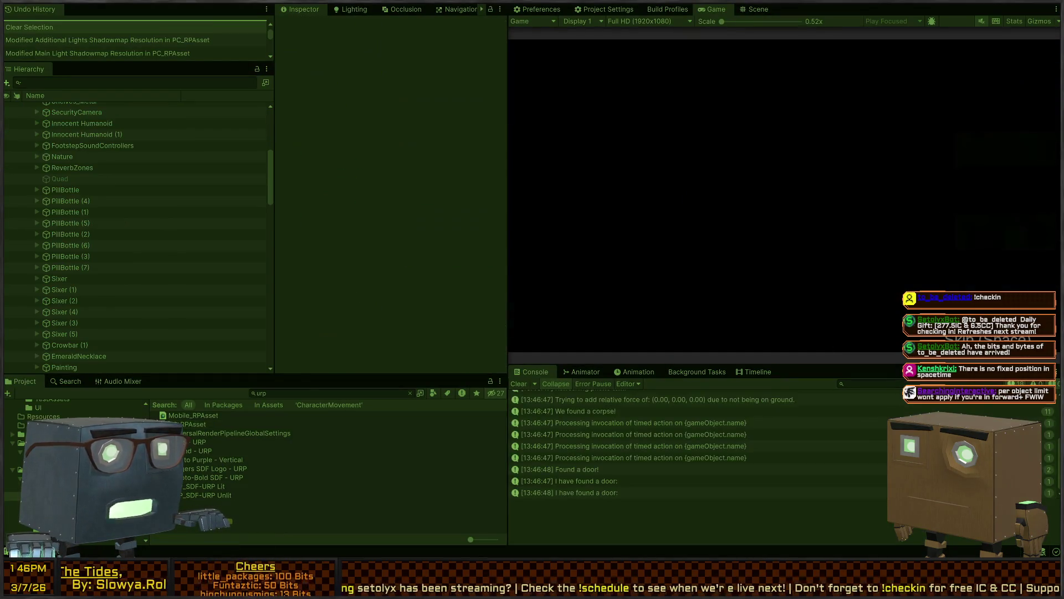
key("w")
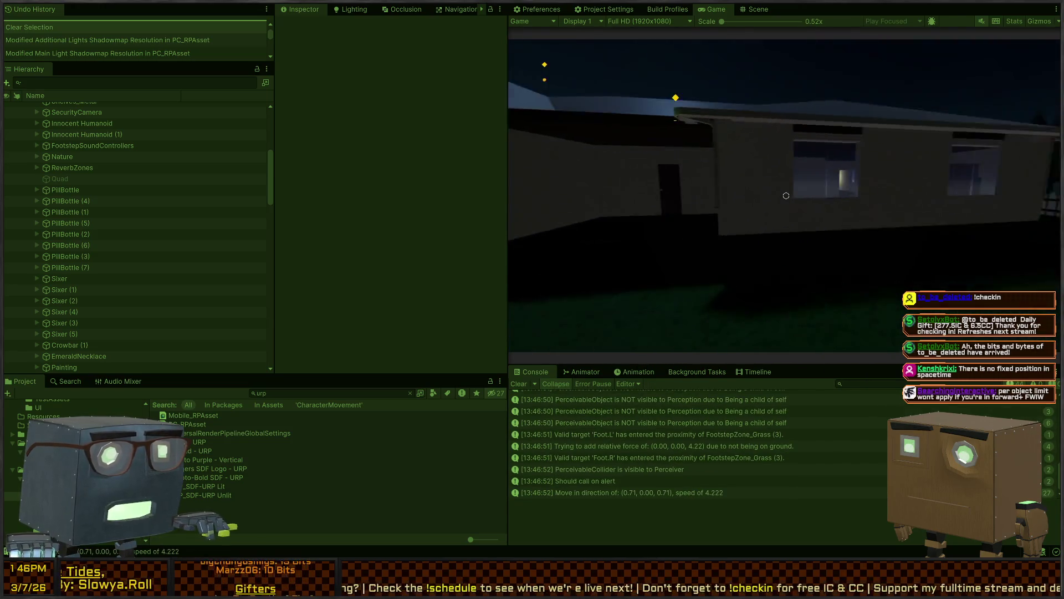
scroll(800, 484, "up", 10)
scroll(677, 408, "down", 5)
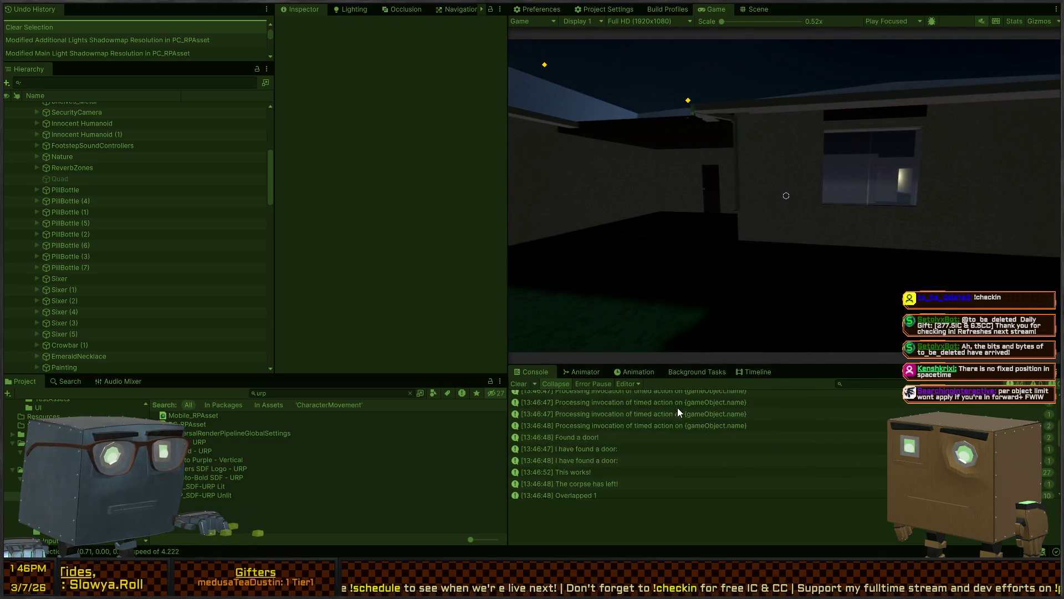
left_click(723, 241)
key("w")
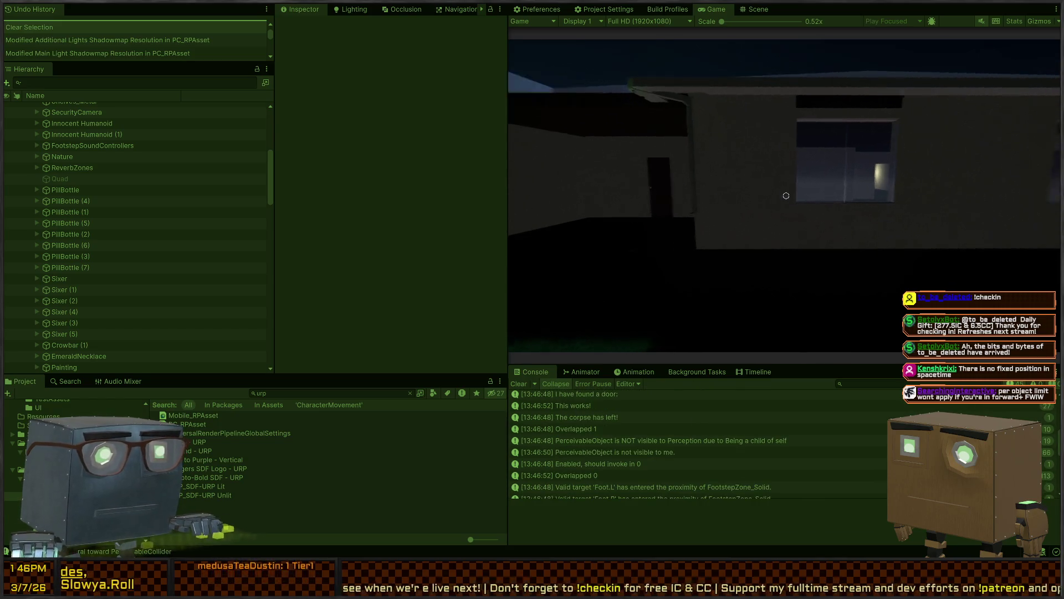
key("w")
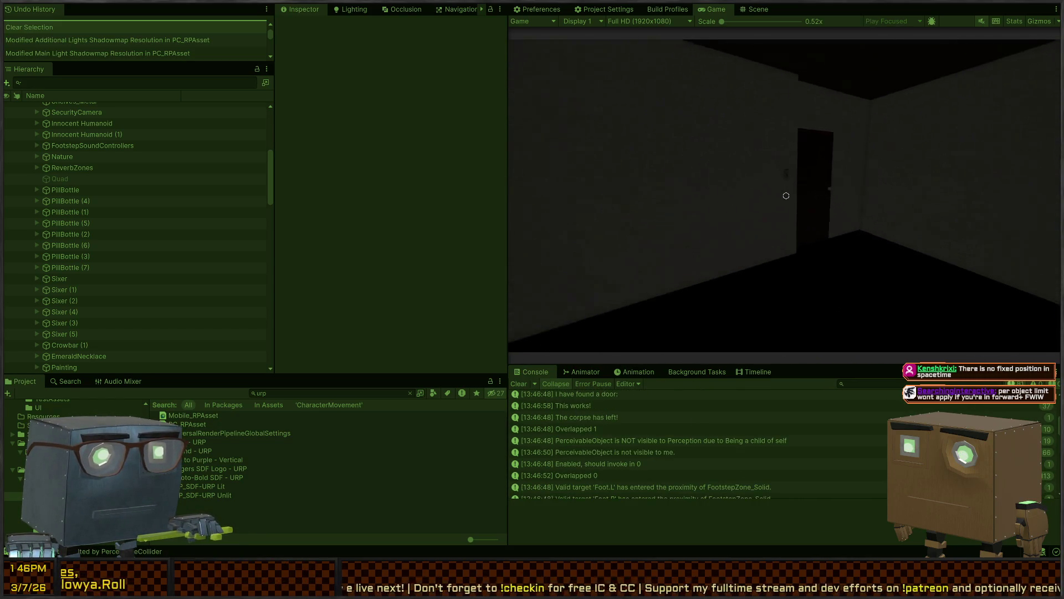
key("w")
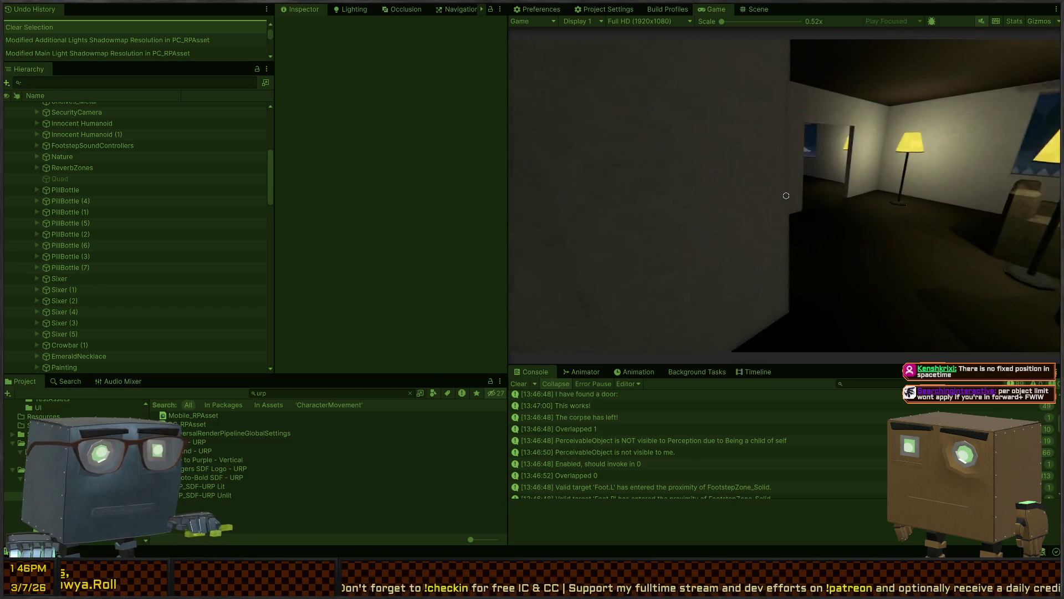
key("w")
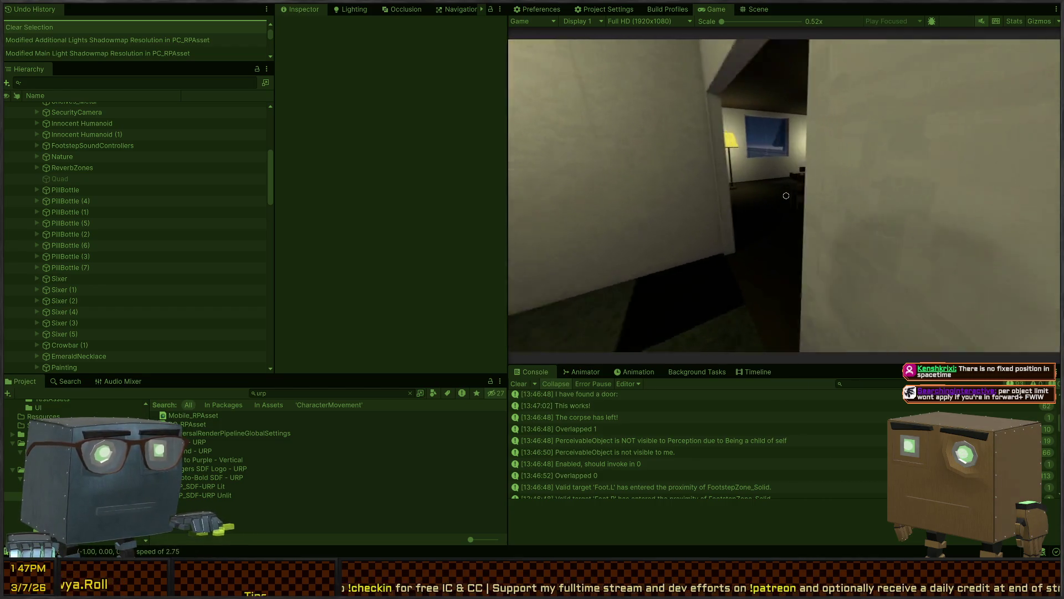
key("w")
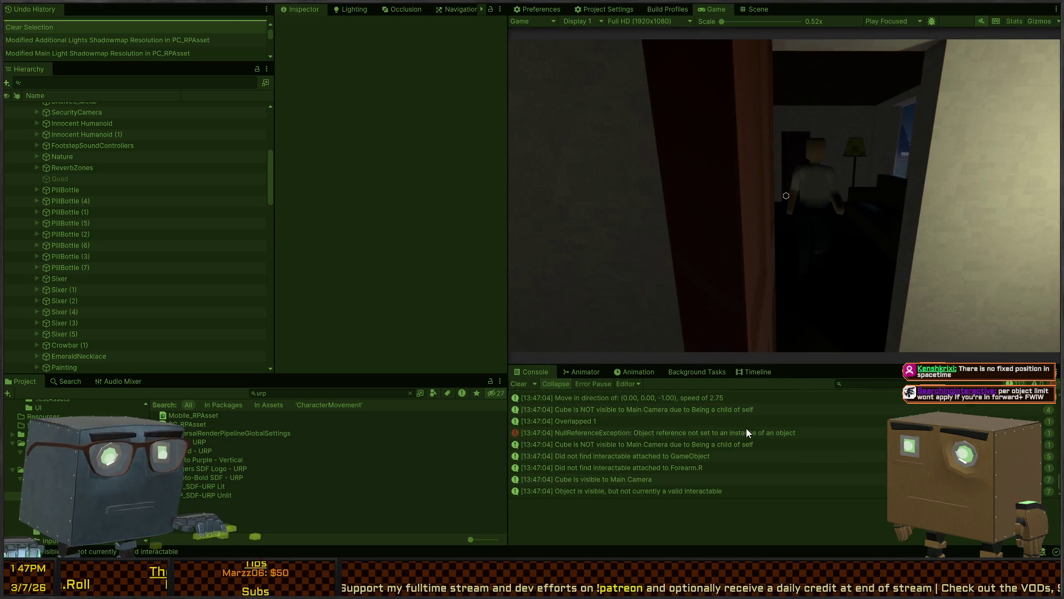
key("w")
key("w")
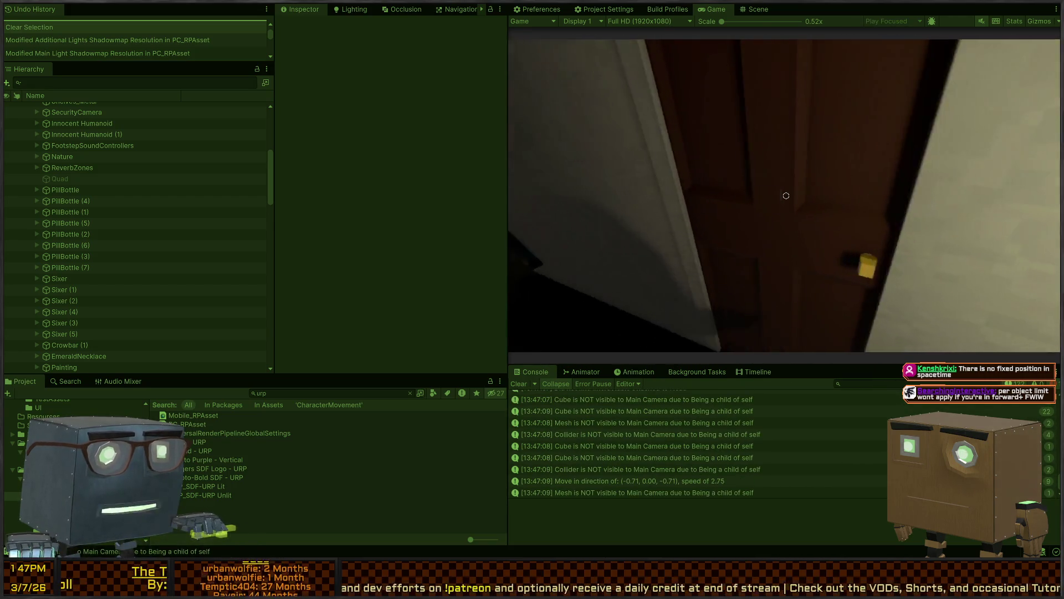
Open the wooden door, switch on the room lights, open the next door, then stop playing
key("e")
key("w")
mouse_move(786, 196)
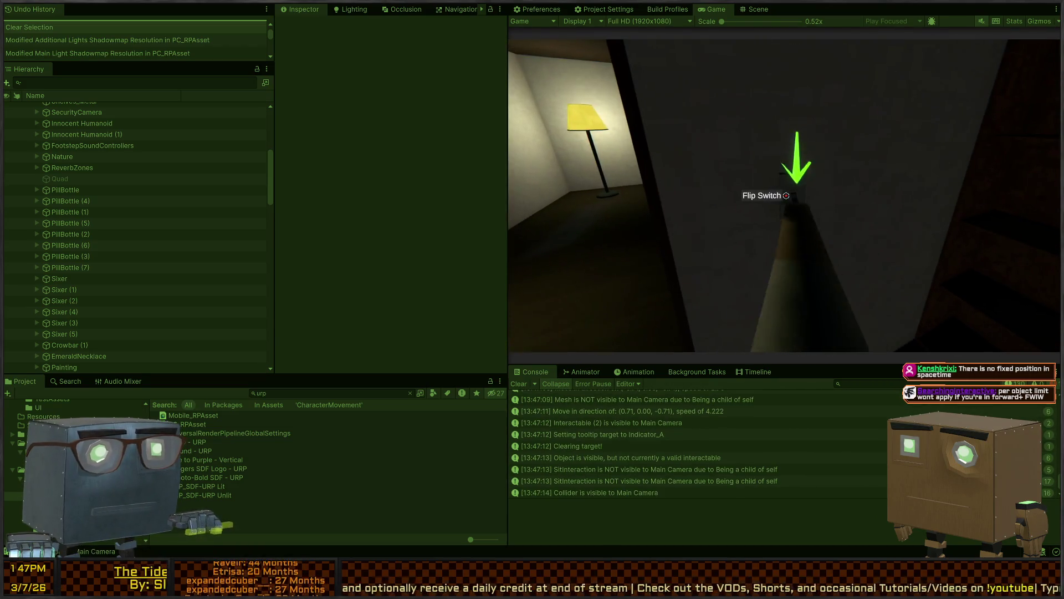
key("e")
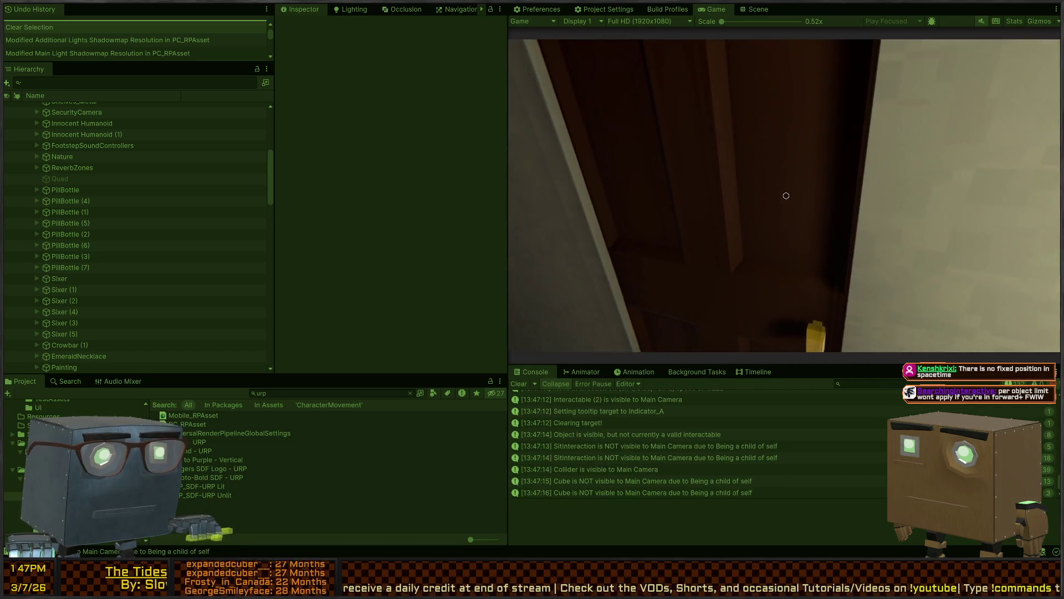
key("e")
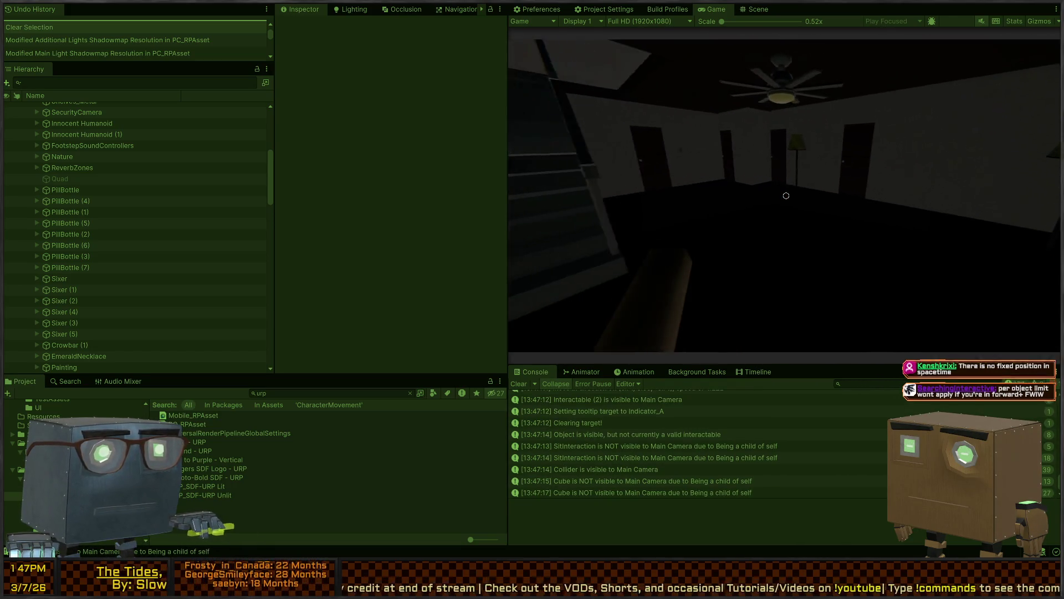
key("e")
key("e")
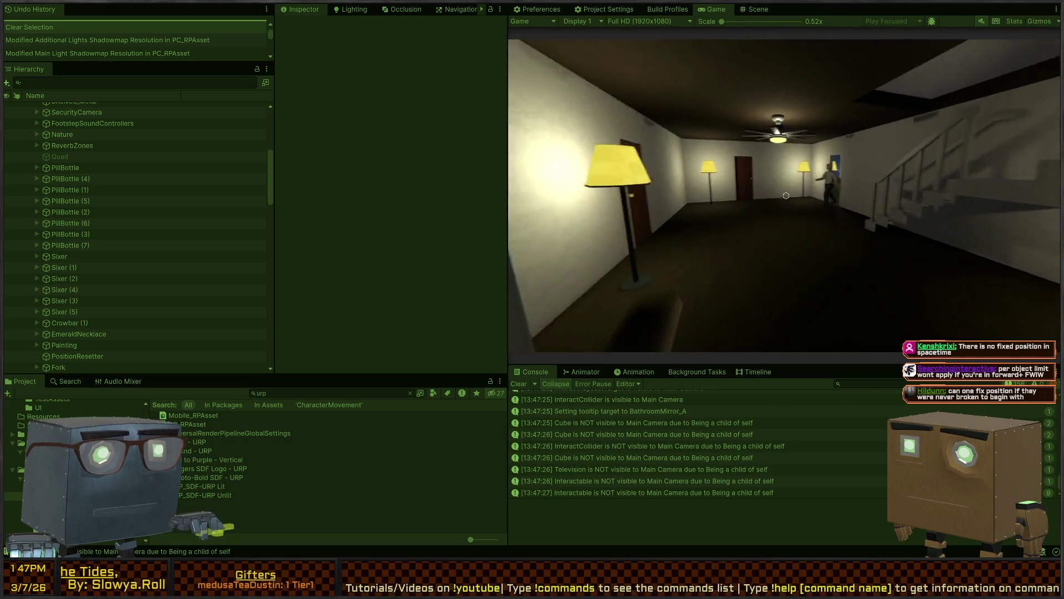
key("ctrl+p")
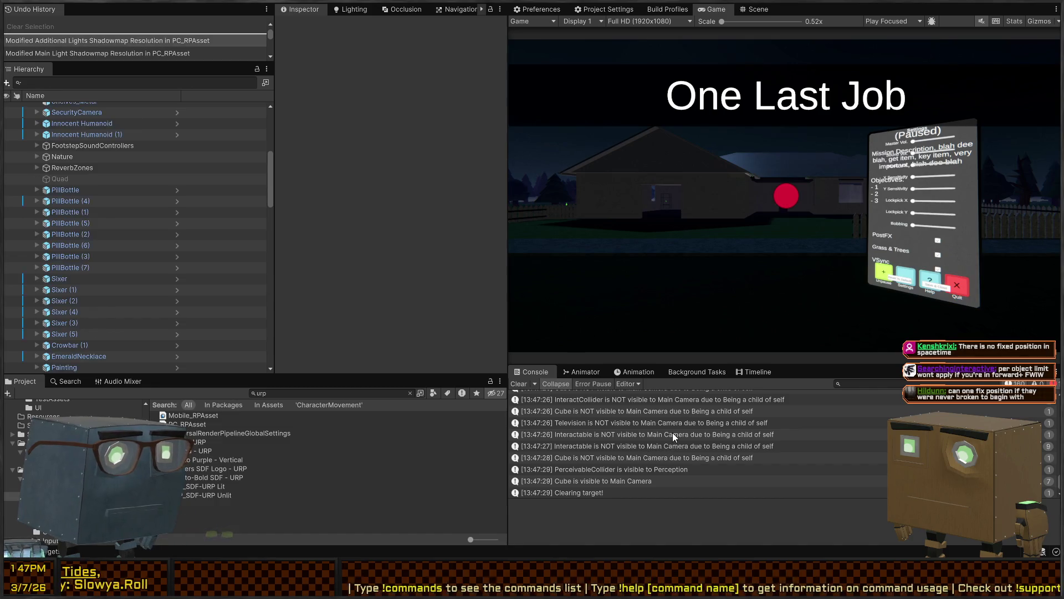
Show the stack trace of the 'Interactable is NOT visible to Main Camera' message, then replay
left_click(673, 432)
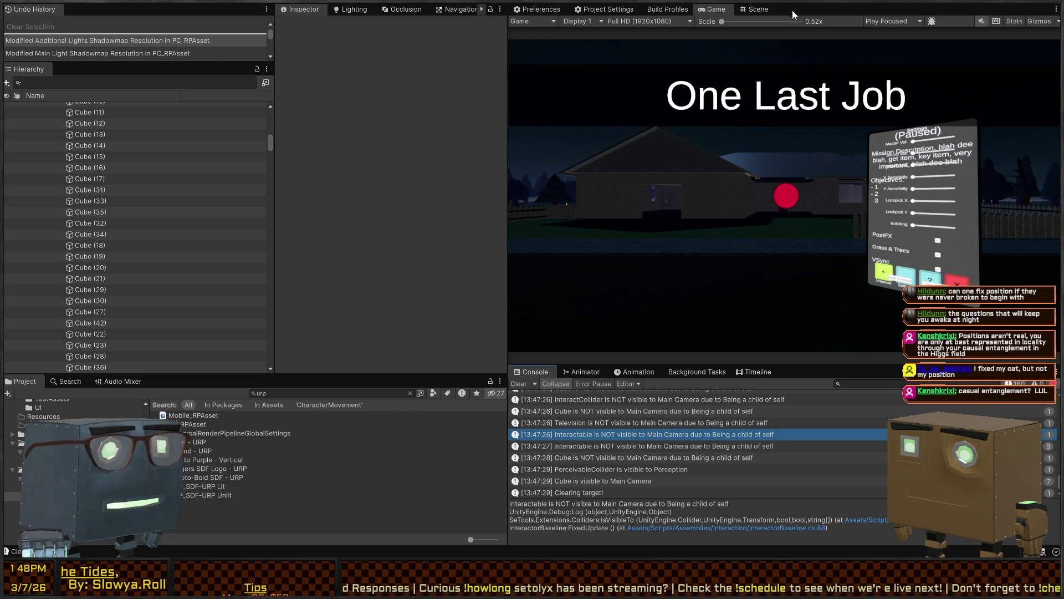
key("ctrl+p")
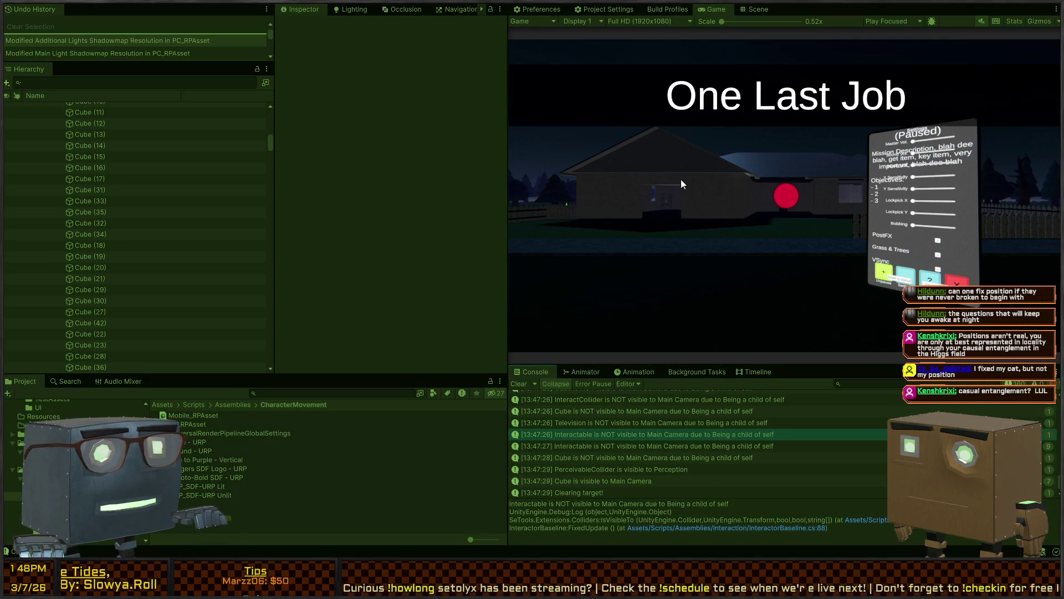
key("w")
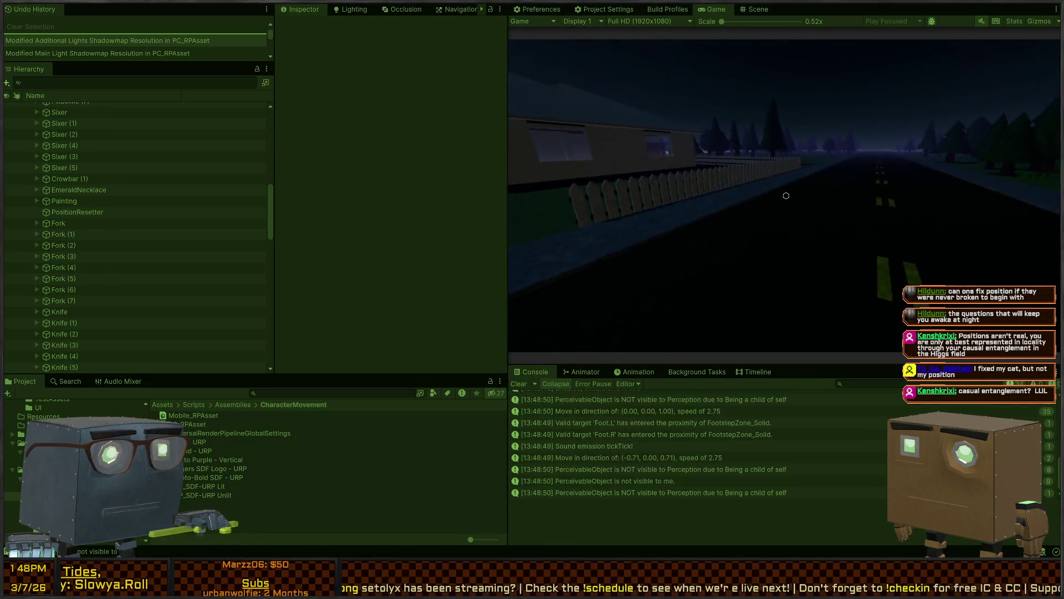
key("shift")
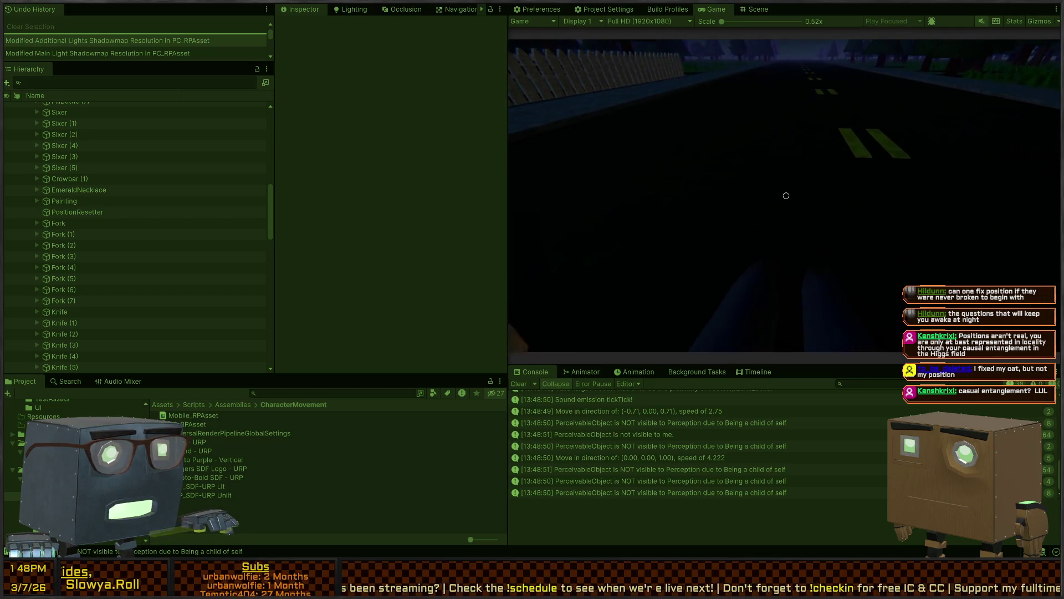
left_click(786, 196)
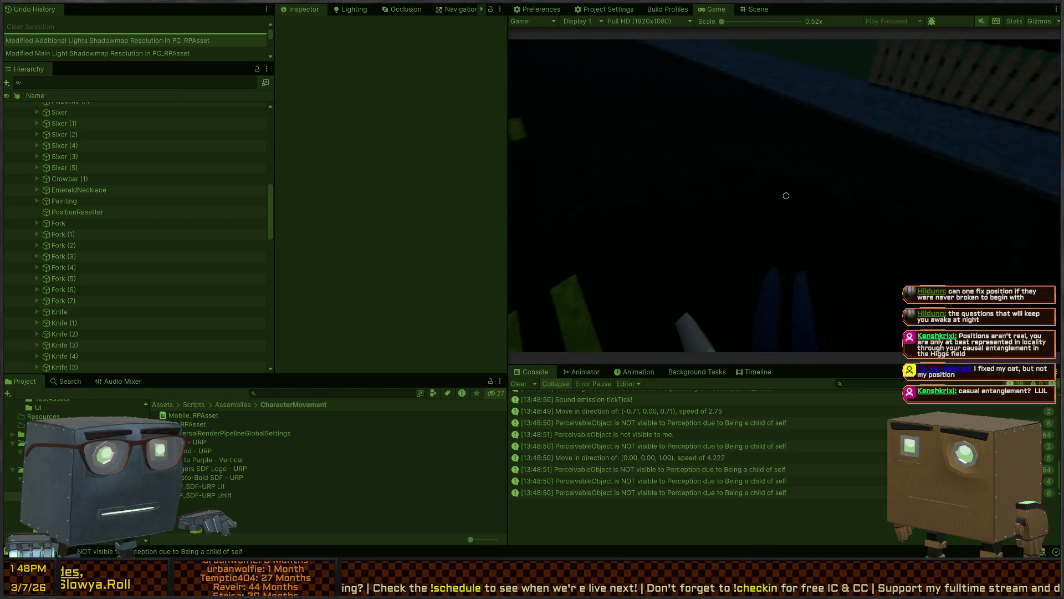
mouse_move(786, 196)
key("w")
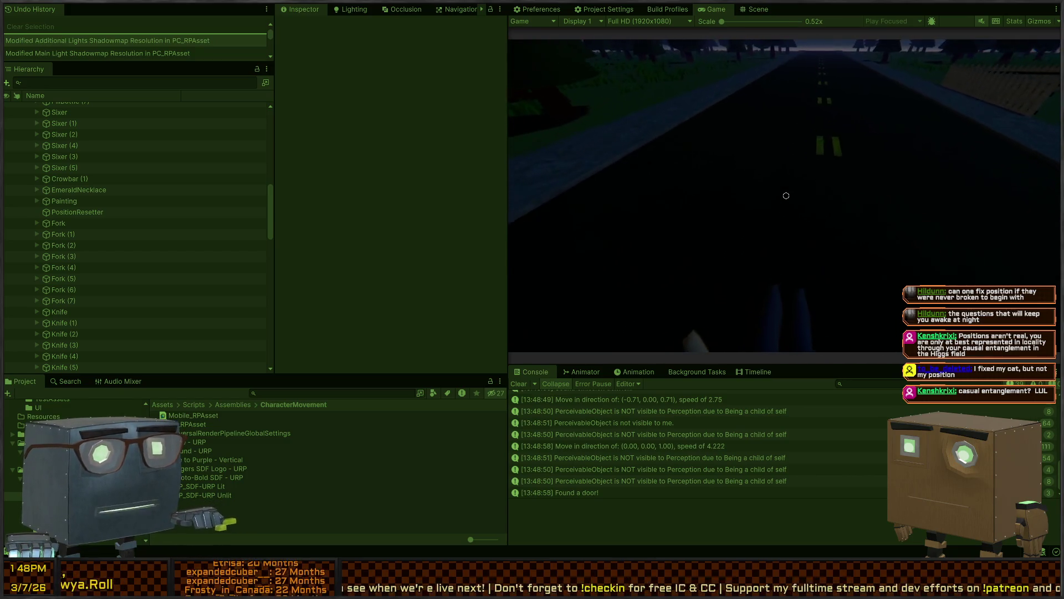
key("w")
key("w")
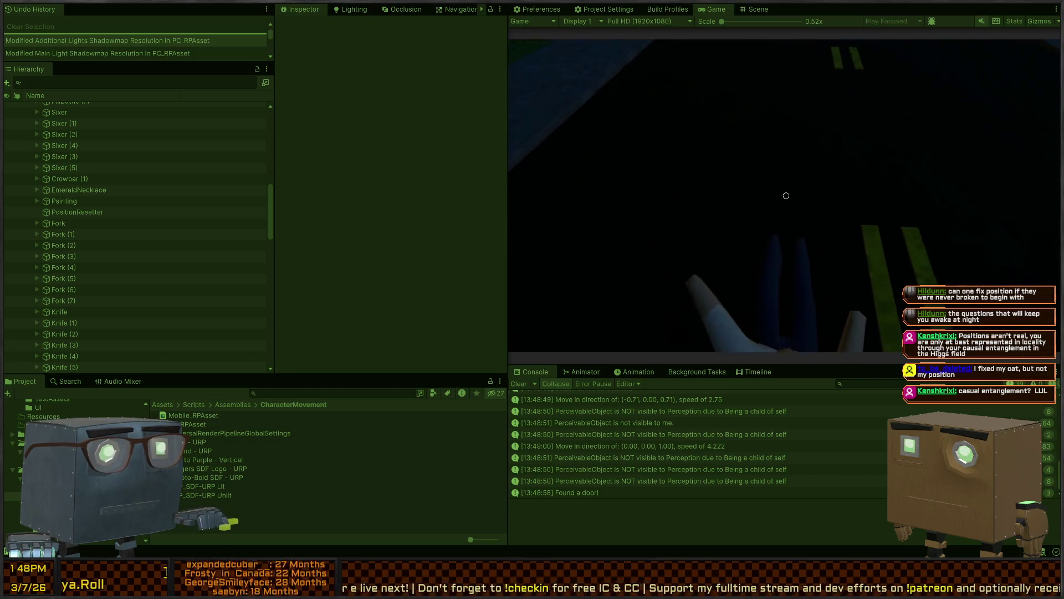
key("ctrl+p")
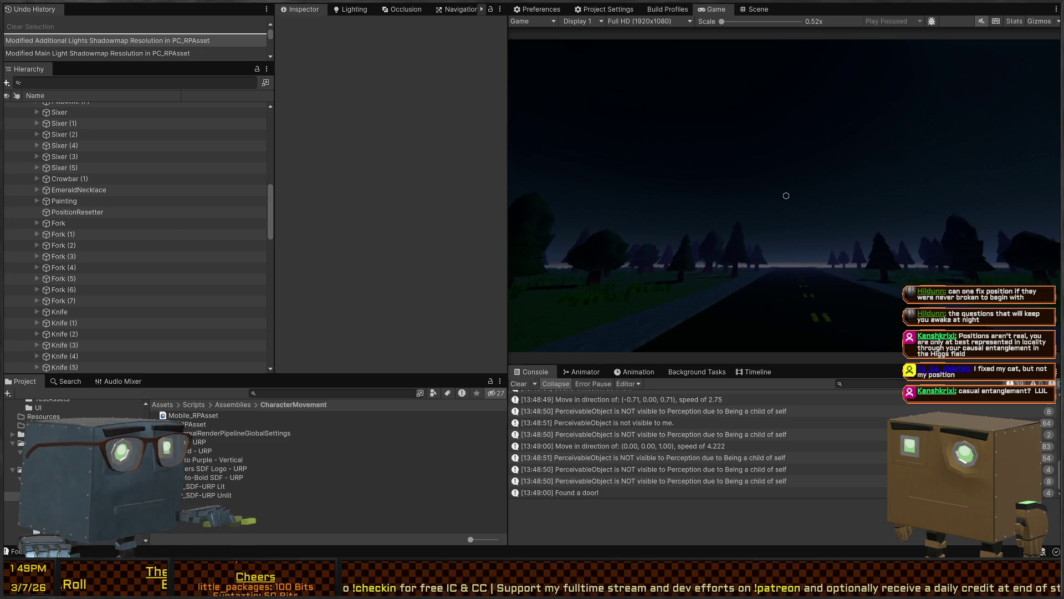
key("alt+Tab")
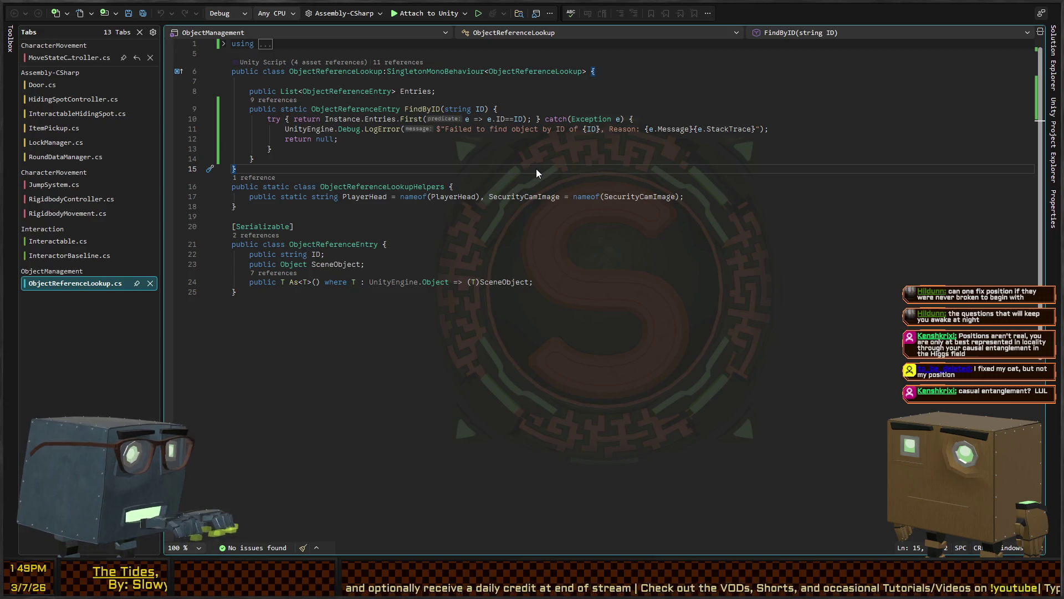
Skim RigidbodyMovement.cs and RigidbodyController.cs in Rider, then return to Unity
left_click(85, 213)
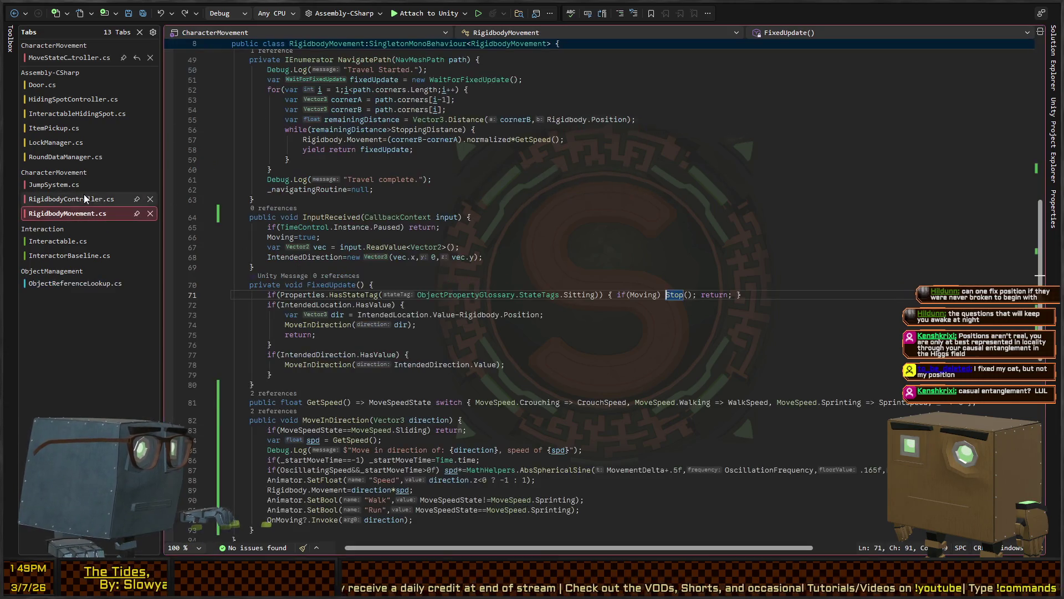
left_click(84, 197)
scroll(368, 175, "down", 14)
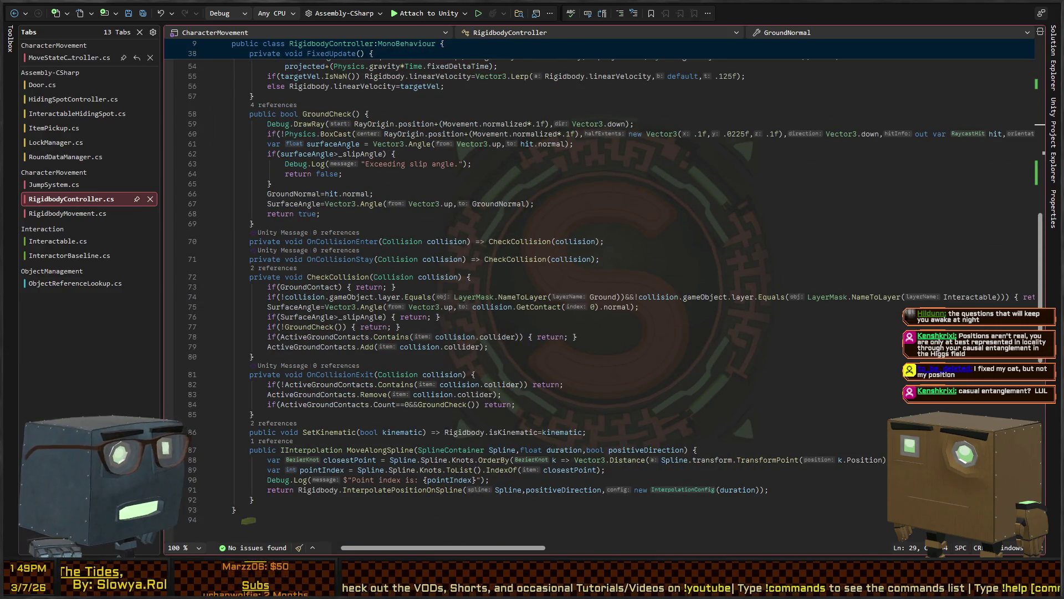
key("alt+Tab")
scroll(136, 270, "down", 3)
scroll(134, 222, "up", 3)
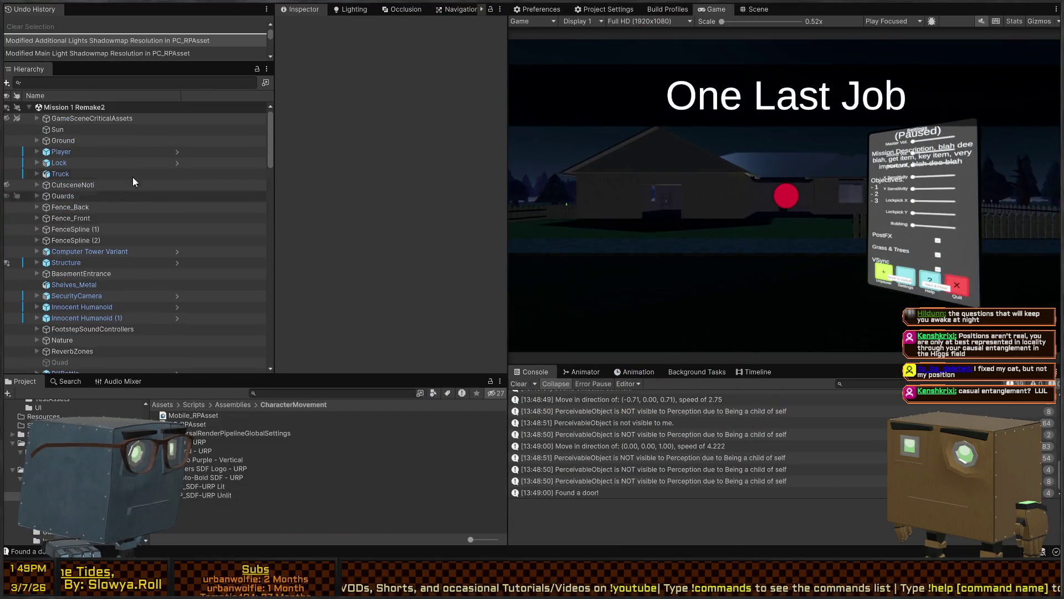
Open the Player prefab and select the Systems > Movement object
left_click(177, 149)
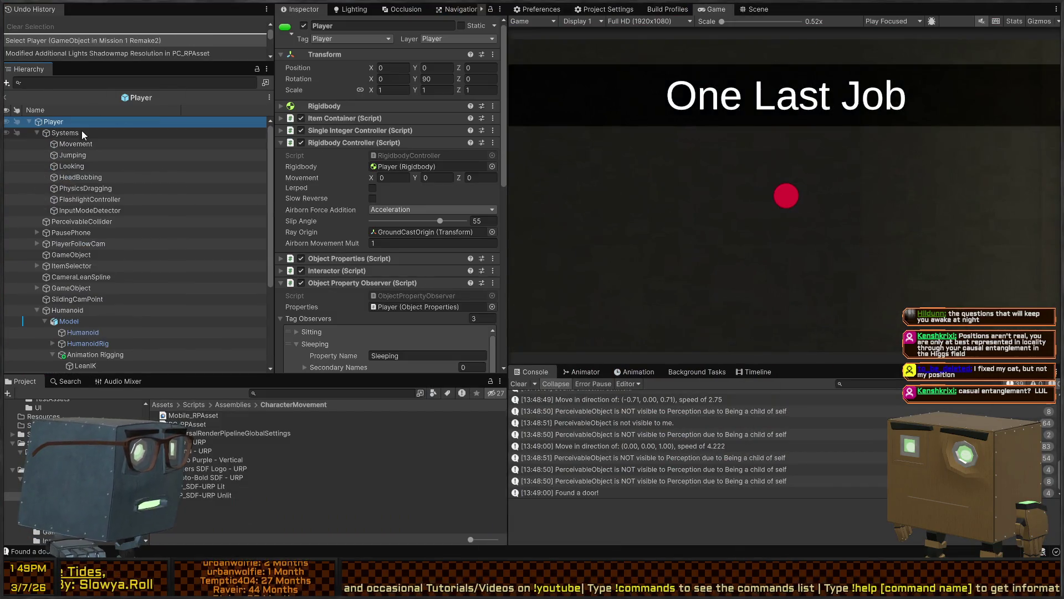
left_click(107, 155)
left_click(111, 144)
scroll(365, 166, "down", 10)
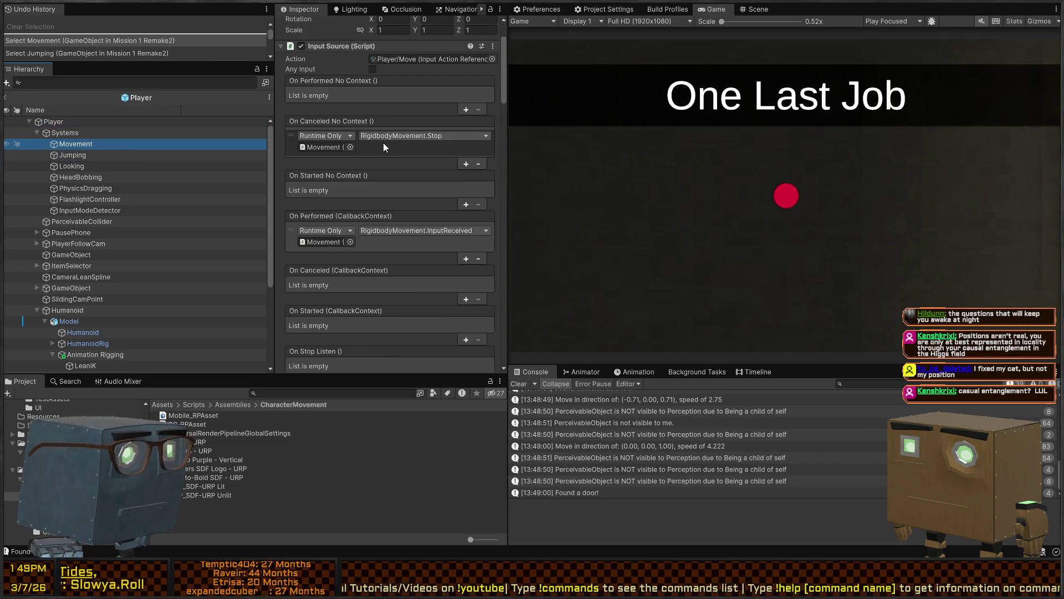
scroll(360, 146, "down", 10)
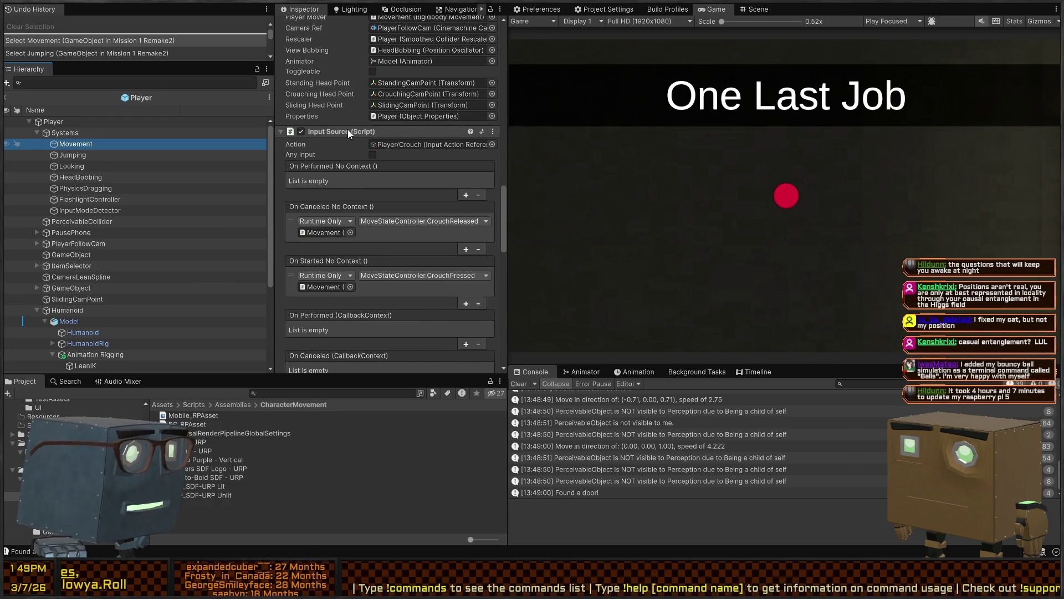
Inspect the Crouch and Sprint Input Source events targeting Movement, then go back to Rider
left_click(346, 130)
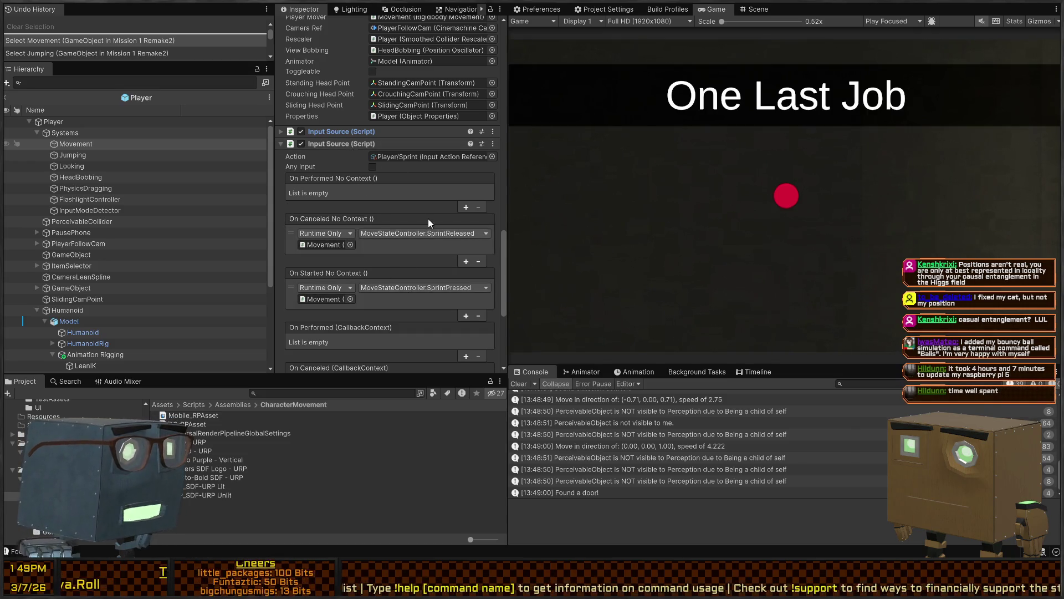
scroll(368, 186, "down", 3)
scroll(368, 185, "up", 3)
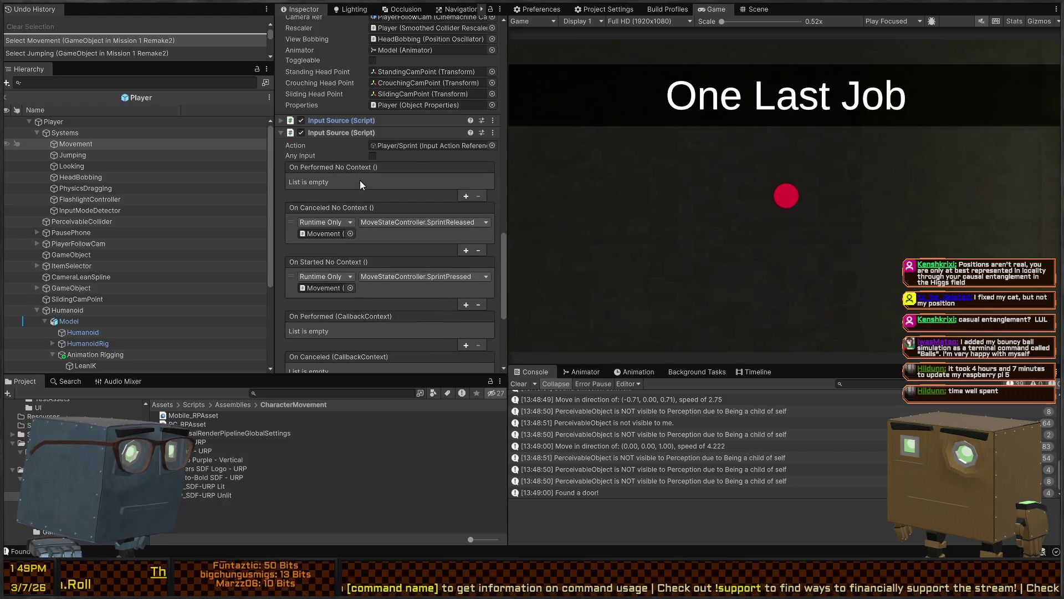
left_click(335, 131)
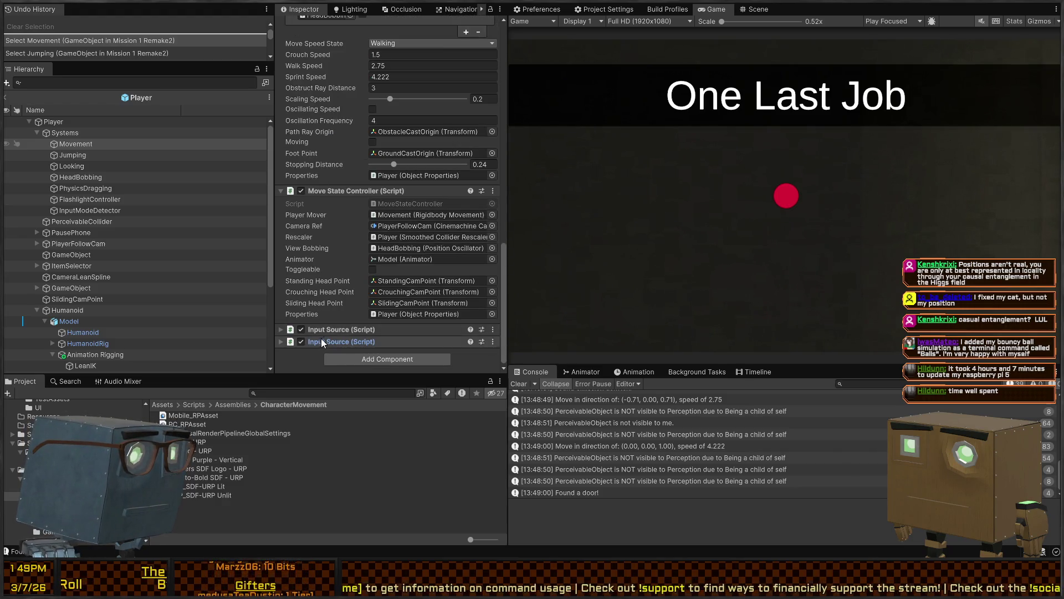
left_click(346, 310)
scroll(384, 177, "down", 2)
scroll(348, 172, "down", 2)
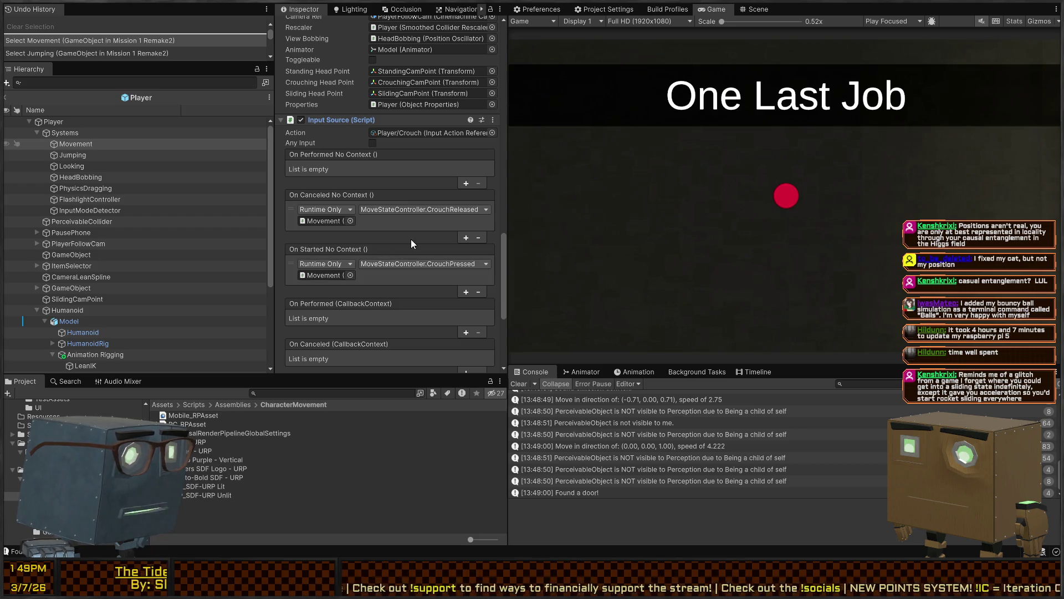
left_click(334, 220)
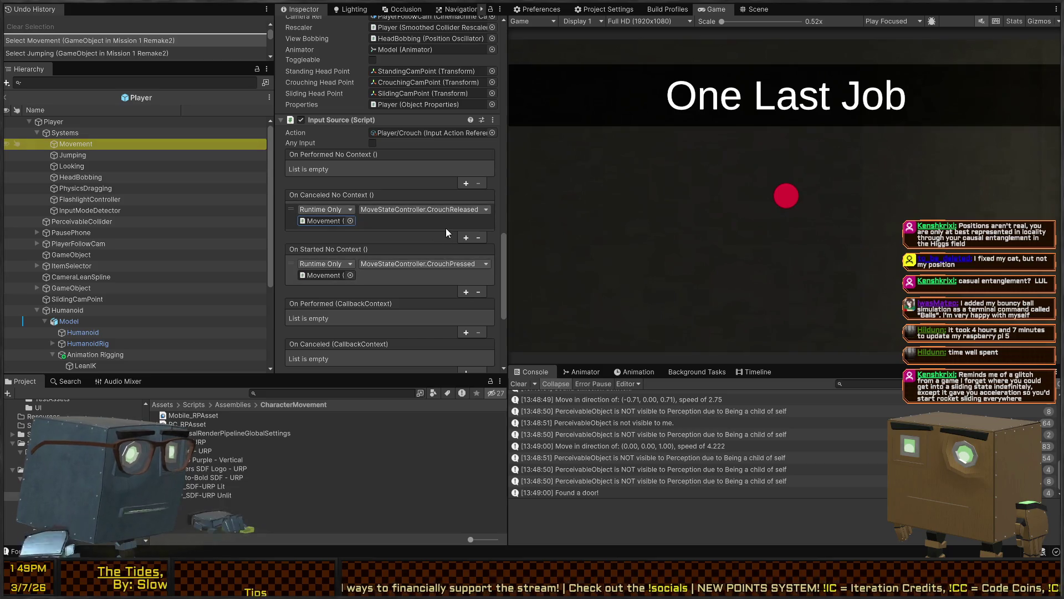
key("alt+Tab")
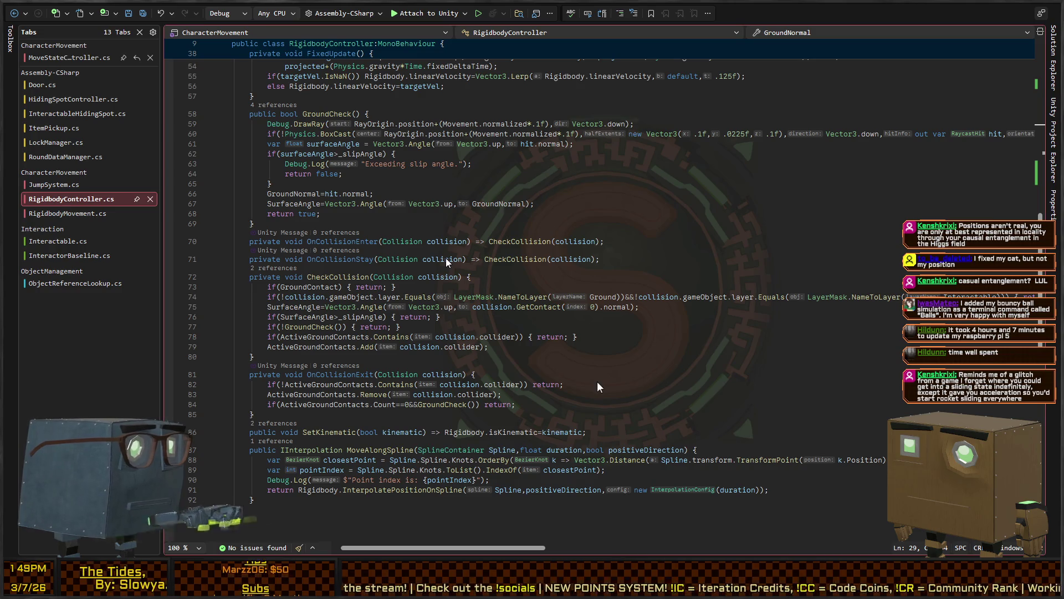
Switch to MoveStateController.cs and look at its LockCrouching property
key("ctrl+Tab")
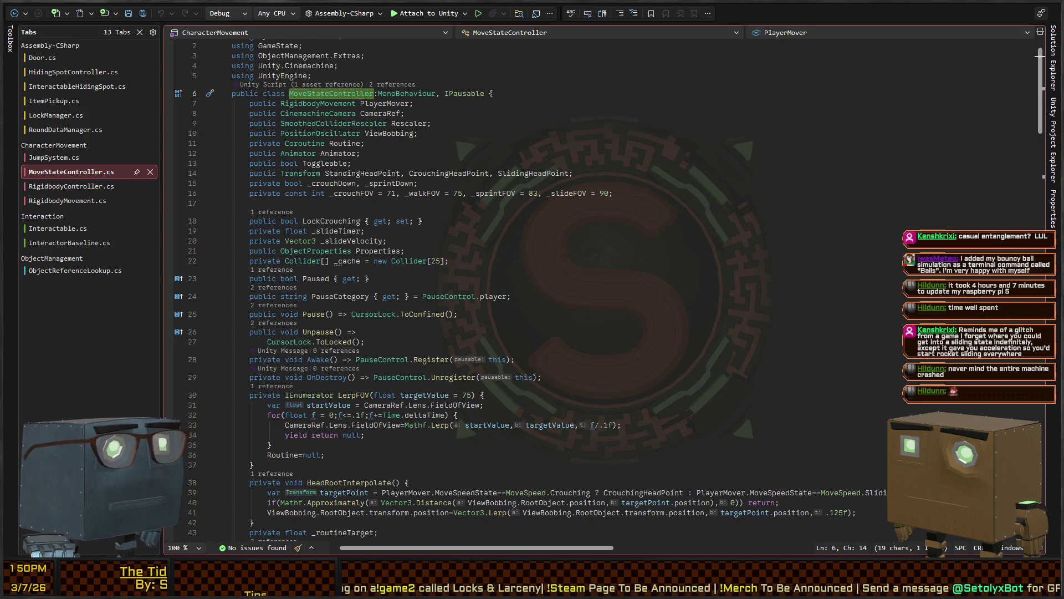
left_click(422, 220)
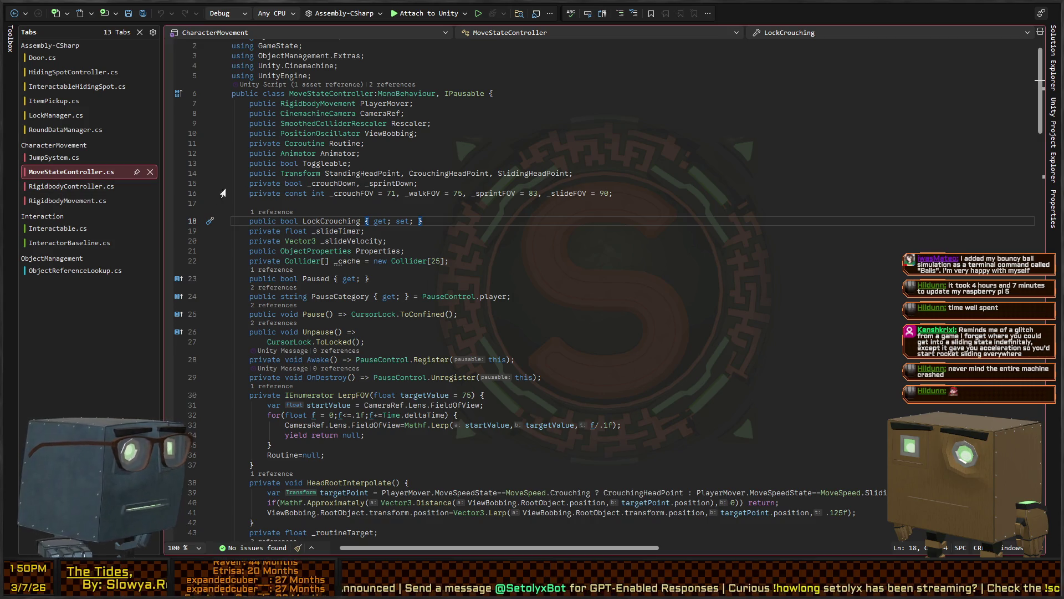
Review MoveStateController's field declarations, including Properties, glancing briefly at Unity
scroll(326, 205, "down", 2)
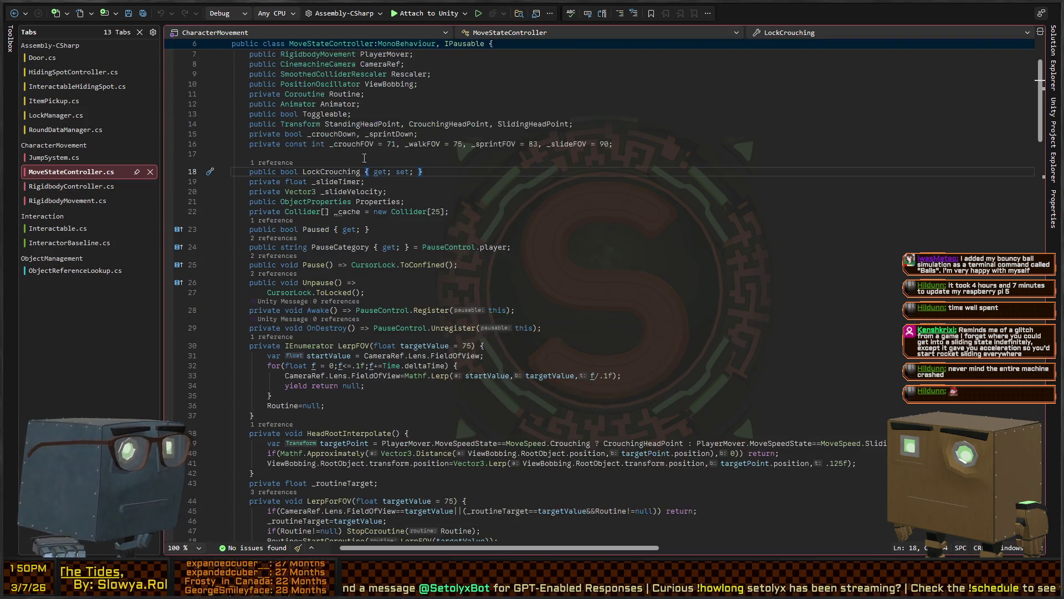
left_click(340, 158)
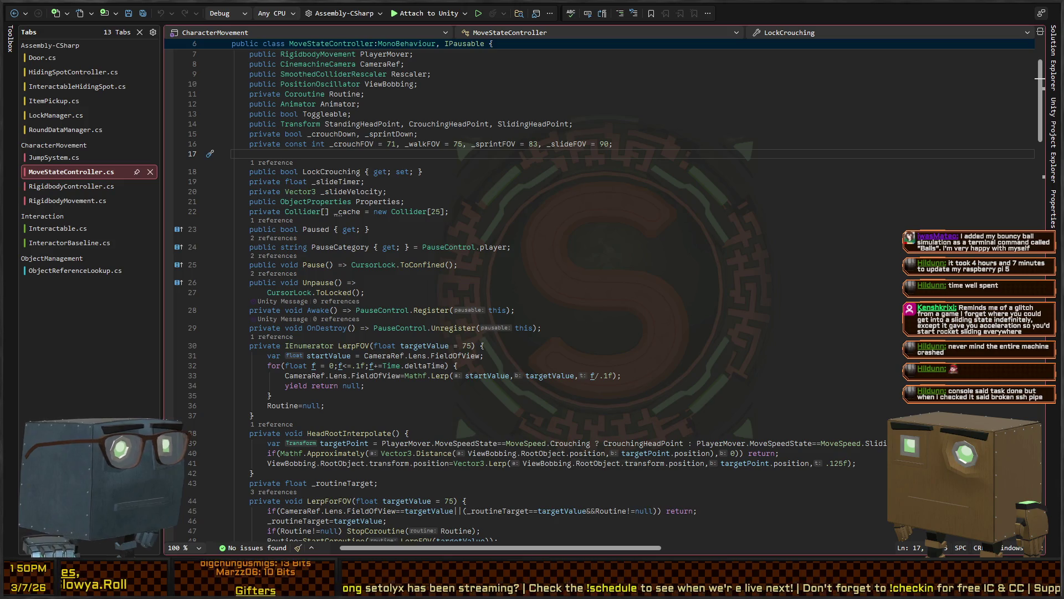
left_click(340, 201)
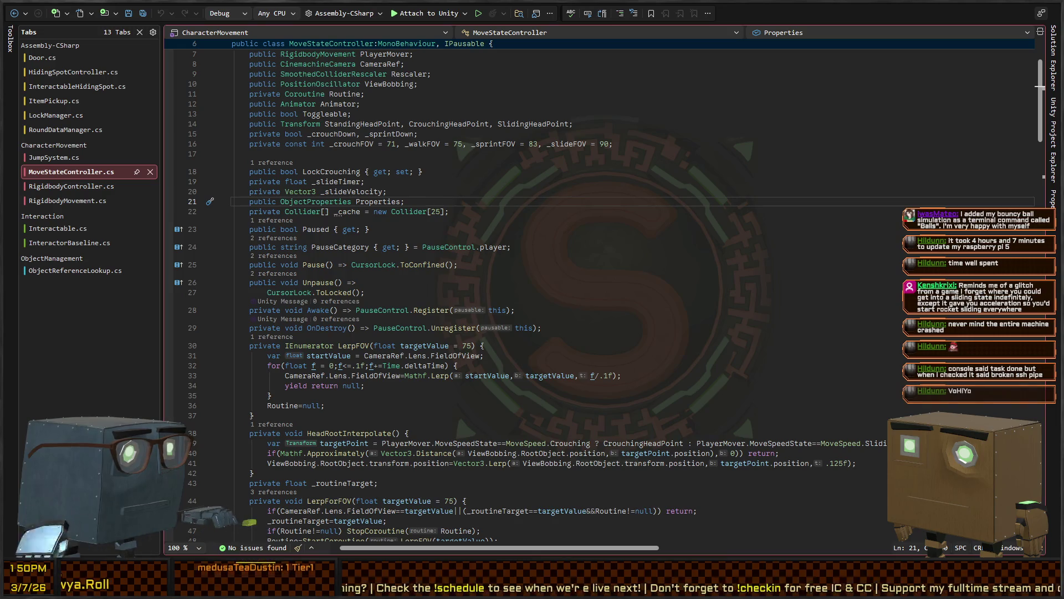
scroll(411, 192, "down", 20)
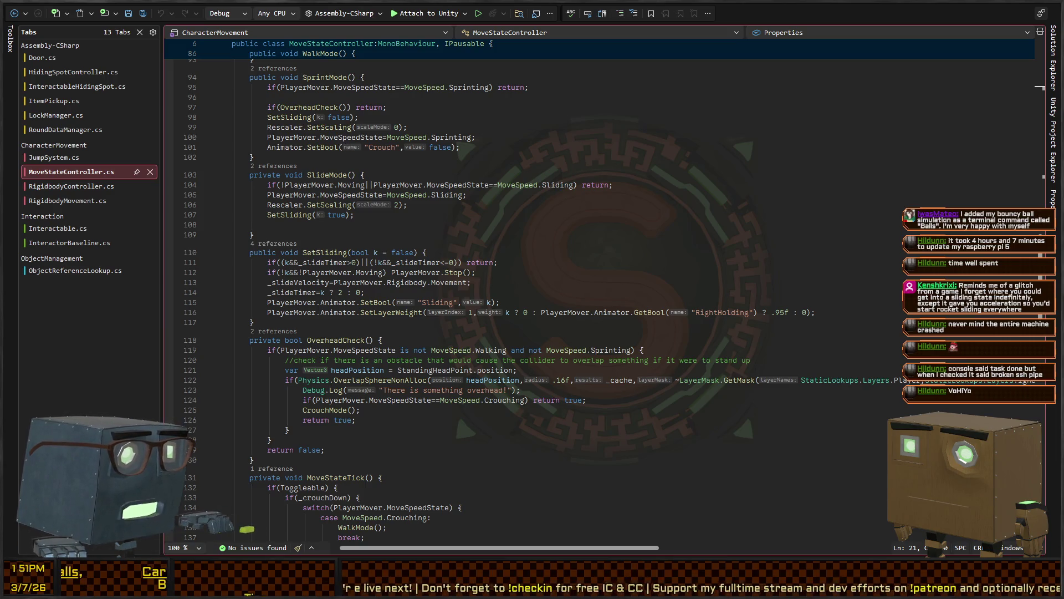
key("alt+Tab")
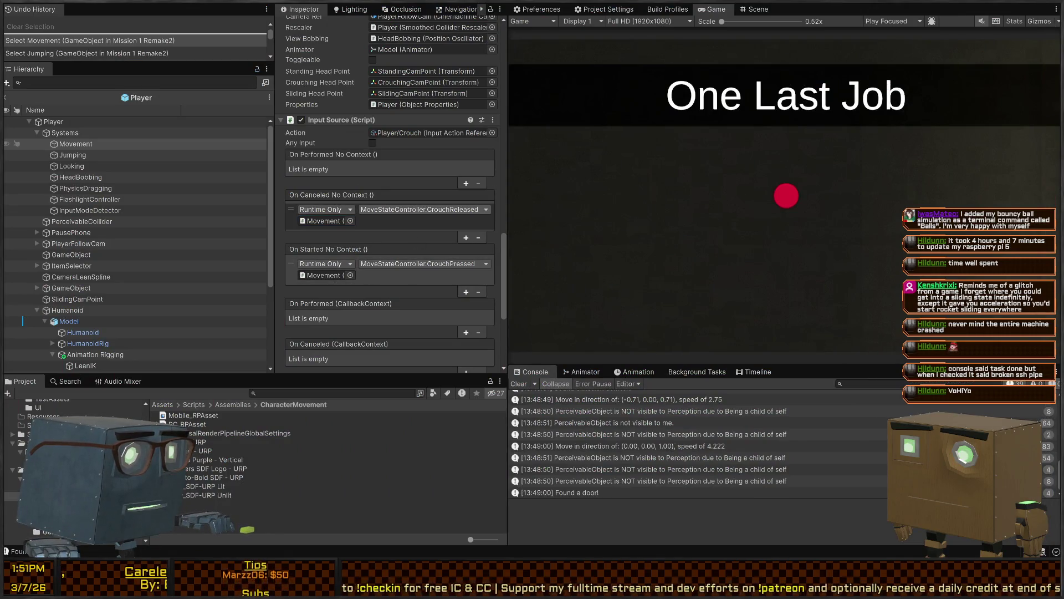
key("alt+Tab")
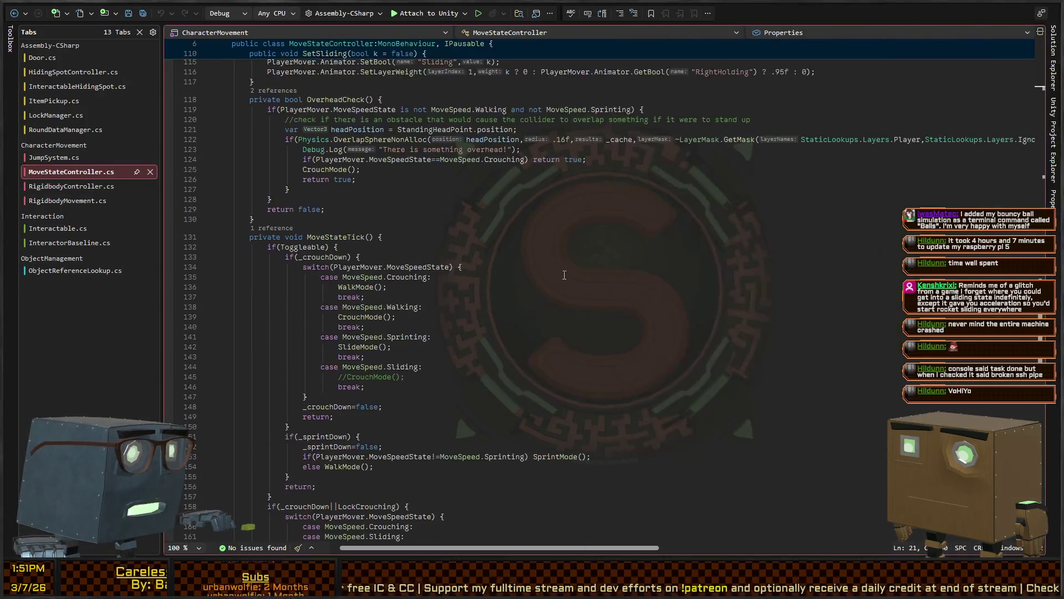
scroll(605, 305, "down", 4)
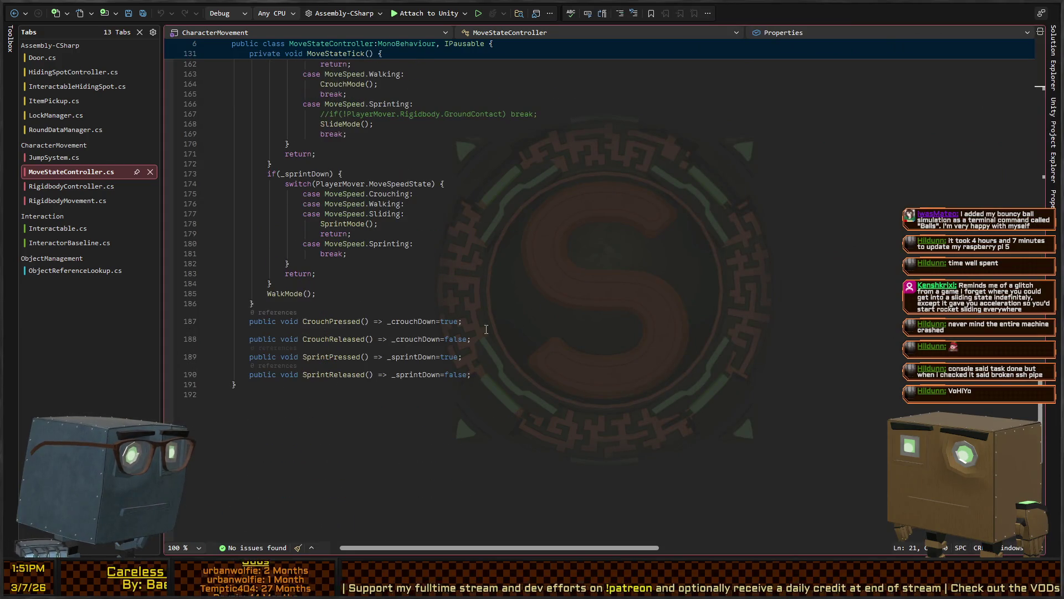
Highlight the uses of _sprintDown and _crouchDown around CrouchReleased in MoveStateTick
left_click(410, 375)
left_click(346, 359)
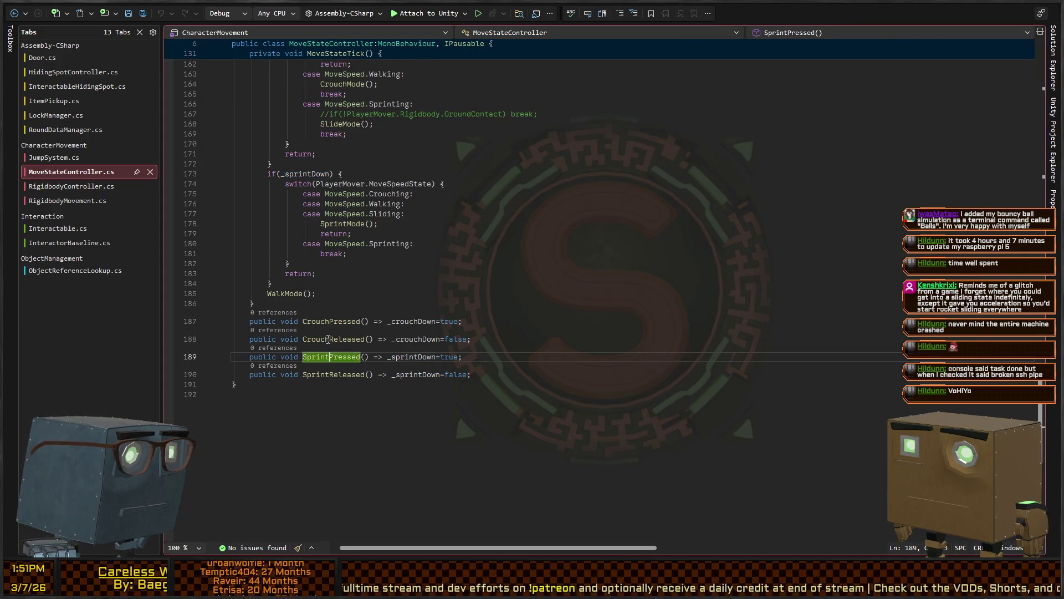
left_click(404, 340)
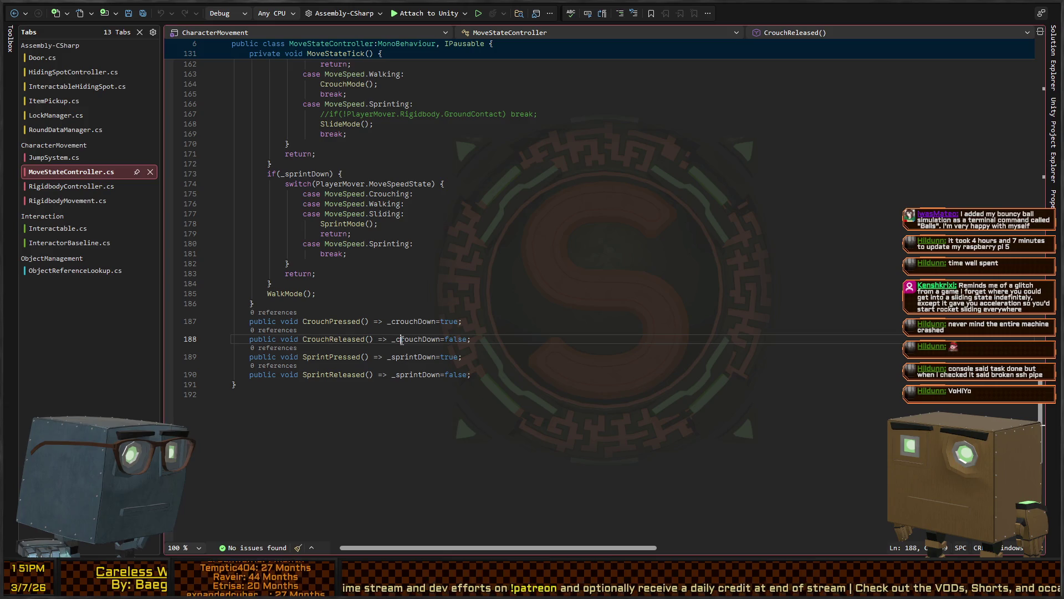
left_click(315, 338)
left_click(405, 338)
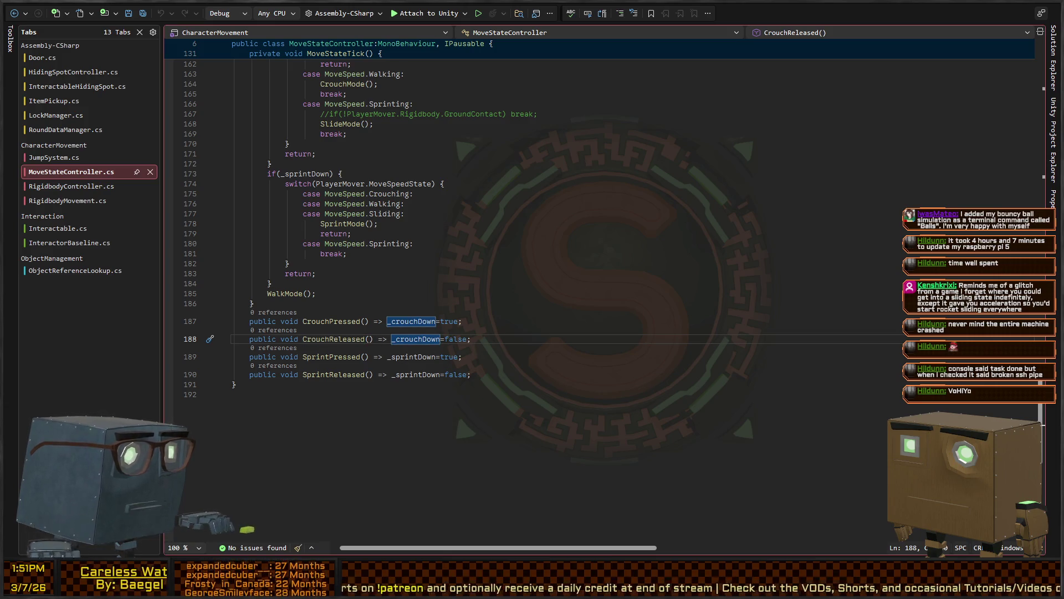
key("alt+Tab")
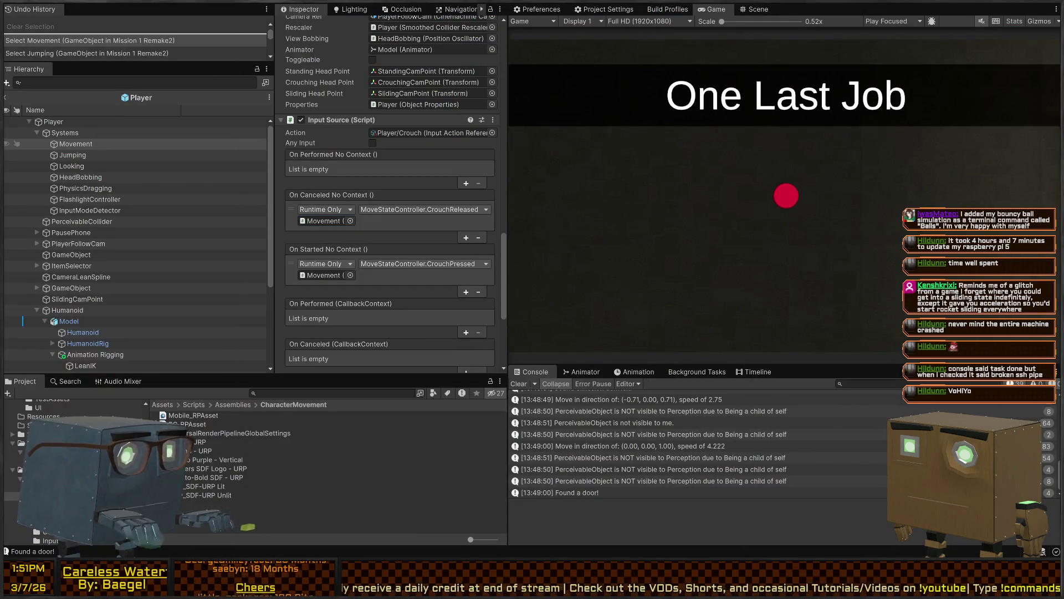
key("alt+Tab")
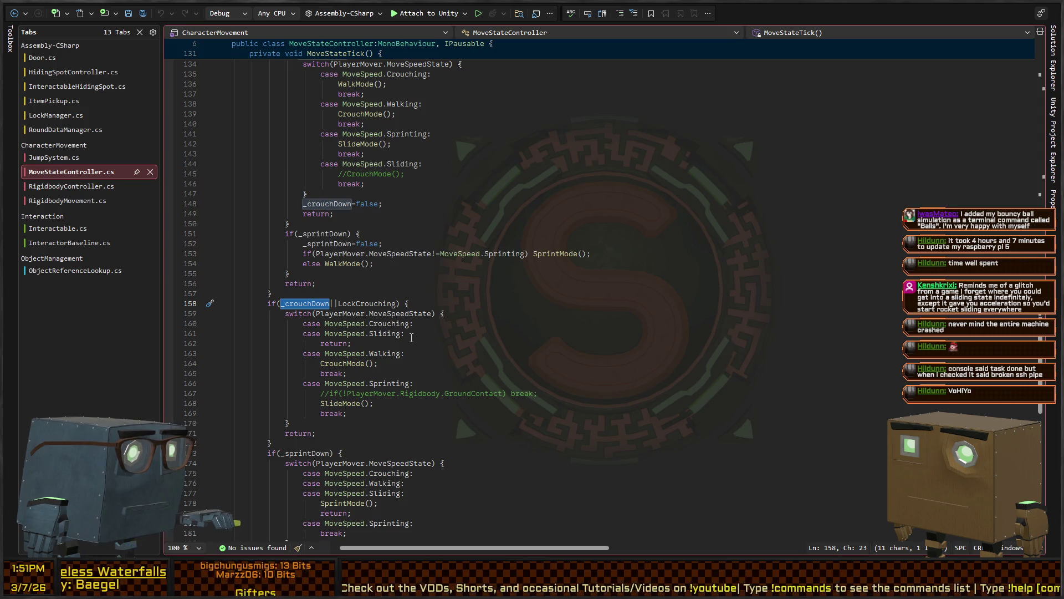
Scroll to the final WalkMode() call in MoveStateTick and jump to its definition with F12
scroll(328, 260, "down", 10)
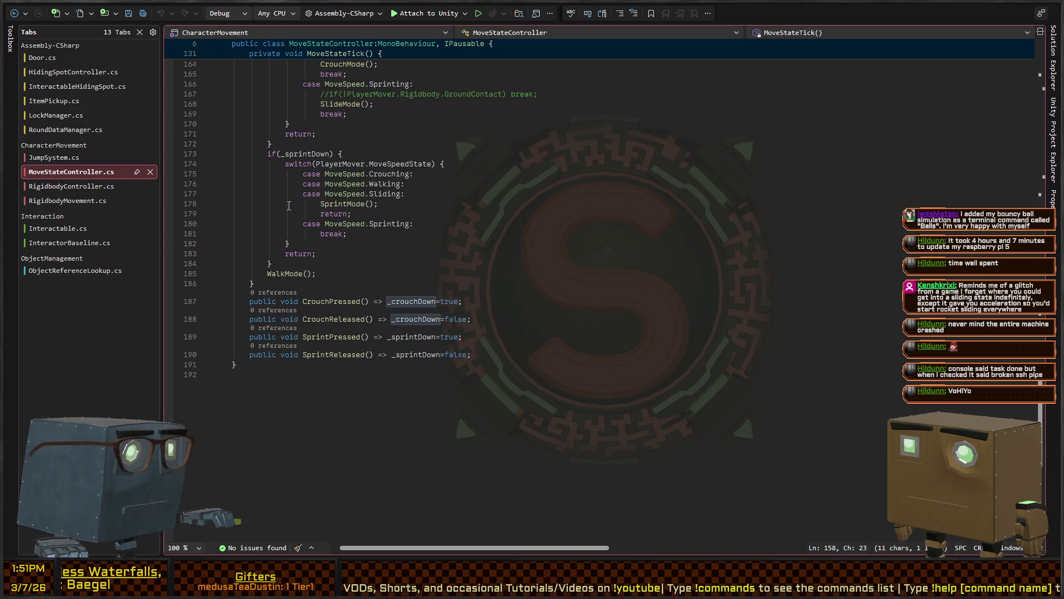
scroll(288, 205, "up", 12)
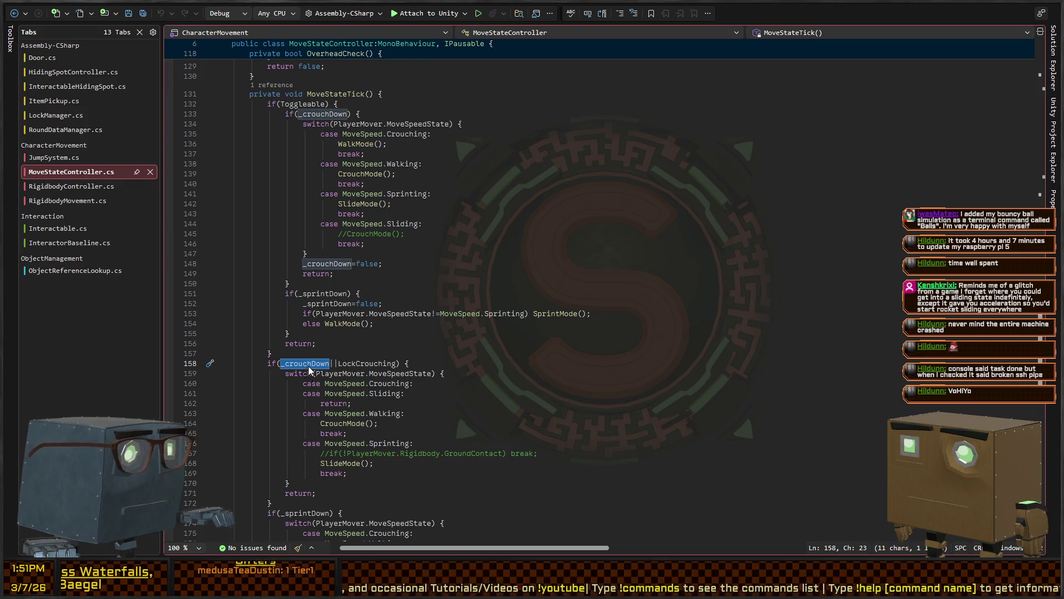
scroll(327, 338, "down", 2)
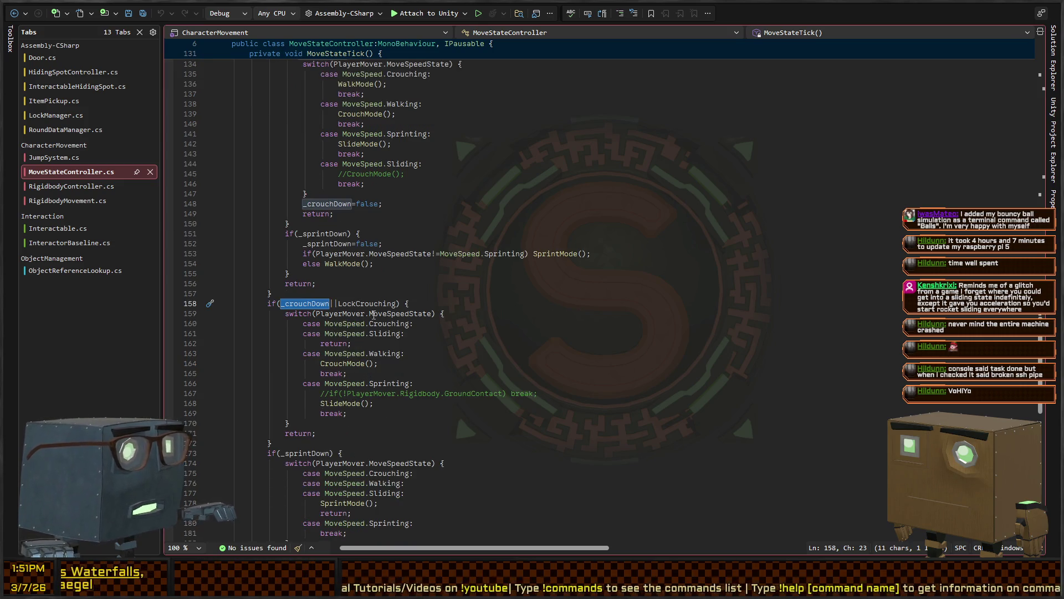
scroll(358, 354, "down", 4)
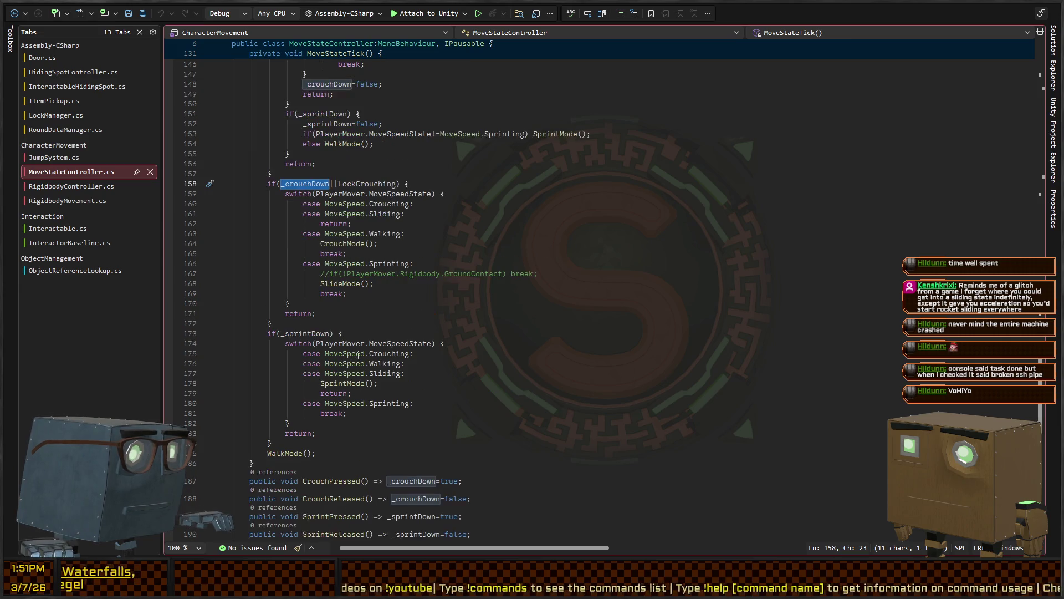
scroll(340, 318, "down", 2)
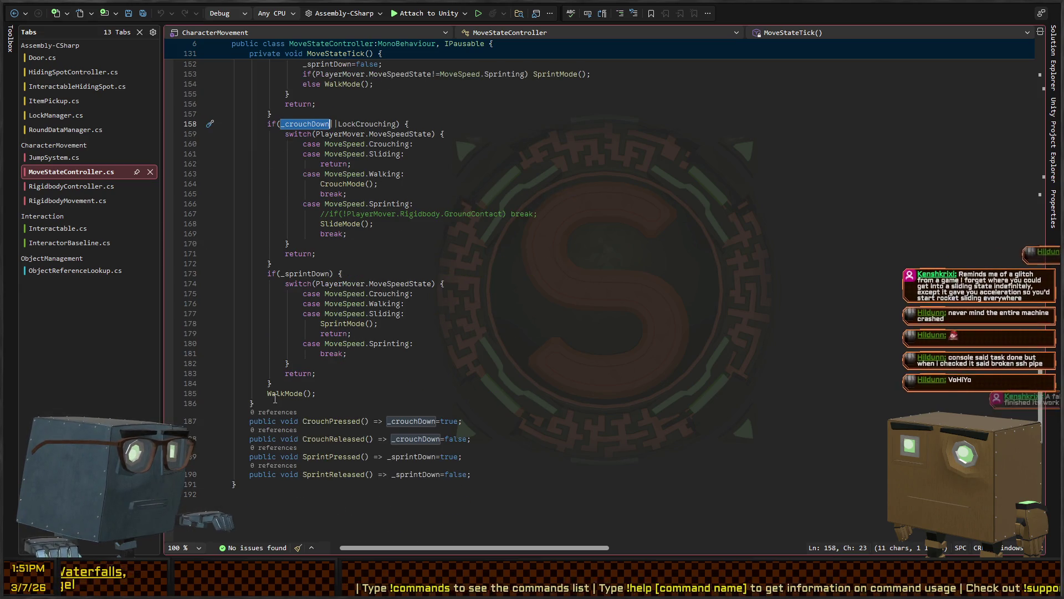
left_click(281, 392)
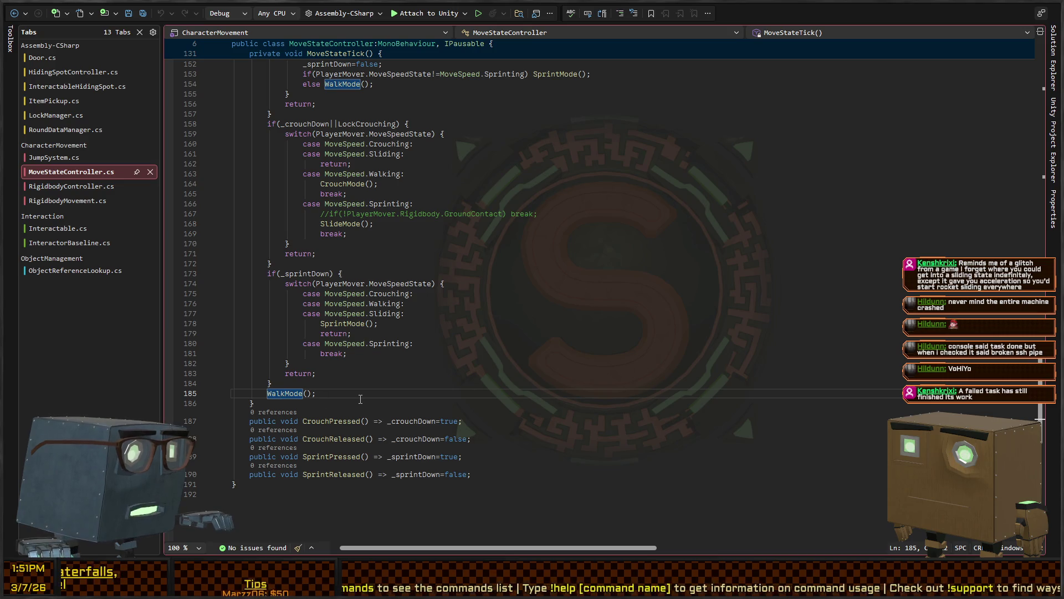
key("F12")
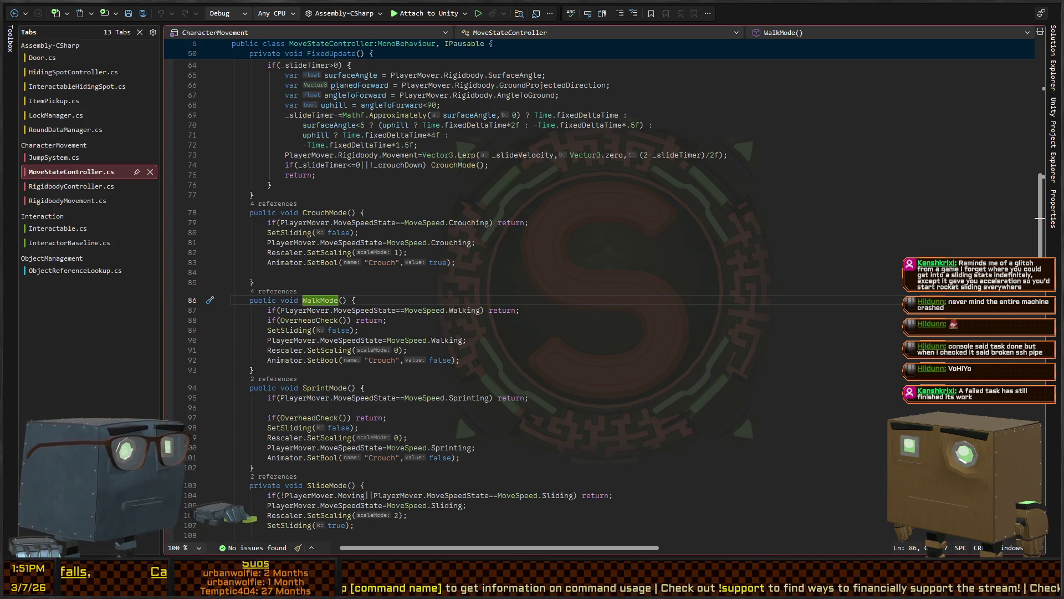
Scroll up to FixedUpdate and select _crouchDown in line 74's CrouchMode slide-exit condition
left_click(524, 271)
scroll(524, 268, "down", 6)
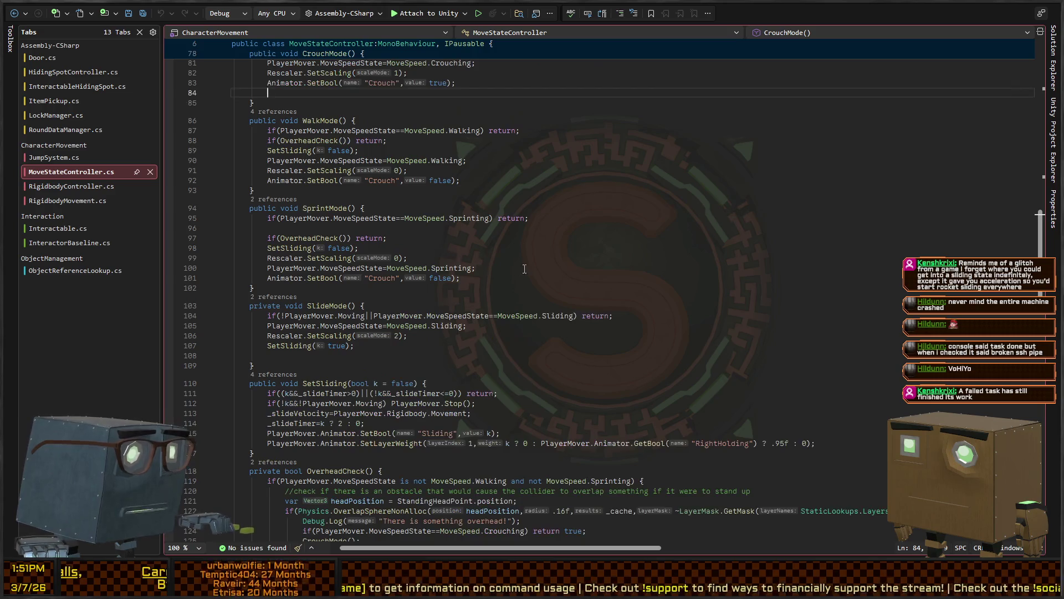
scroll(524, 269, "down", 10)
scroll(535, 235, "up", 12)
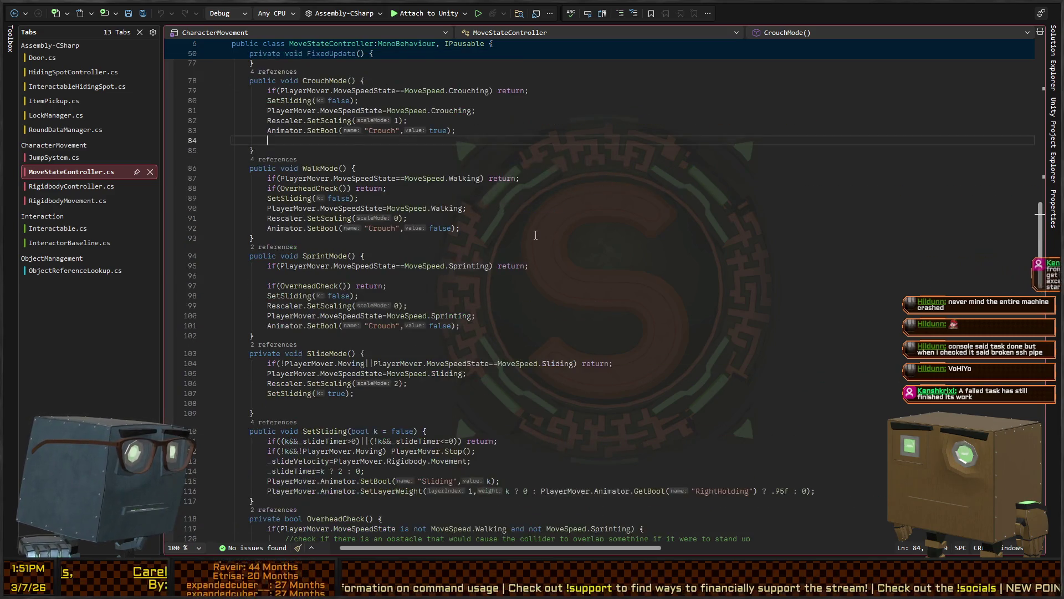
scroll(532, 235, "up", 2)
scroll(510, 233, "up", 8)
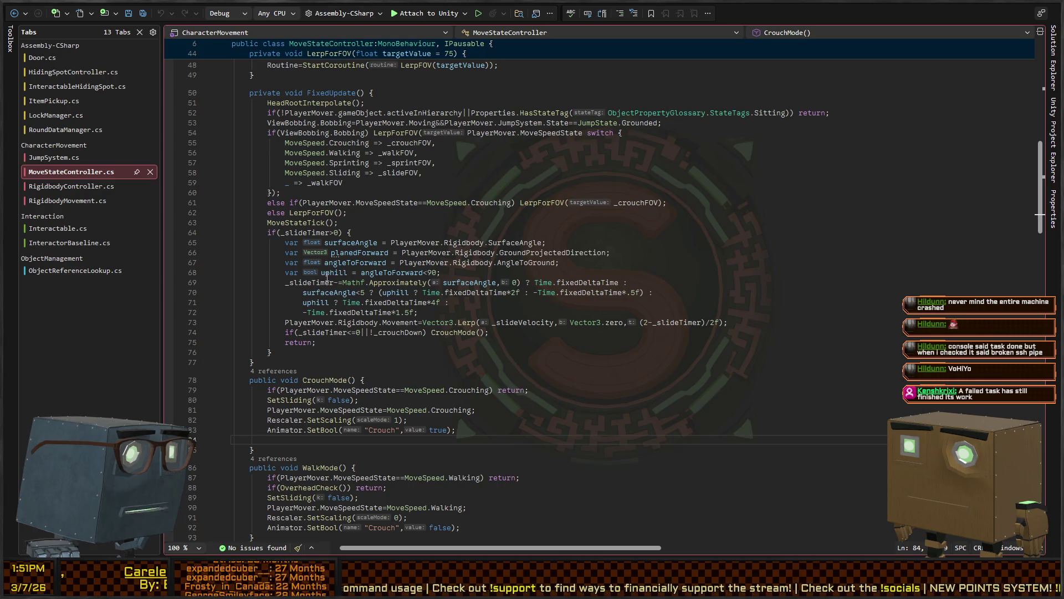
left_click(469, 332)
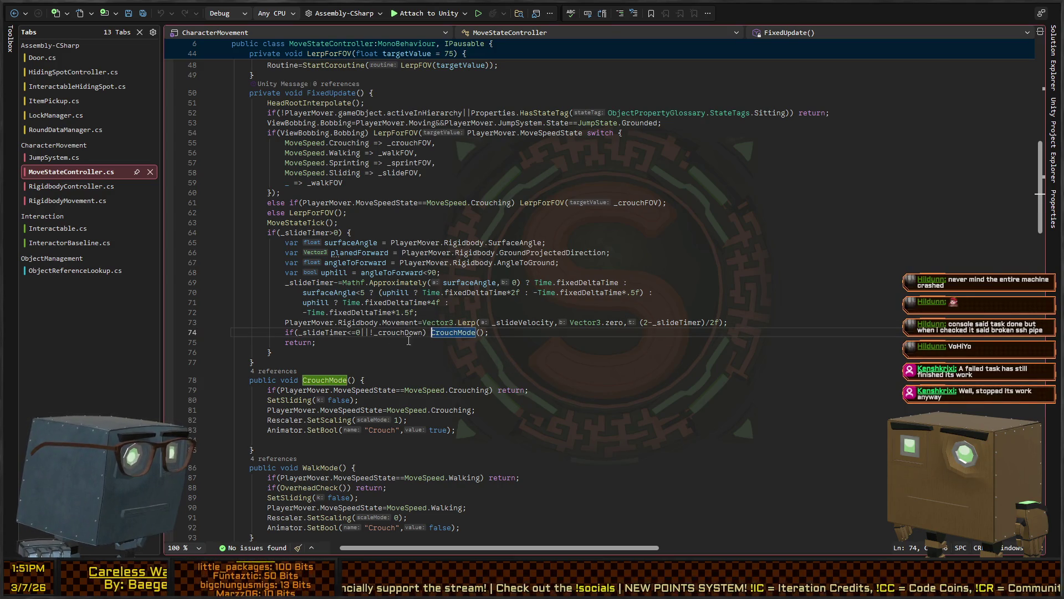
left_click(382, 332)
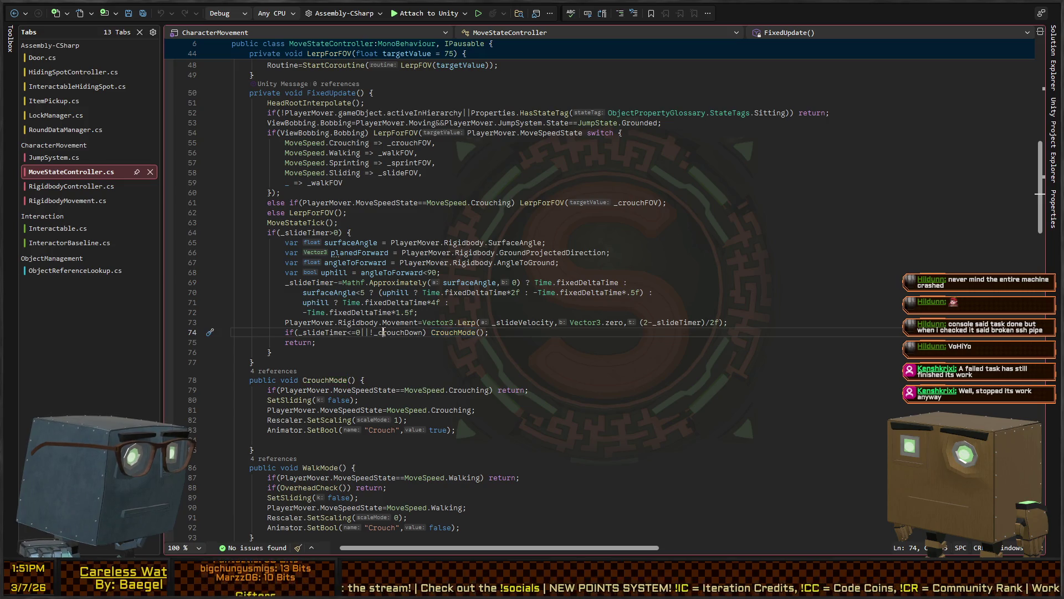
double_click(386, 333)
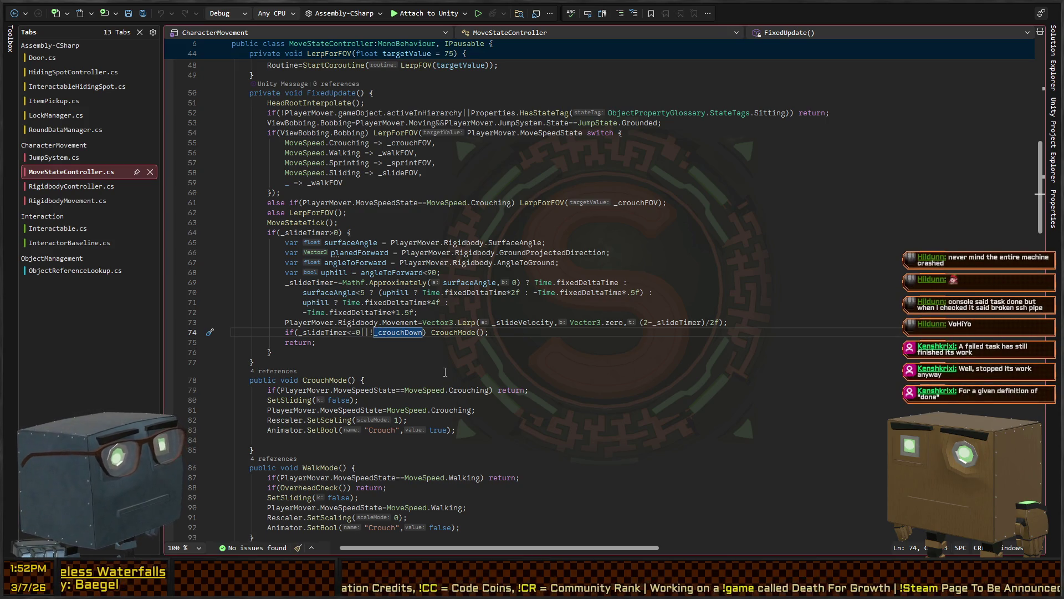
On line 74, drop the negation on _crouchDown, change || to &&, and add a blank line
key("BackSpace")
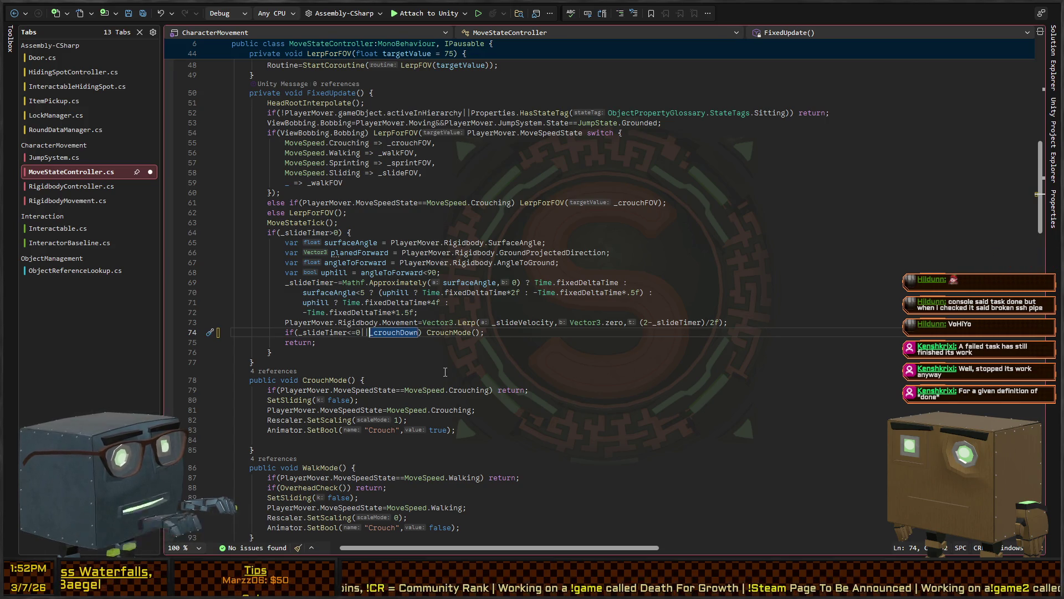
key("ctrl+Right")
key("ctrl+Right")
key("ctrl+Left")
key("ctrl+Left")
key("ctrl+Left")
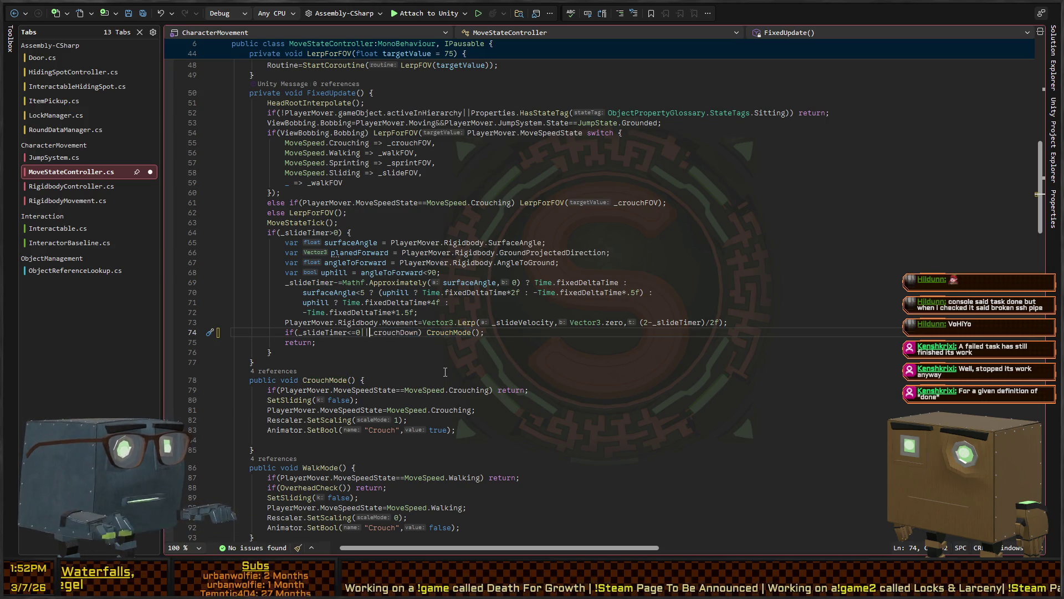
key("BackSpace")
key("BackSpace")
type("&&")
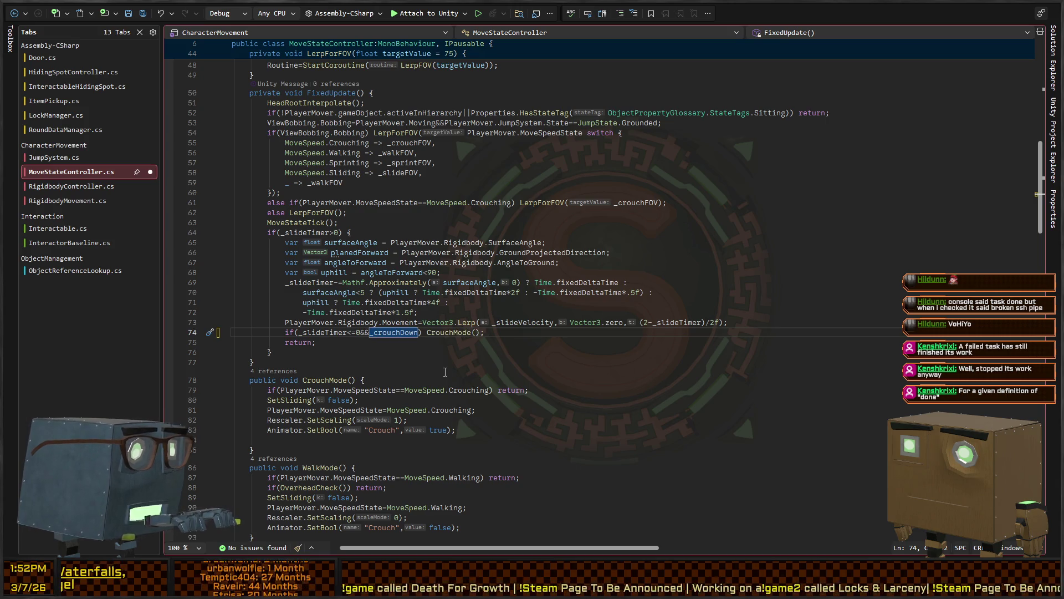
key("End")
key("Return")
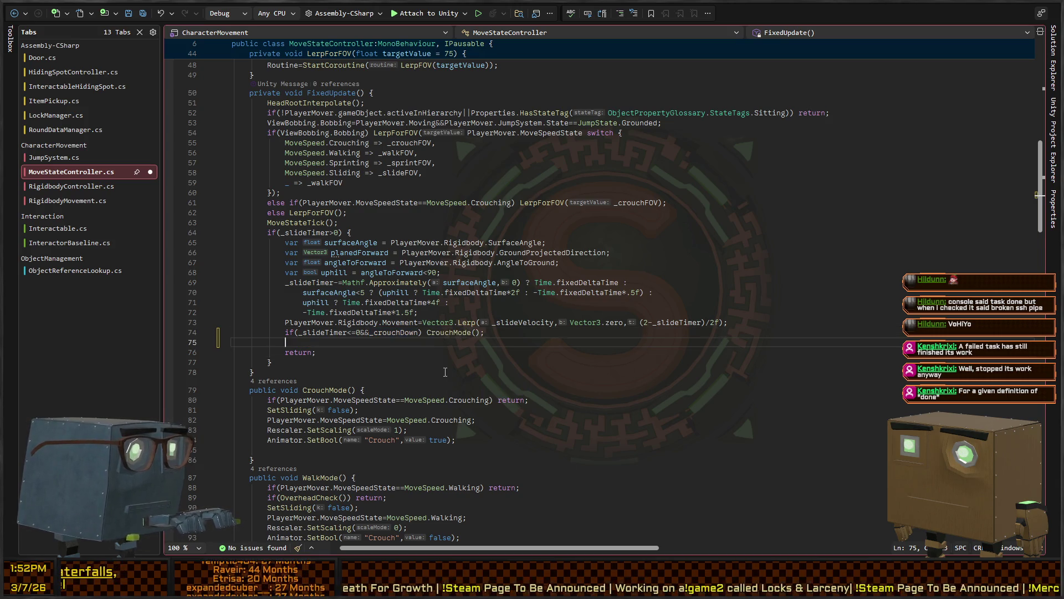
Trim the slide-timer condition down to _slideTimer <= 0, removing the _crouchDown part
key("Up")
key("ctrl+Right")
key("ctrl+Right")
key("ctrl+Right")
key("ctrl+shift+Right")
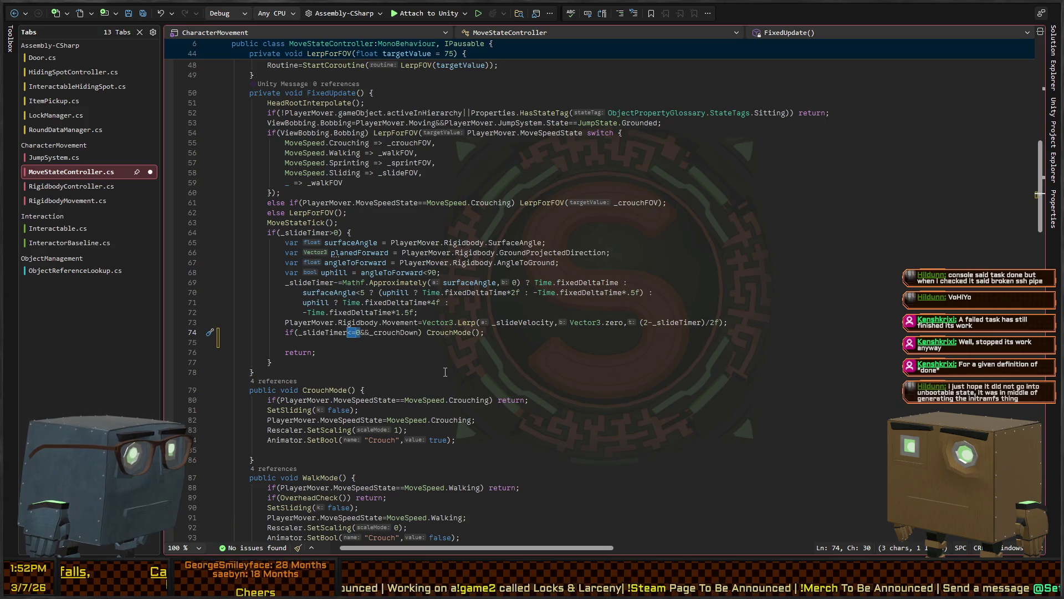
key("shift+Right")
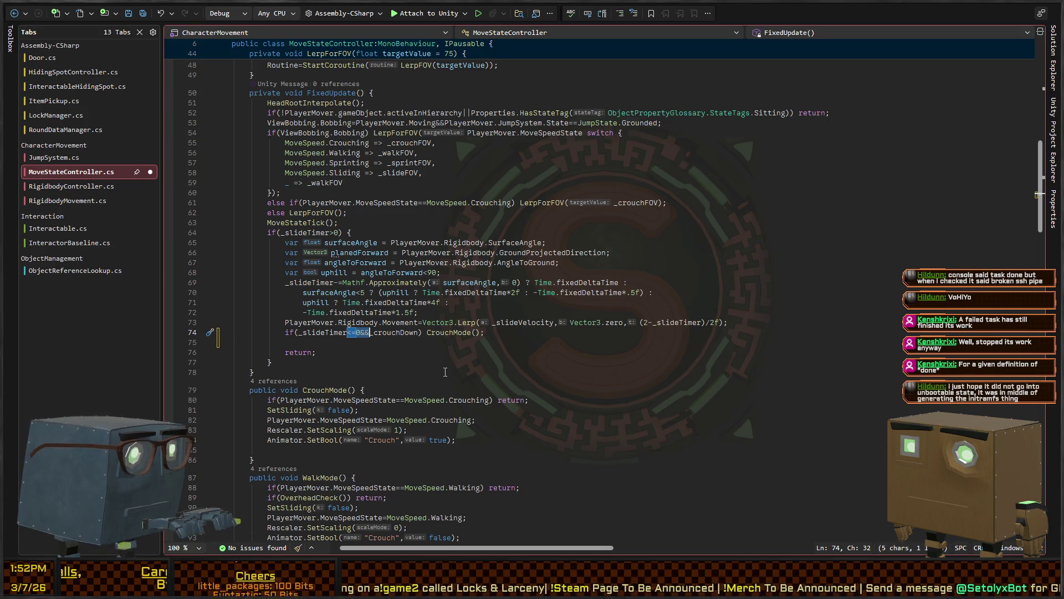
key("BackSpace")
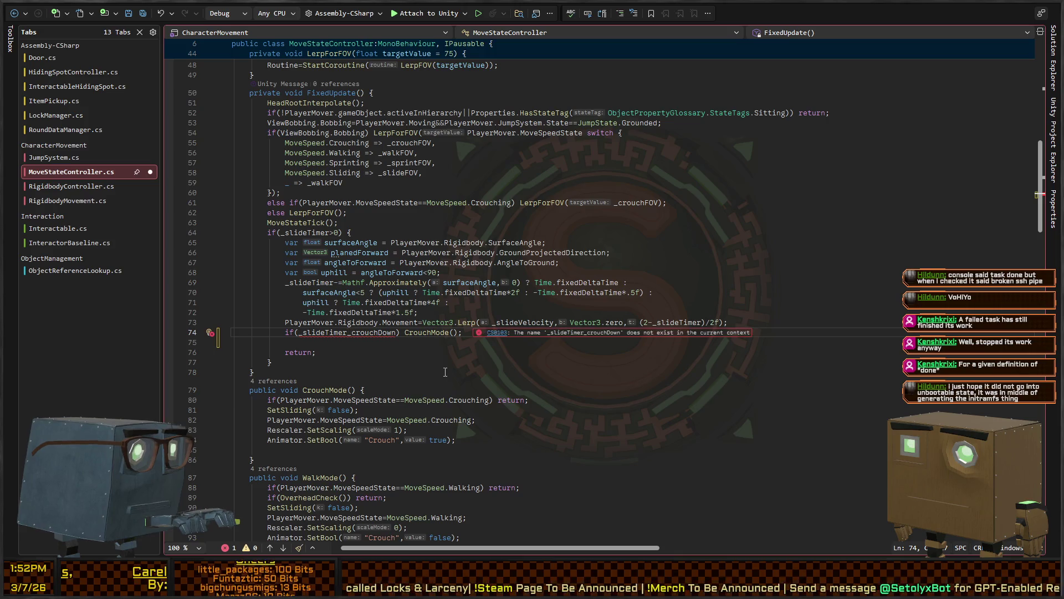
key("ctrl+z")
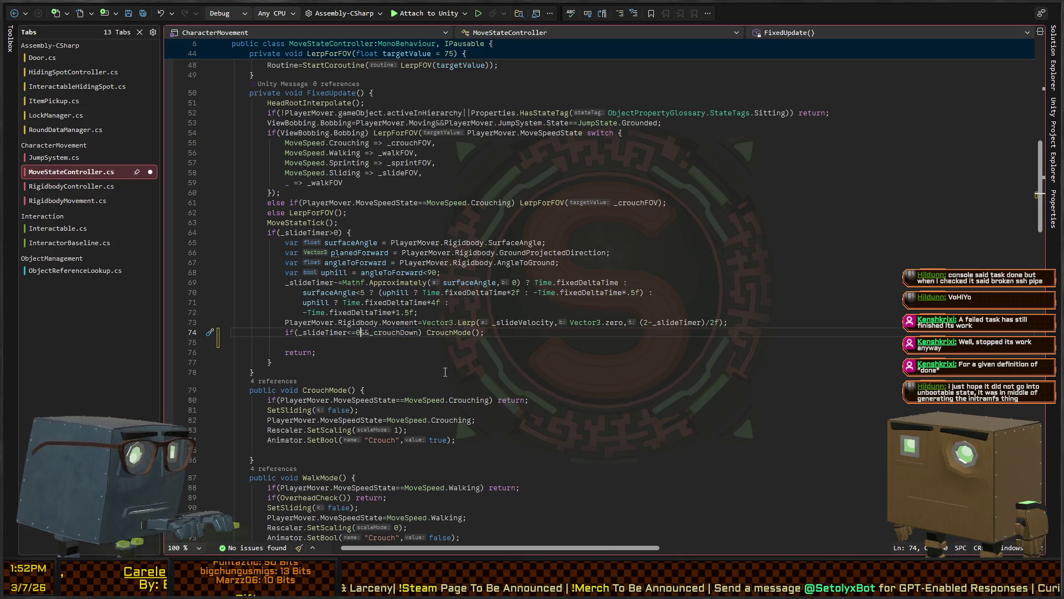
key("ctrl+shift+Right")
key("ctrl+shift+Right")
key("ctrl+shift+Right")
key("BackSpace")
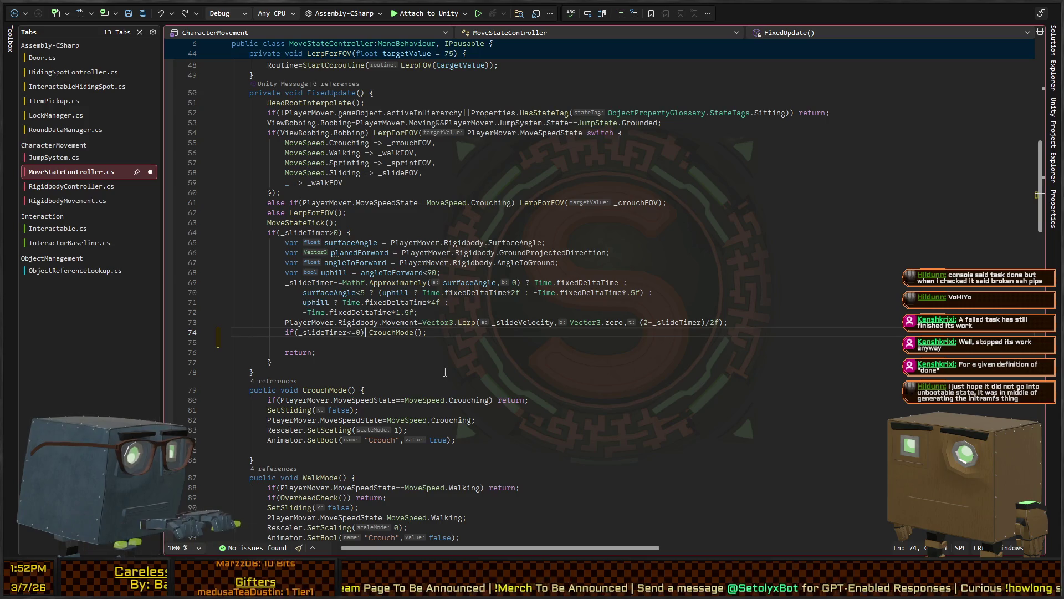
Add a nested if(_crouchDown) CrouchMode(); else WalkMode(); block, save, and return to Unity
type("{")
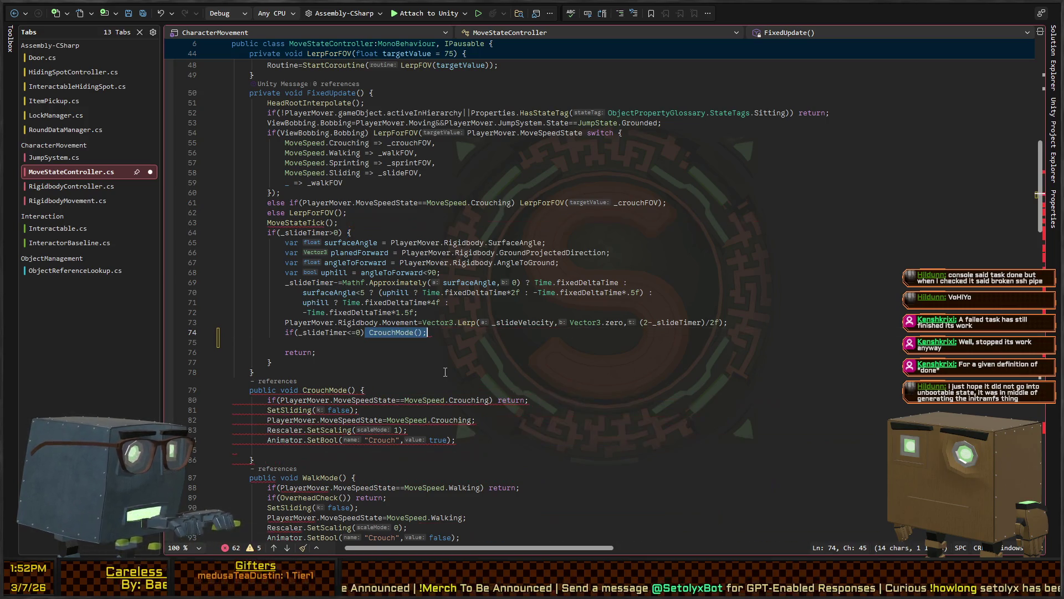
key("Return")
type("if()")
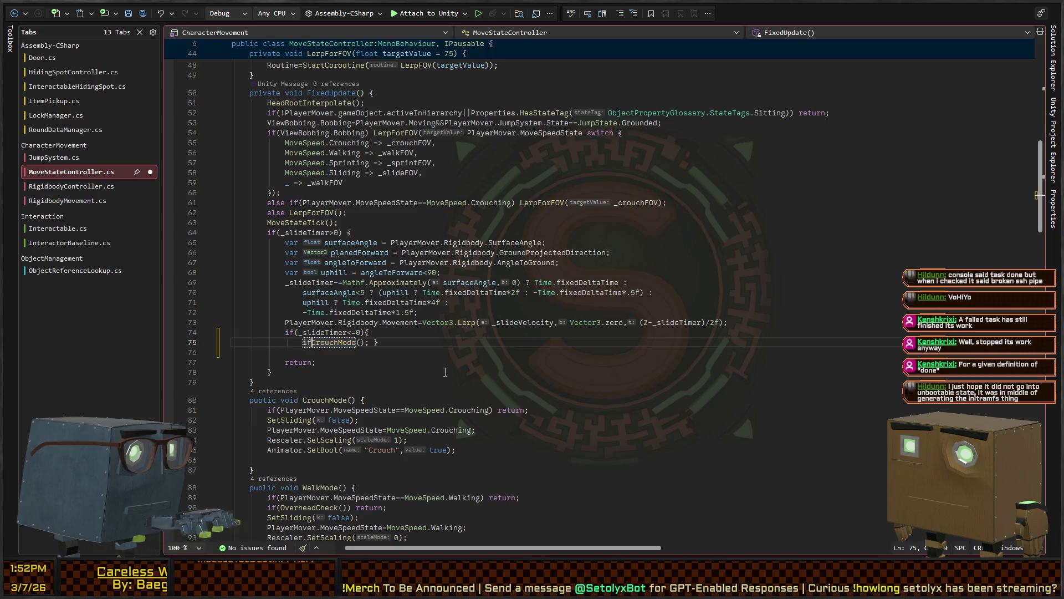
key("Left")
type("_crouchDown")
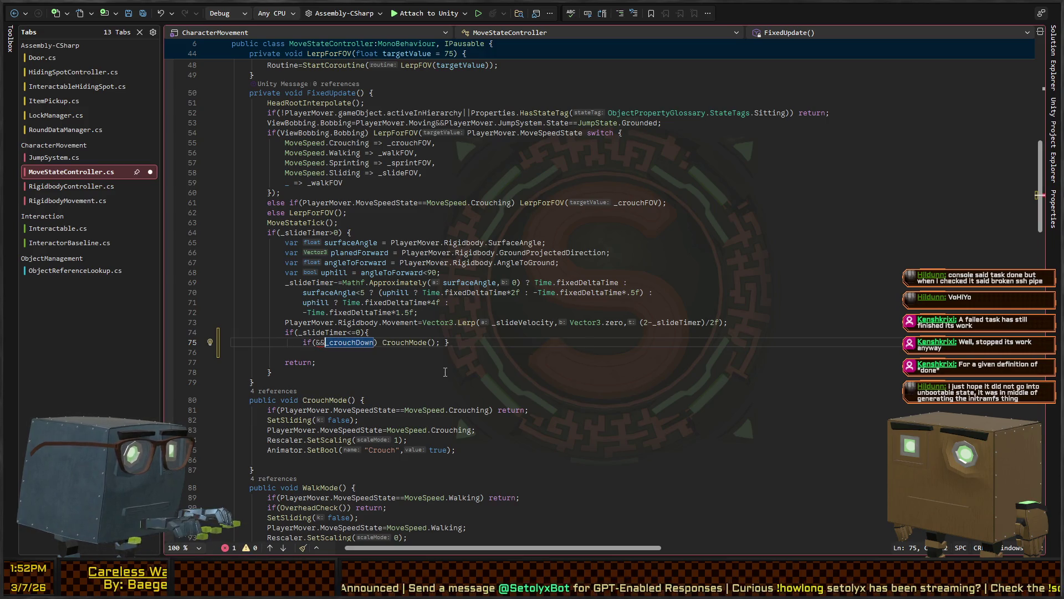
key("ctrl+Right")
key("ctrl+Right")
key("ctrl+Right")
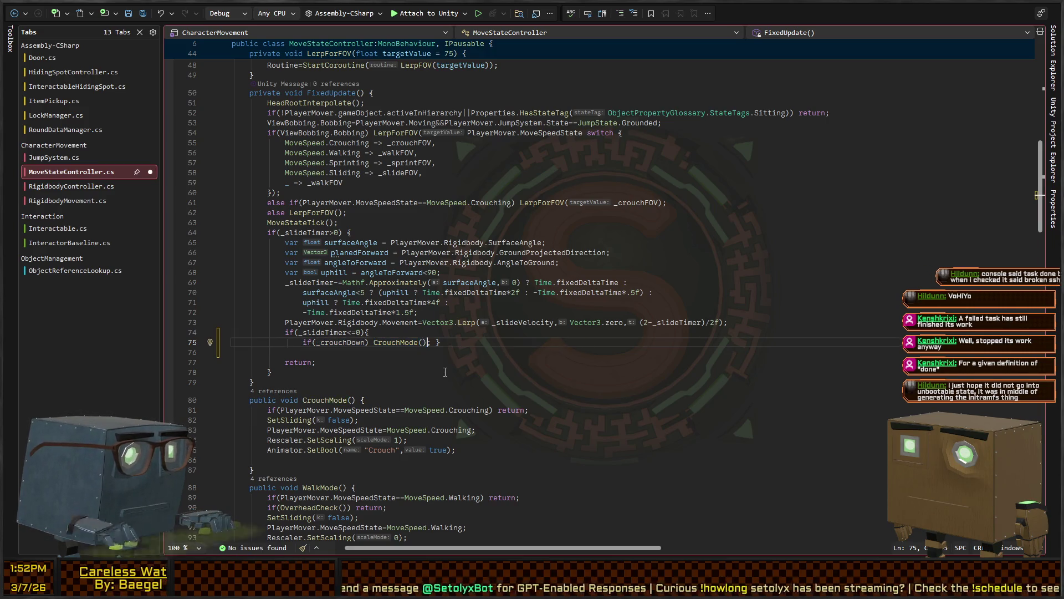
key("Return")
type("else walk")
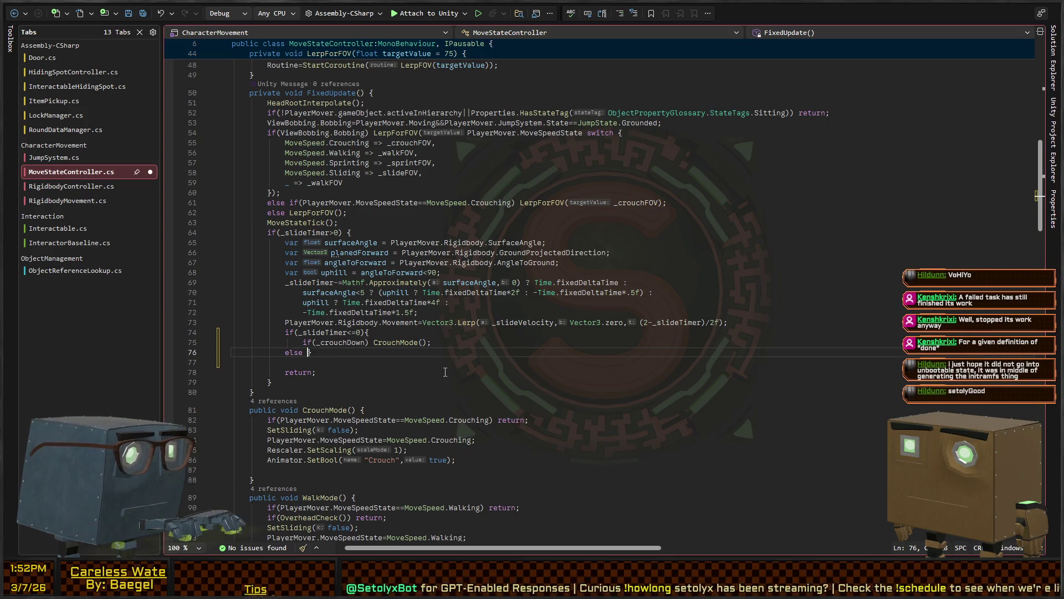
type("mode();")
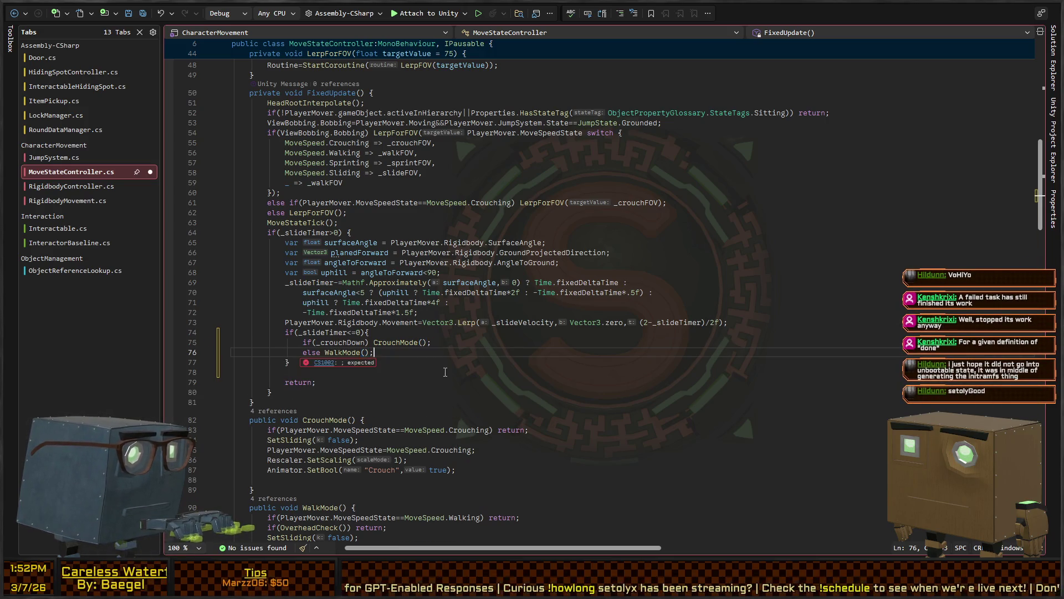
key("ctrl+s")
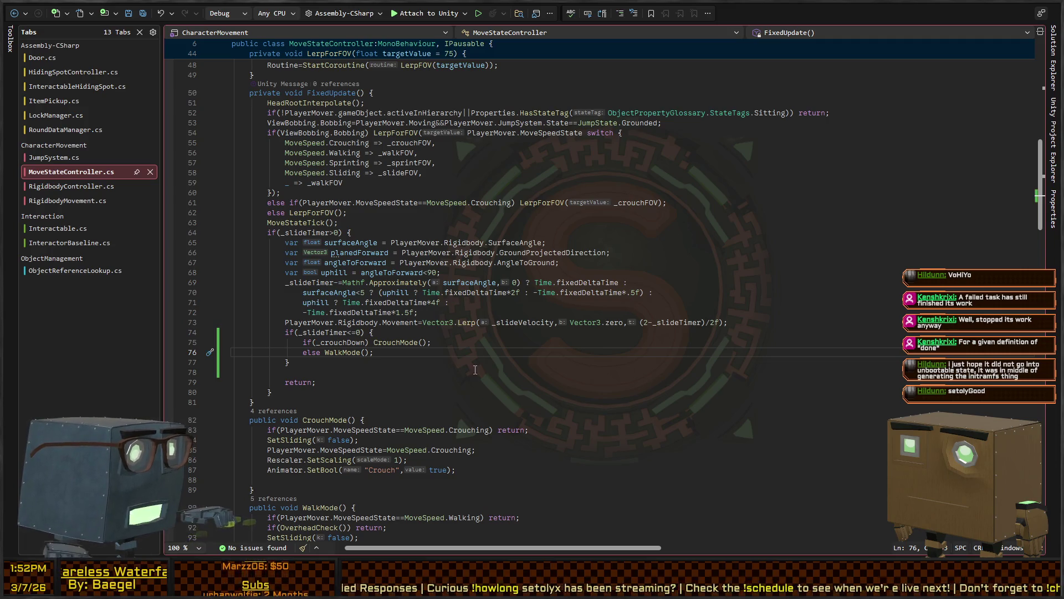
key("alt+Tab")
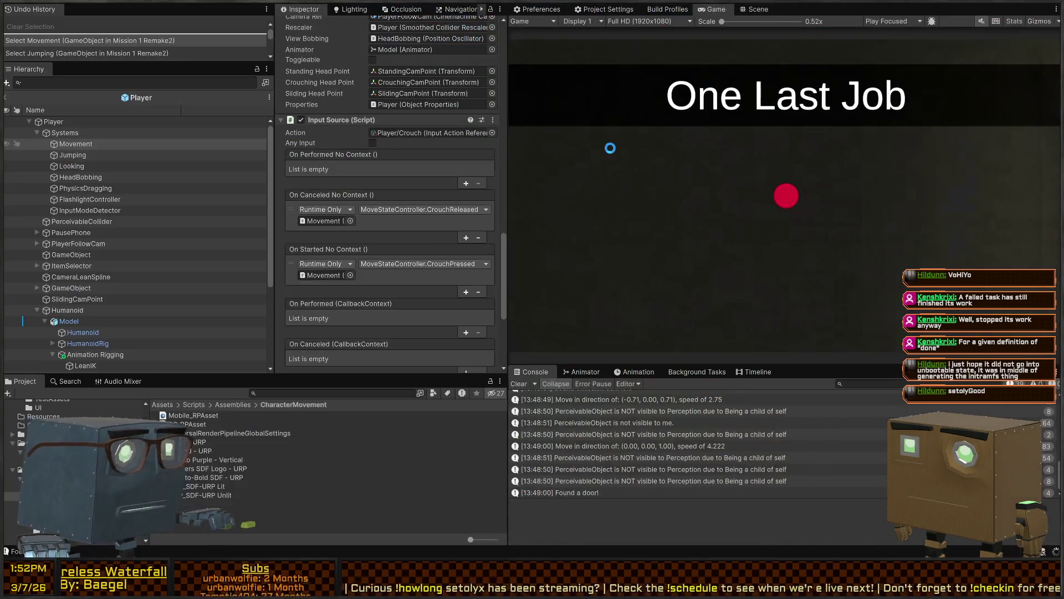
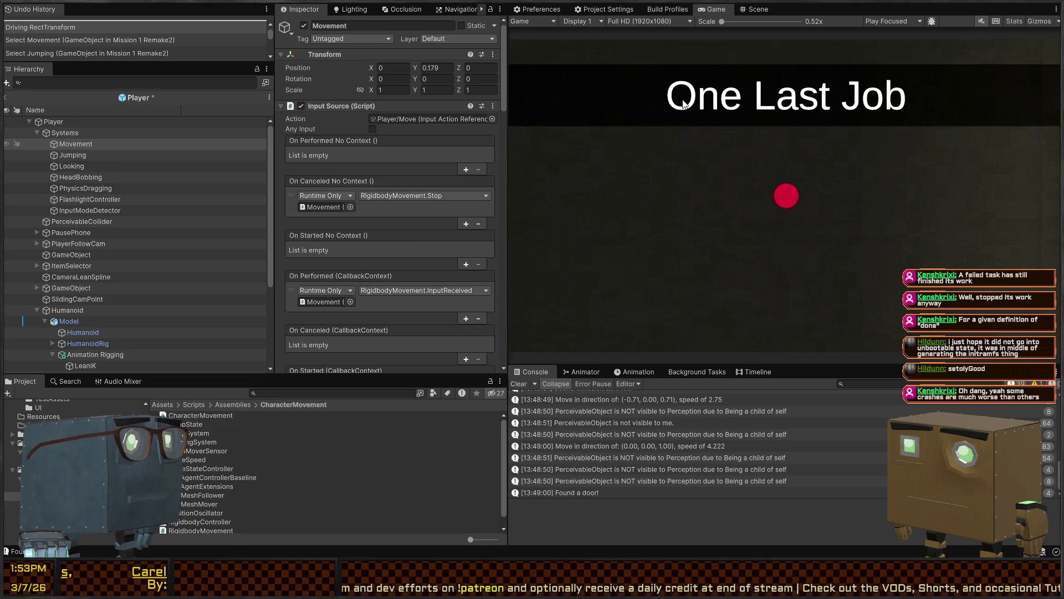
Enter Play mode and walk the player along the road up to the house and fence
key("ctrl+p")
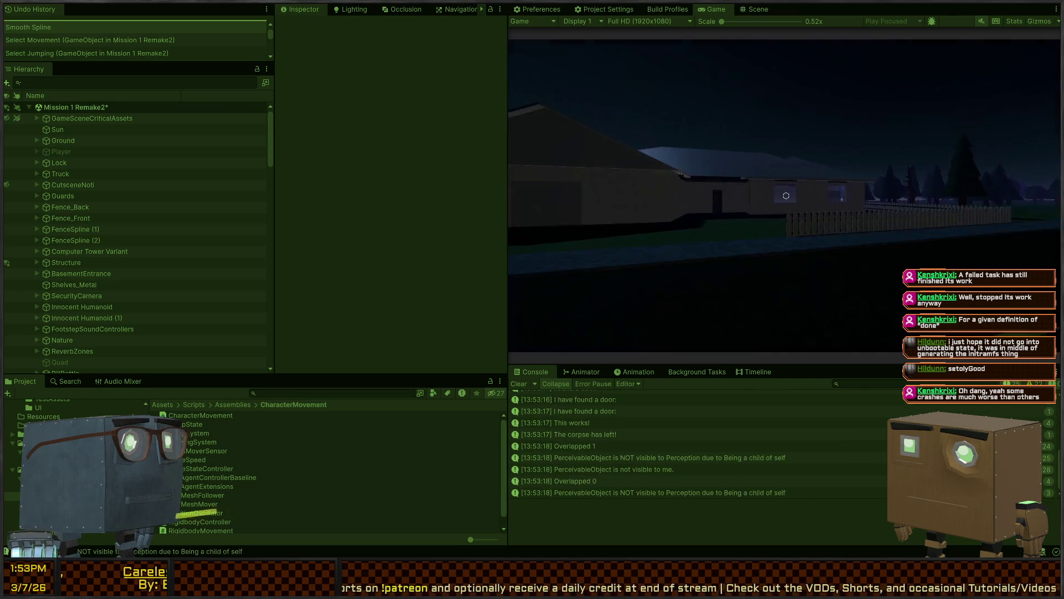
key("w")
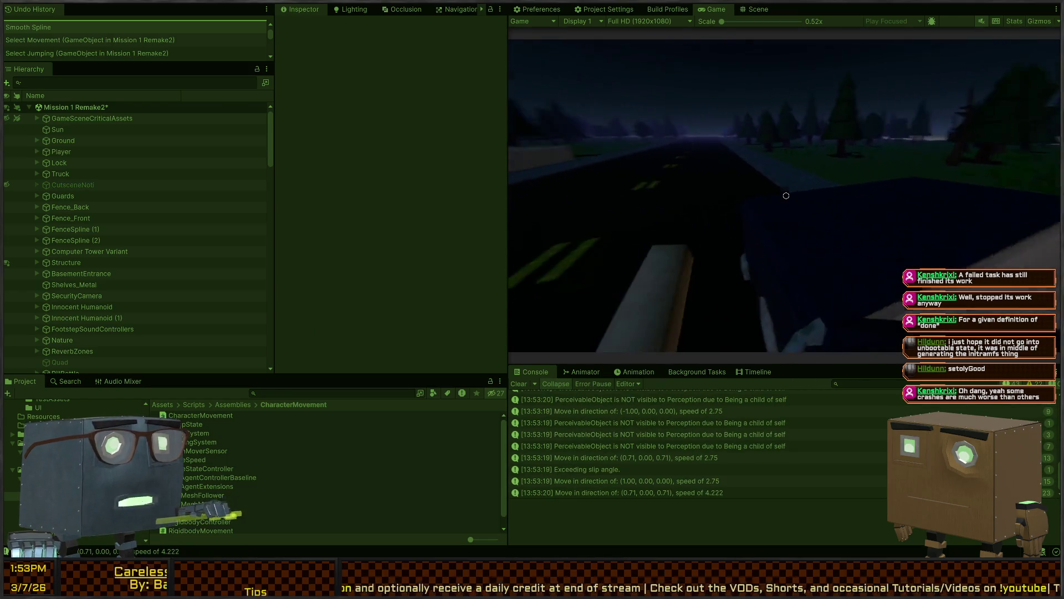
key("d")
key("w")
key("s")
key("a")
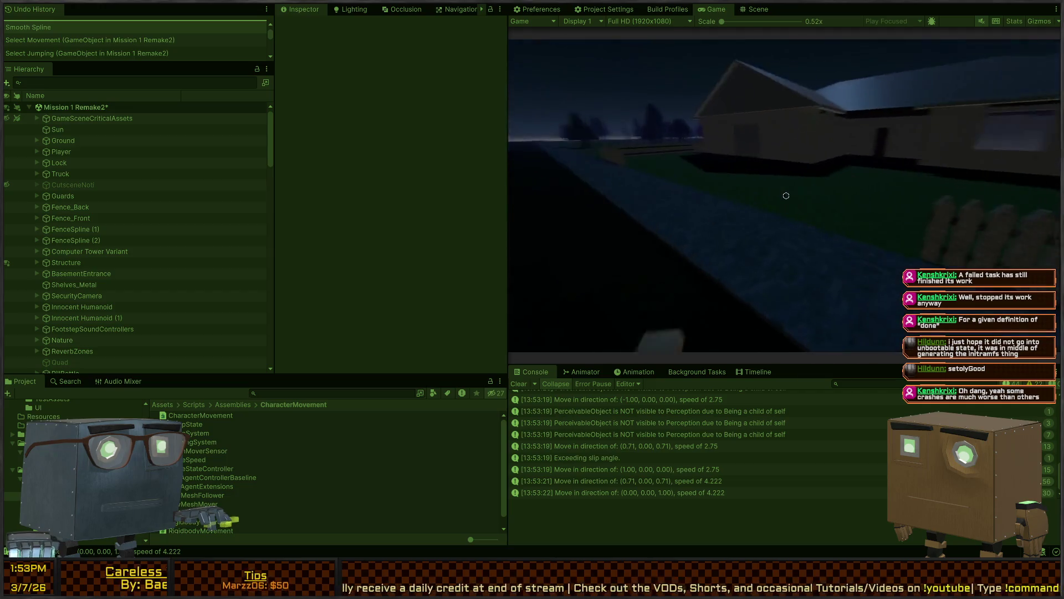
key("d")
key("s")
key("a")
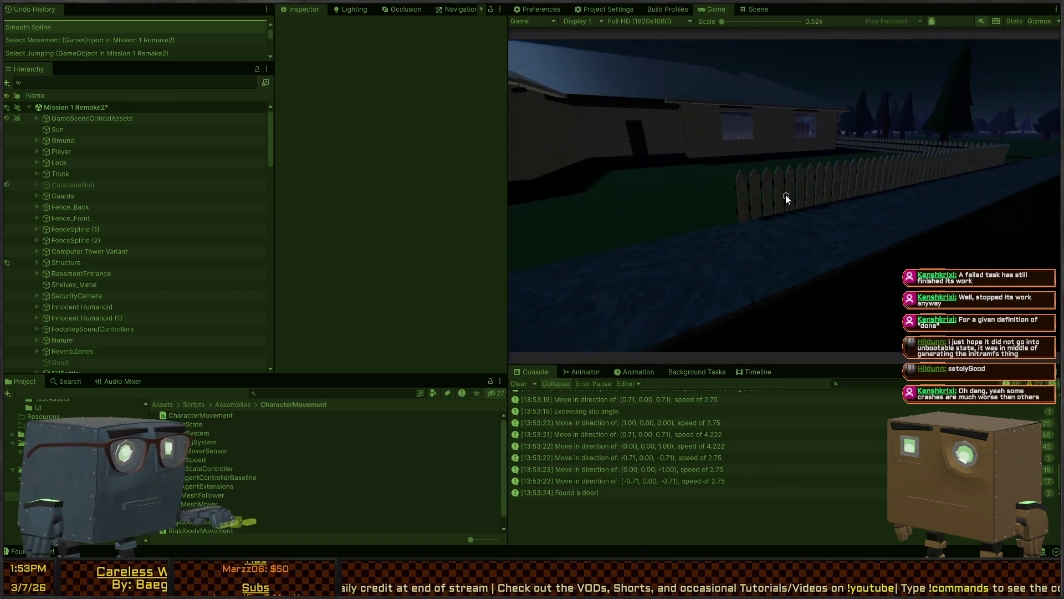
key("alt+Tab")
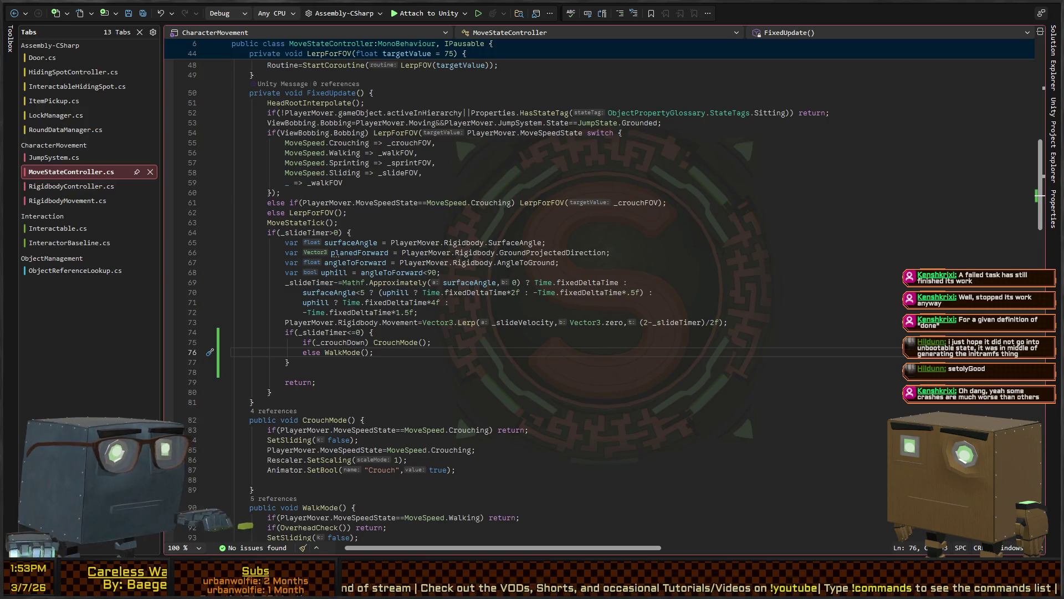
key("alt+Tab")
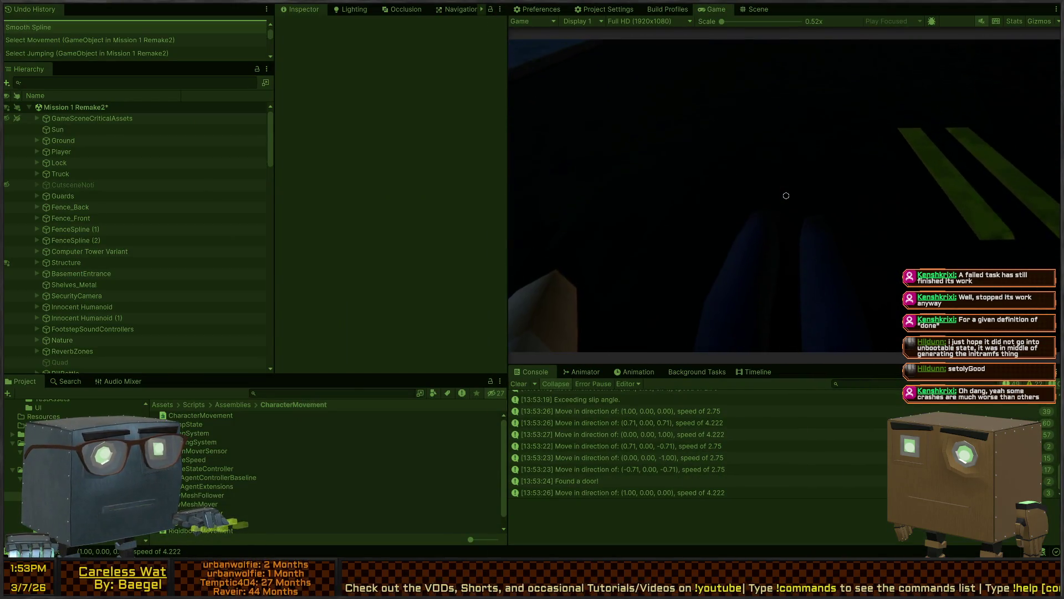
Crouch-slide the player down the road, then pause and bring up MoveStateController.cs
key("w")
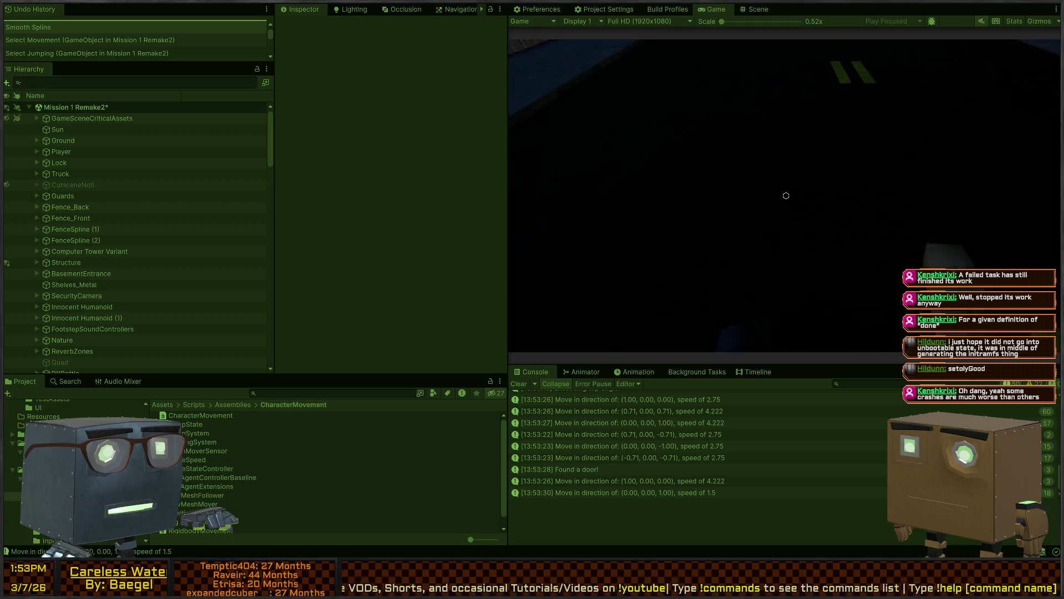
key("shift+w")
key("s")
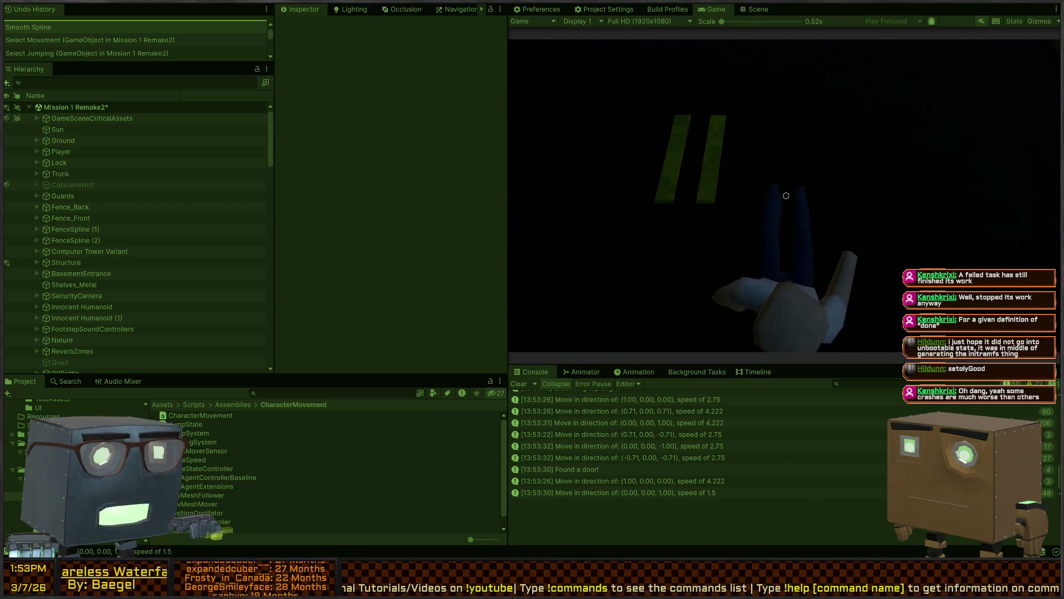
key("shift+w")
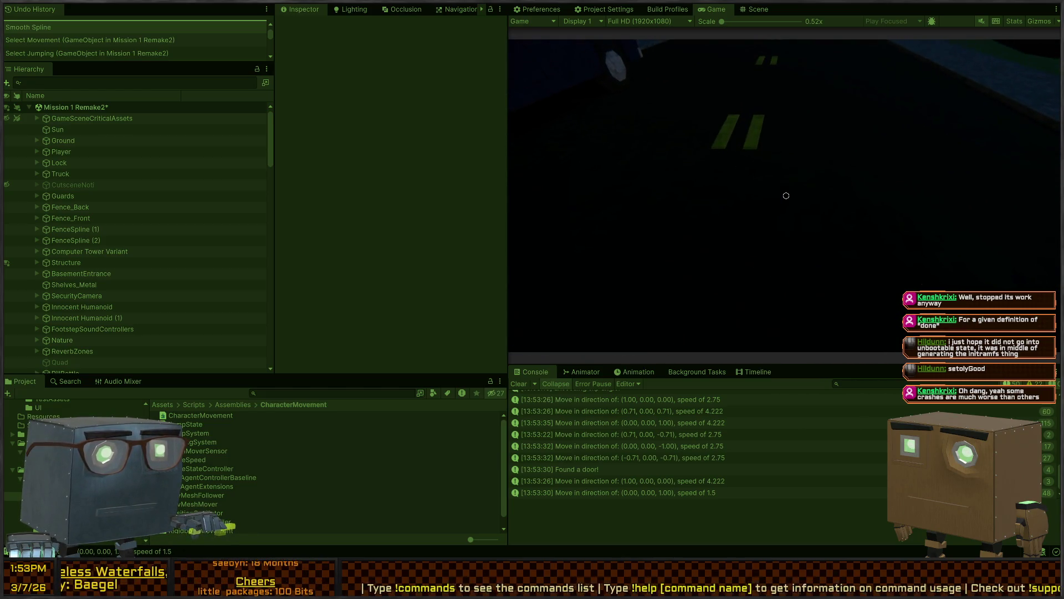
key("w")
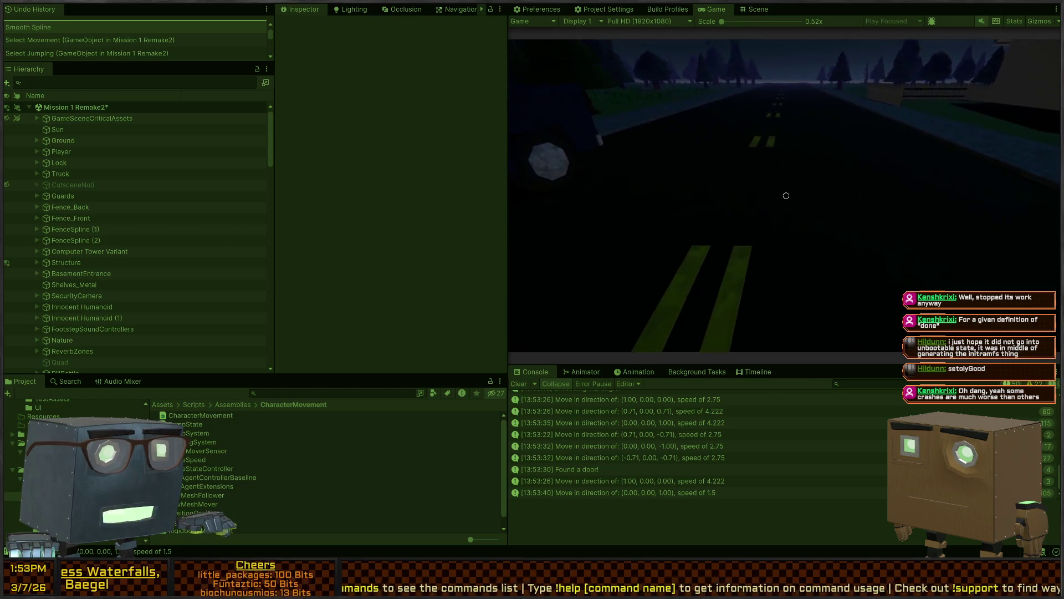
key("w")
key("ctrl+p")
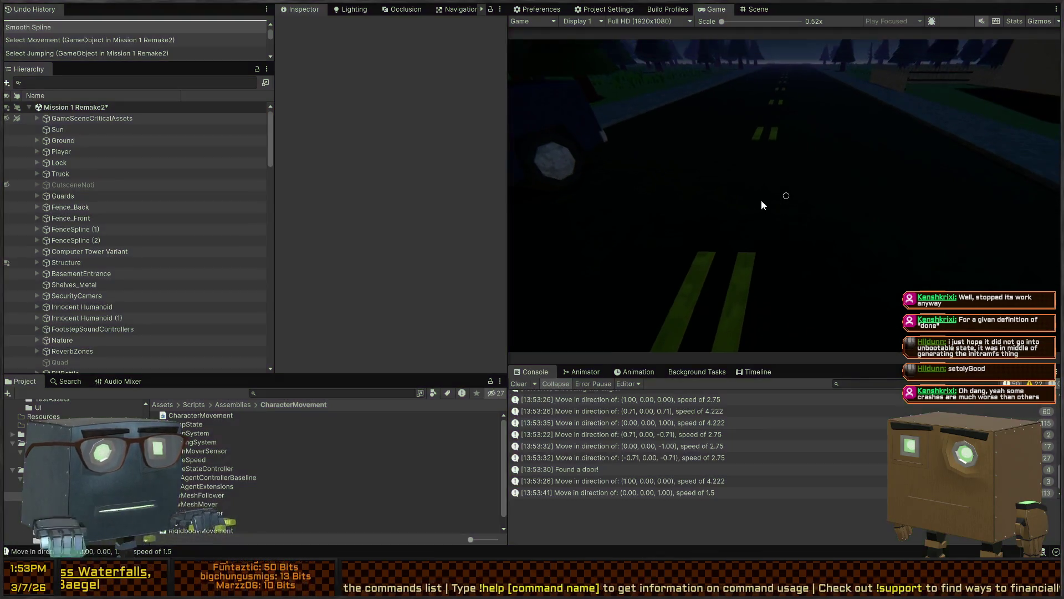
key("alt+Tab")
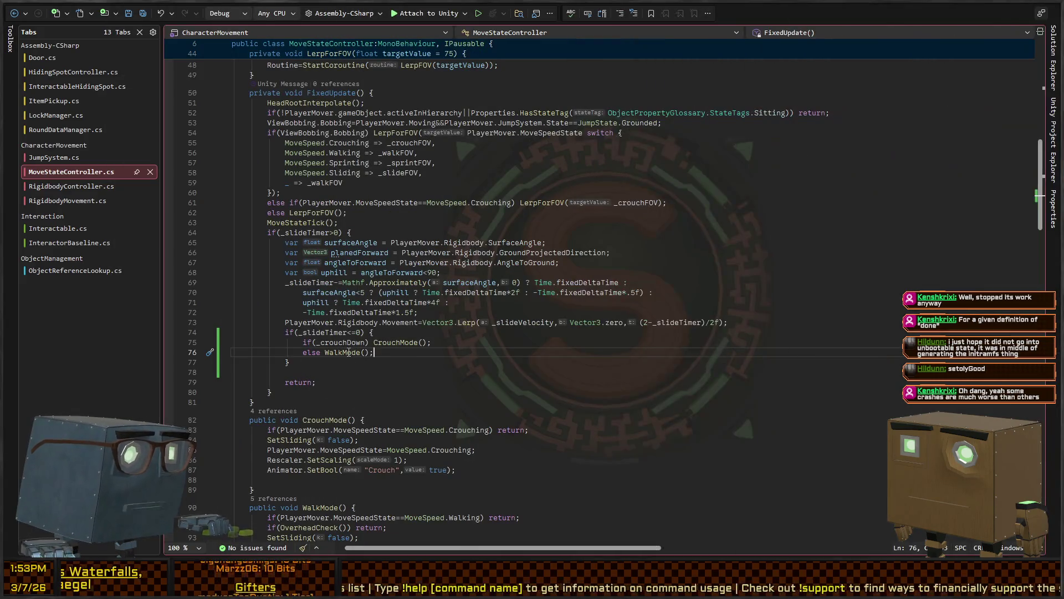
Inspect the CrouchMode and SetSliding definitions, then return to the already-crouching check line
left_click(388, 342, "ctrl")
left_click(288, 320, "ctrl")
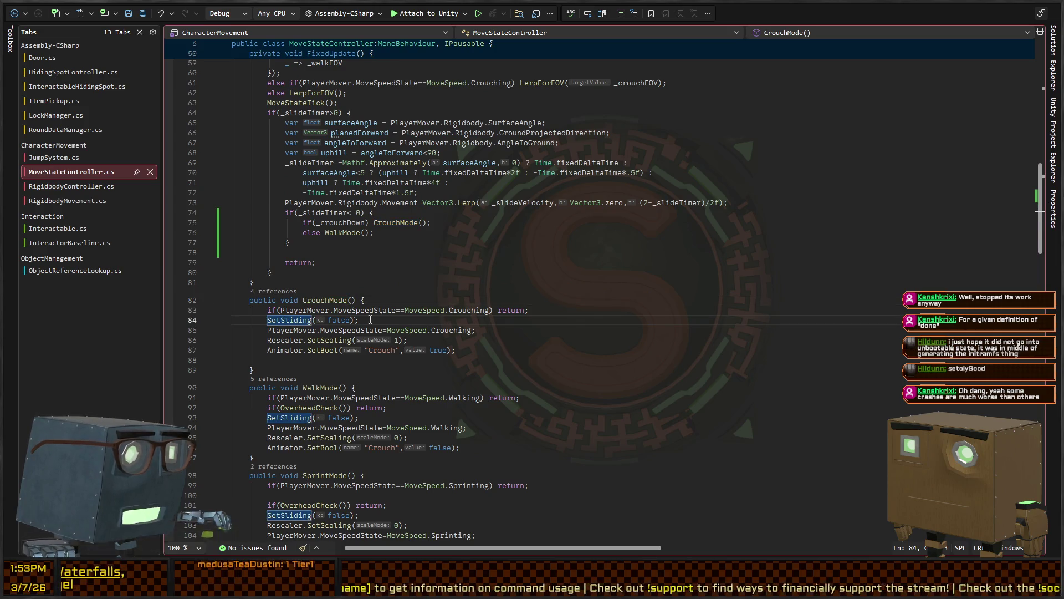
left_click(13, 15)
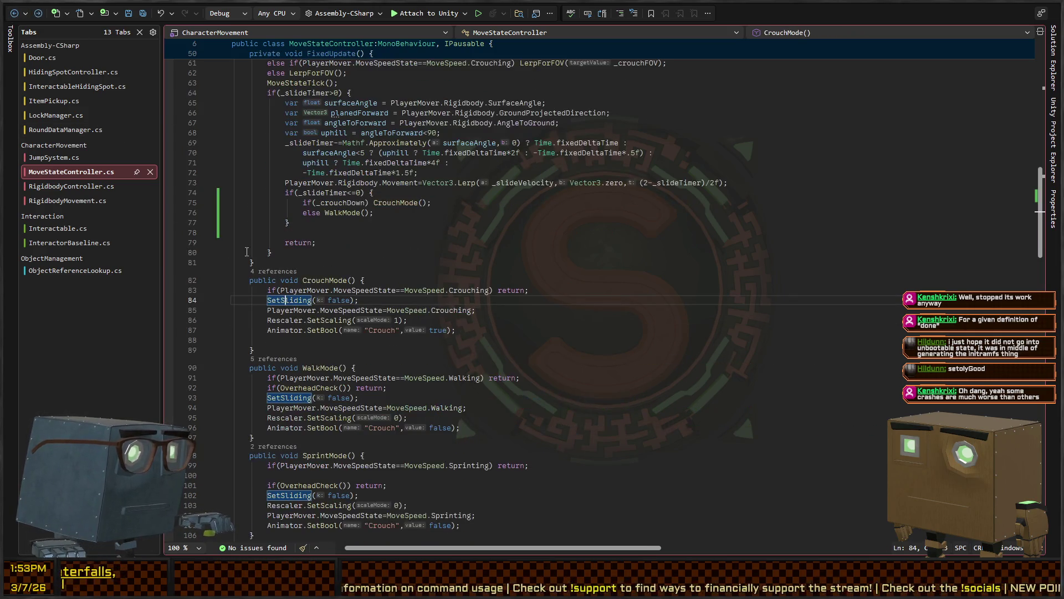
key("Up")
key("ctrl+Right")
key("ctrl+Right")
key("ctrl+Right")
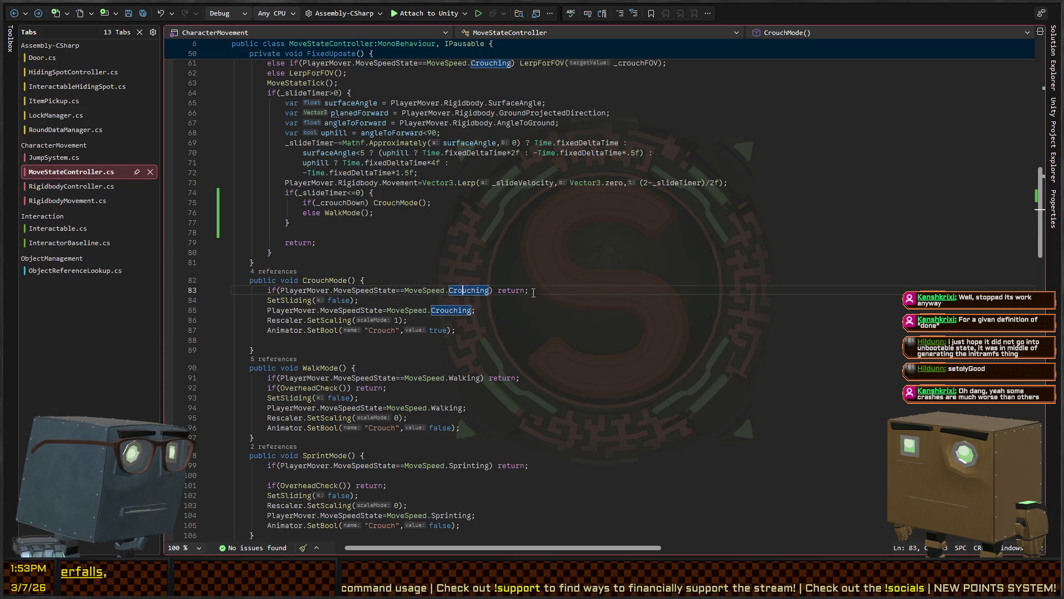
key("Home")
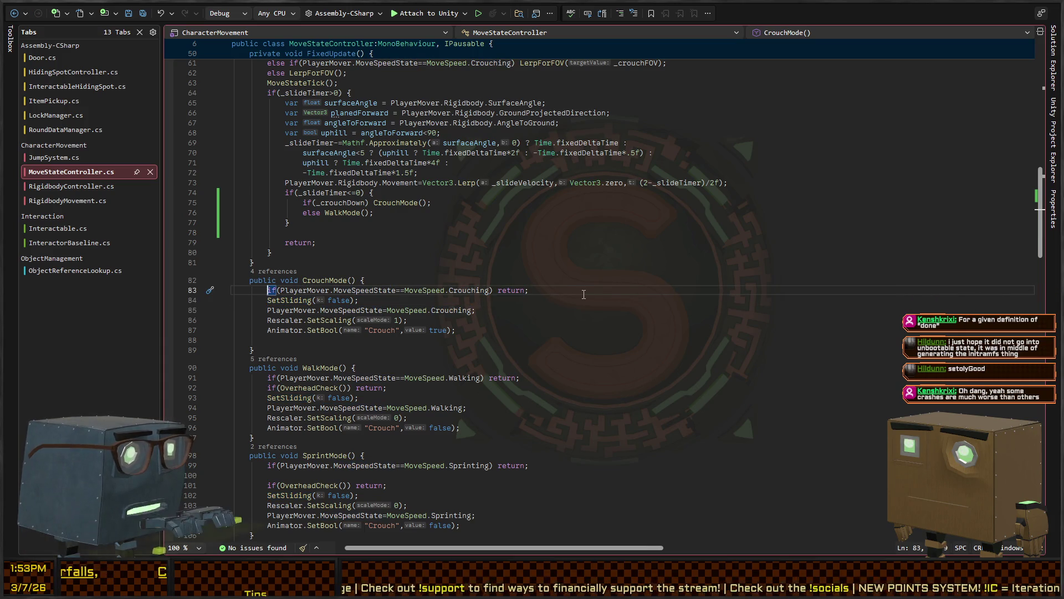
Move CrouchMode's early-return check below the SetSliding(false) call
type("//")
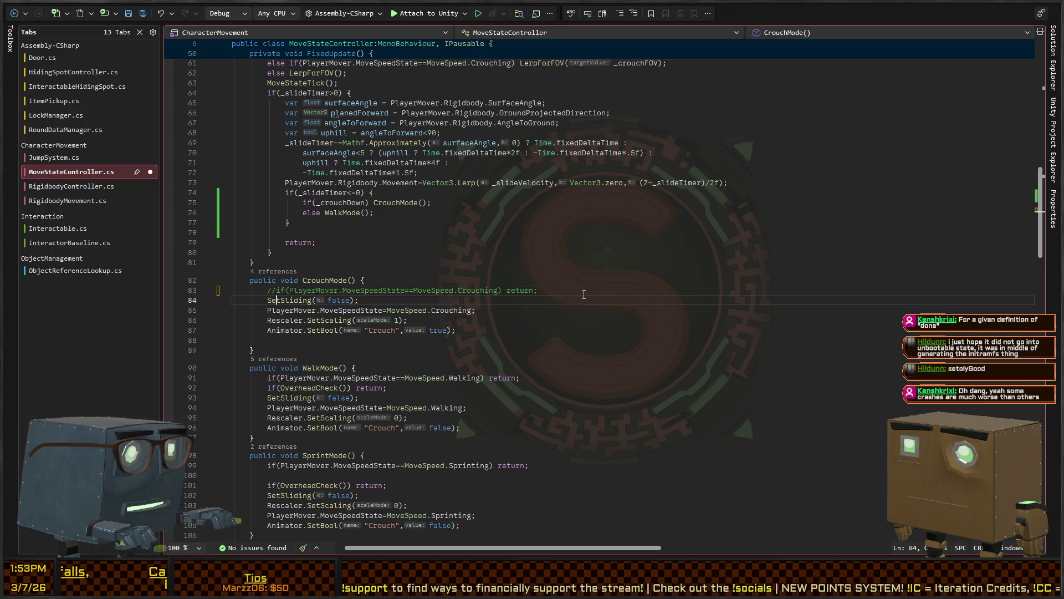
key("Down")
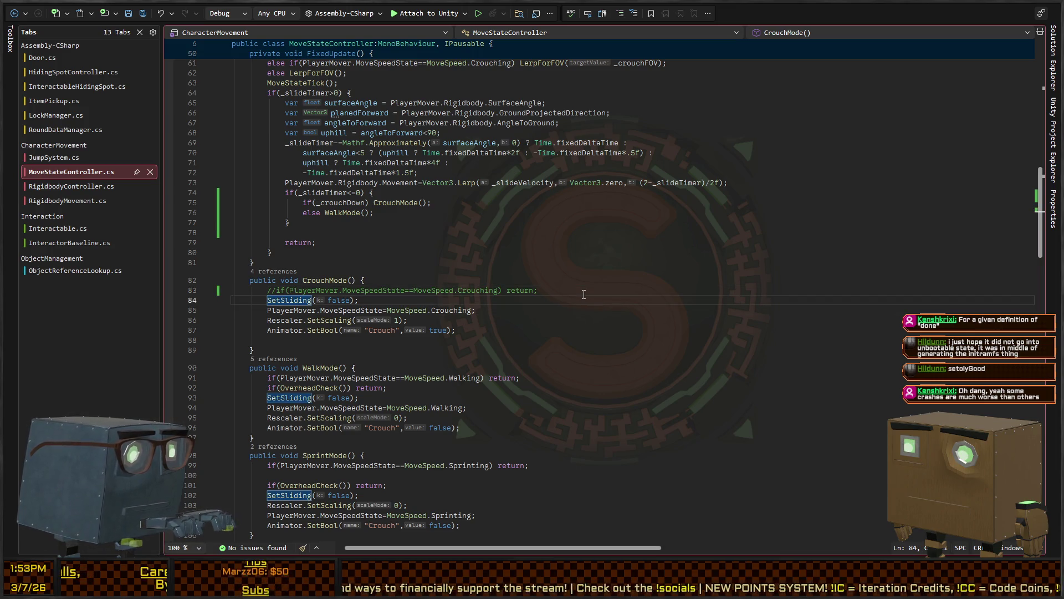
key("Up")
key("Delete")
key("Delete")
key("alt+Down")
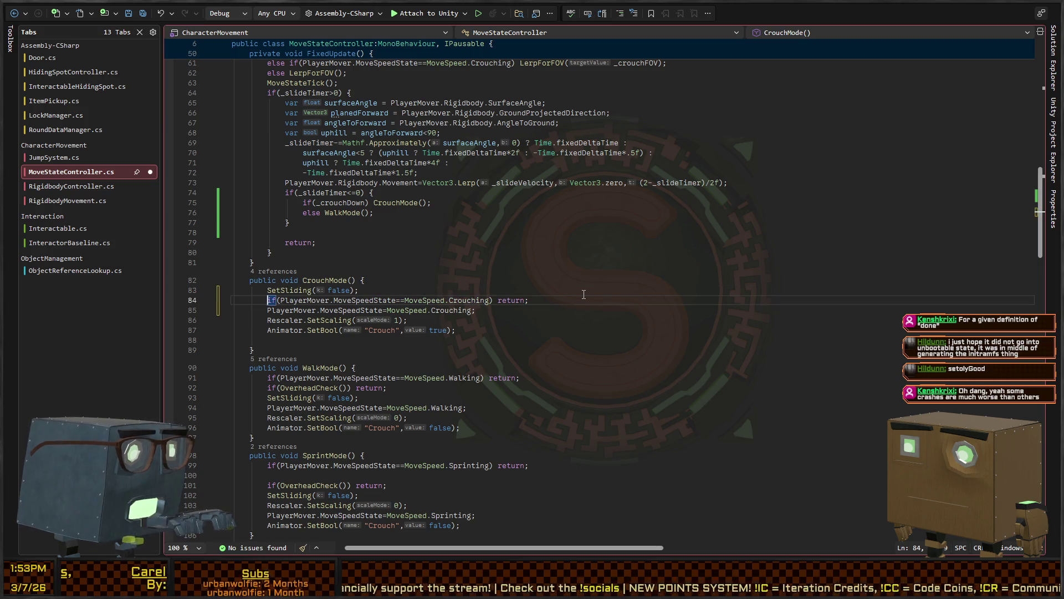
key("Up")
key("Down")
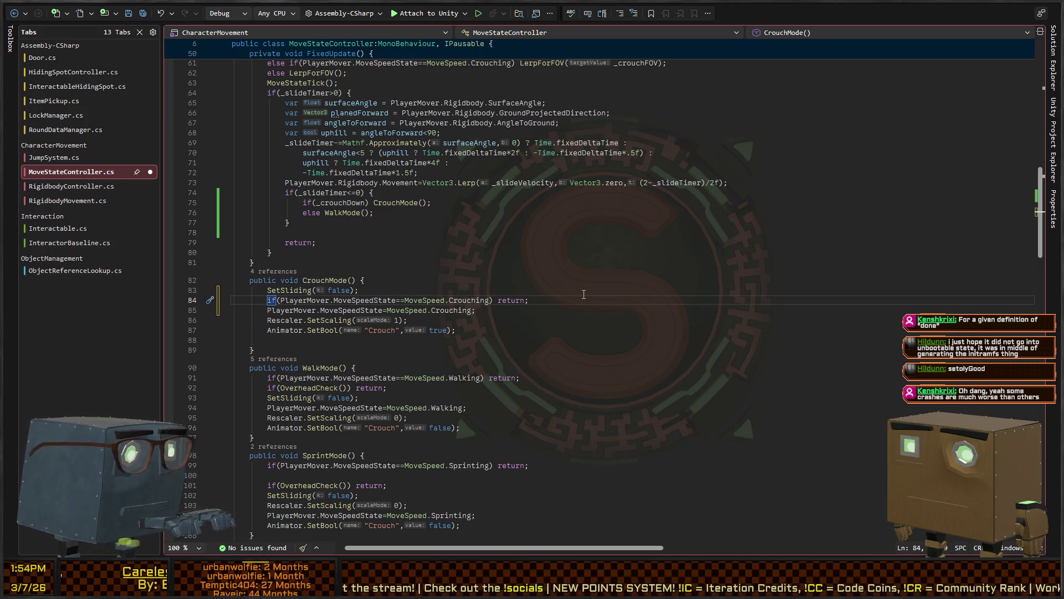
key("Up")
Review the SetSliding definition and RigidbodyController code, then return to the paused Unity game
key("F12")
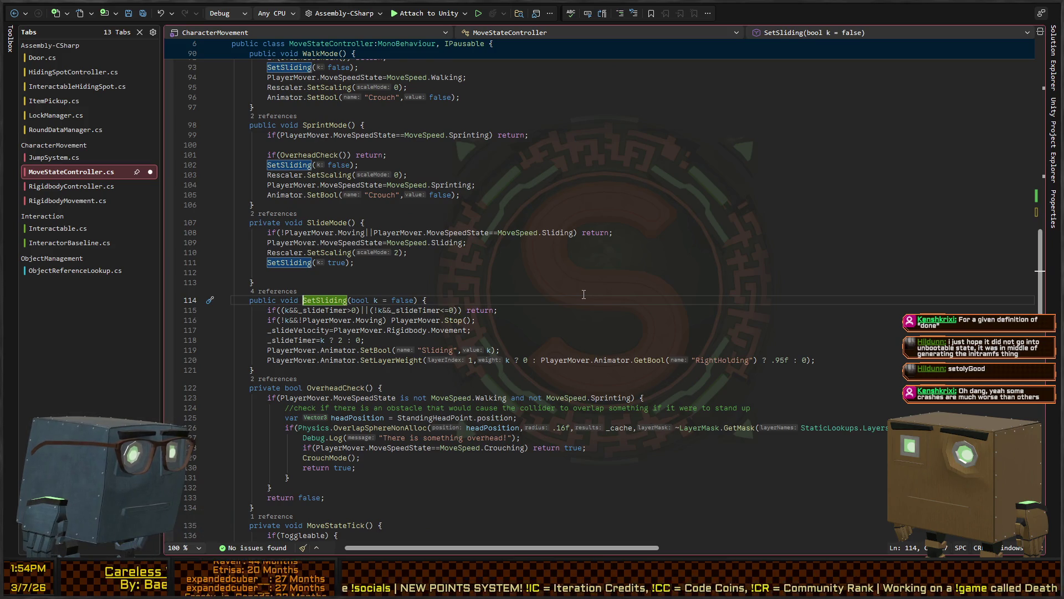
key("ctrl+Tab")
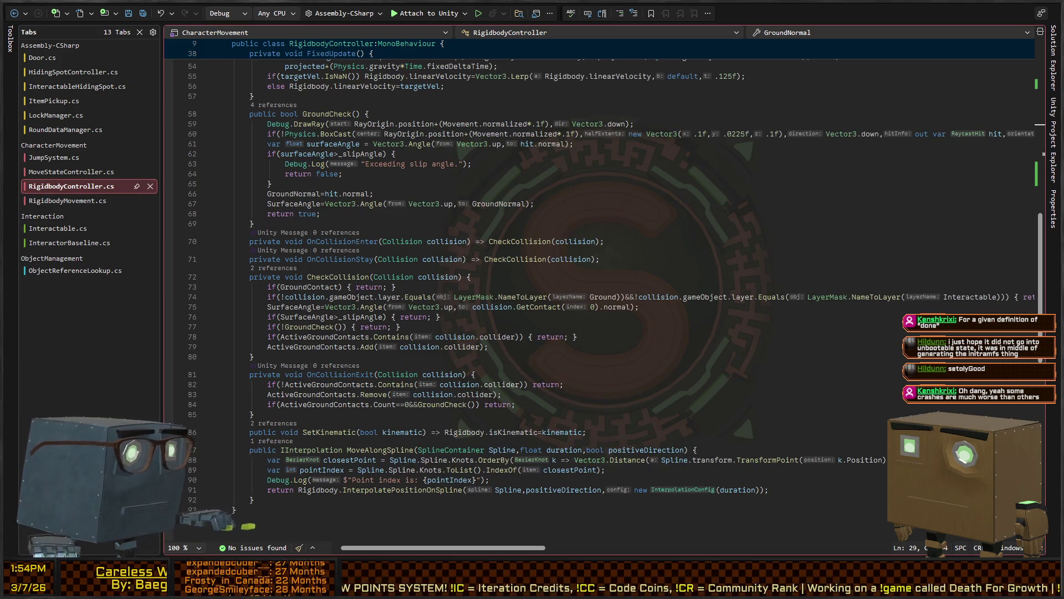
left_click(634, 246)
key("ctrl+Tab")
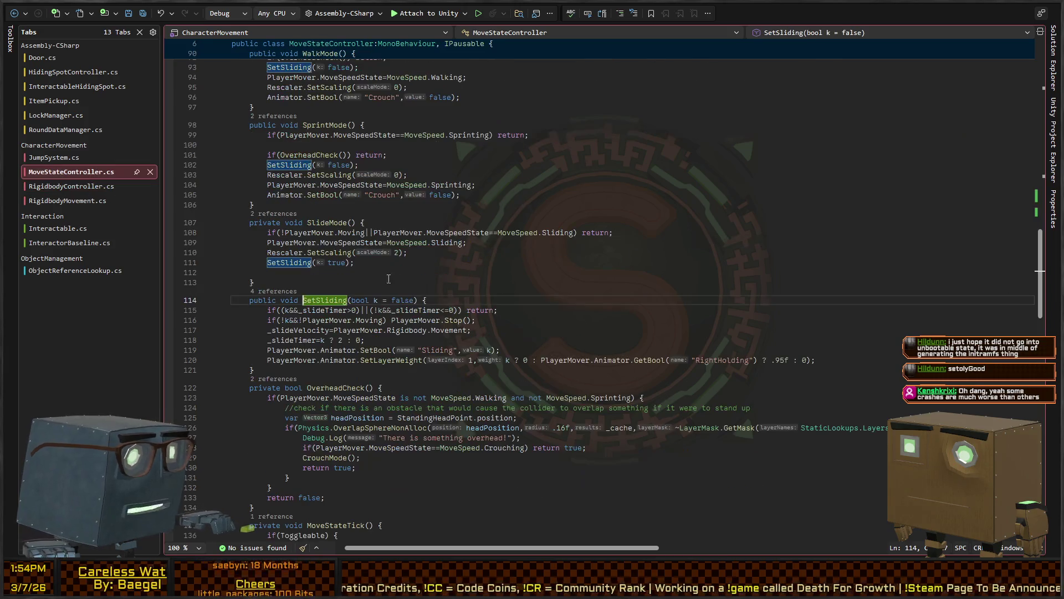
scroll(359, 246, "down", 5)
scroll(358, 246, "down", 6)
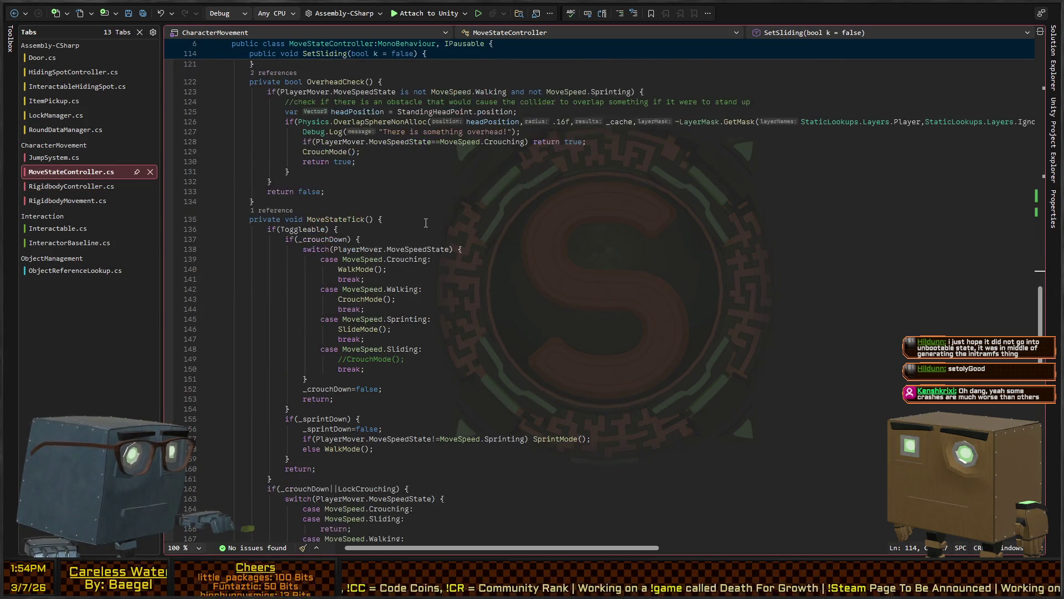
scroll(472, 217, "up", 6)
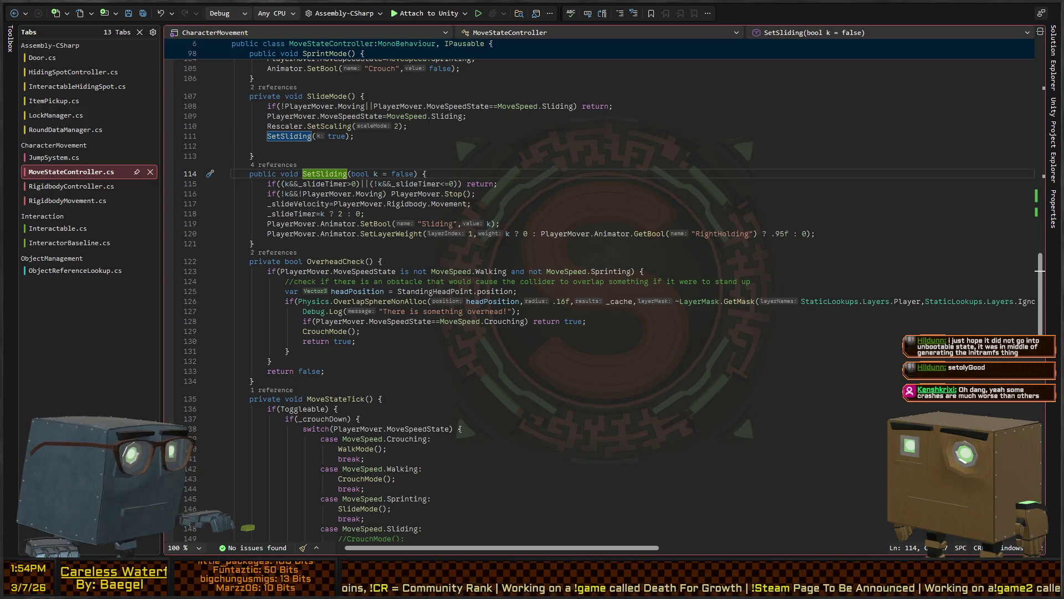
key("alt+Tab")
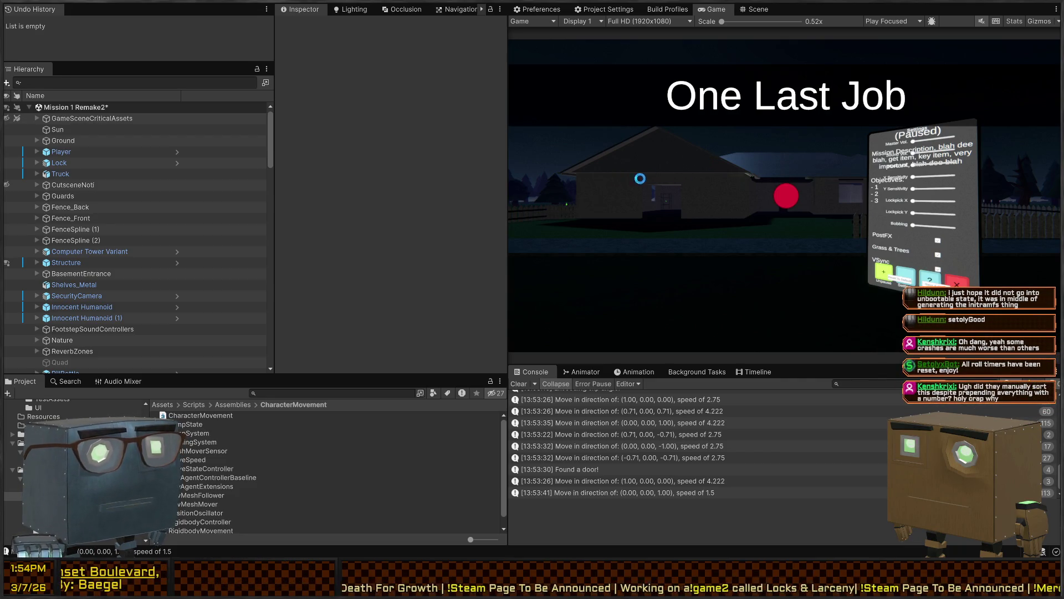
Resume the game with Ctrl+P to test sliding, then return to MoveStateController.cs in Rider
key("ctrl+p")
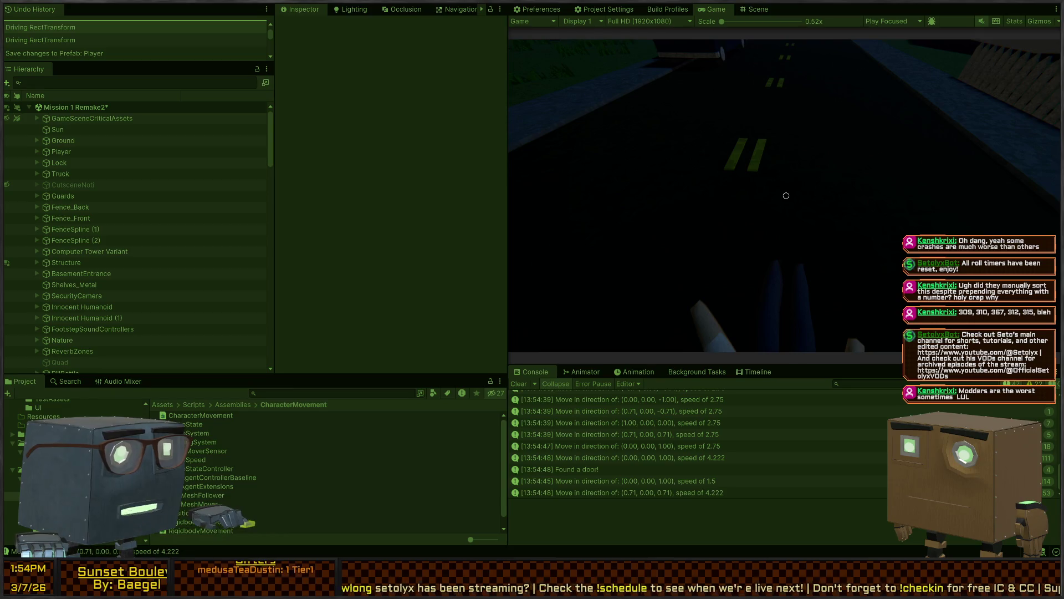
key("alt+Tab")
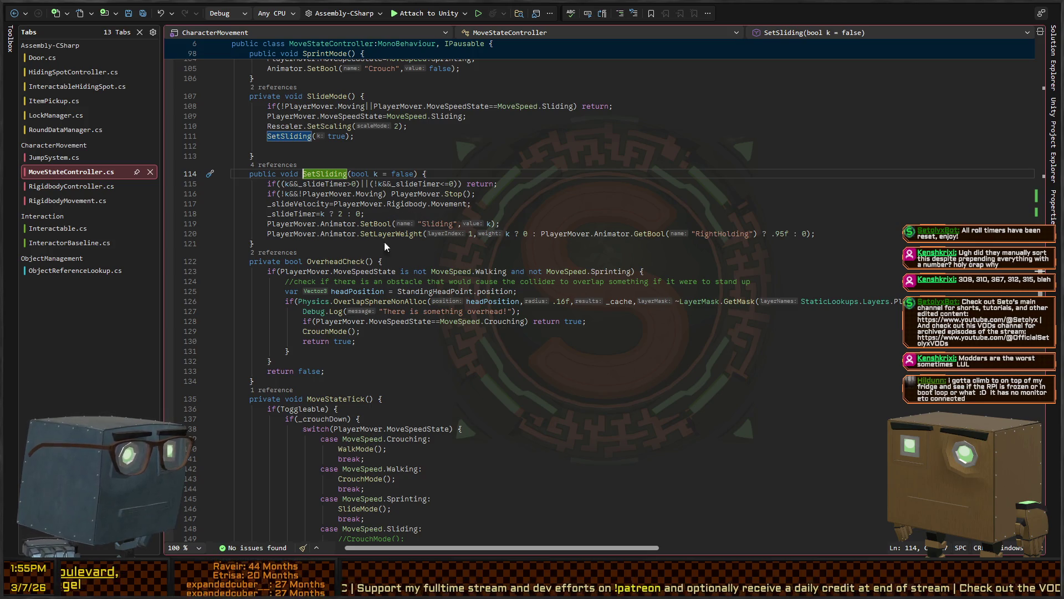
Glance at RigidbodyController, then locate the CrouchMode method from its call in the slide check
key("ctrl+Tab")
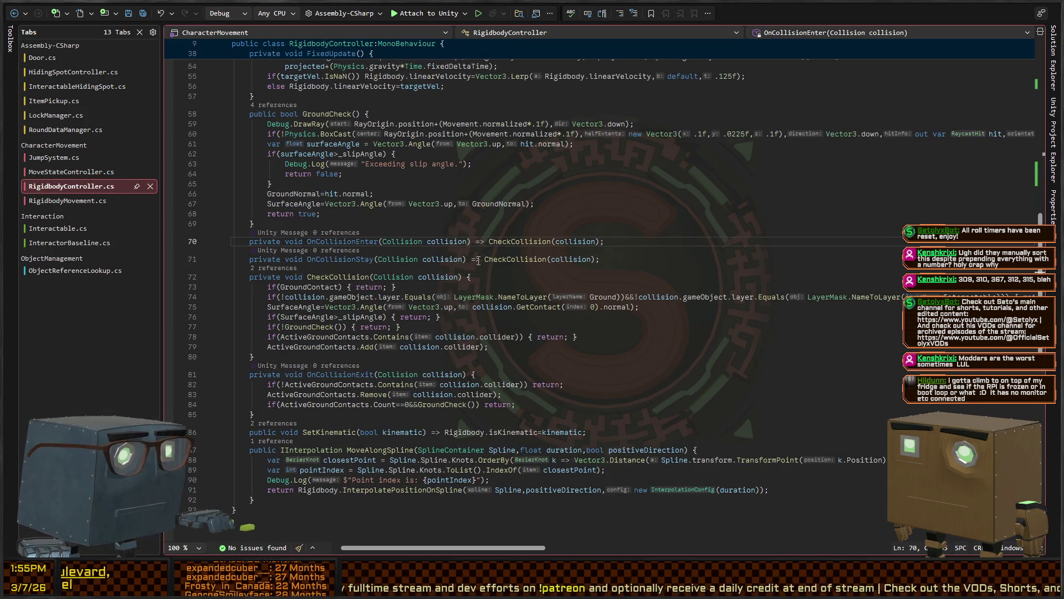
key("ctrl+Tab")
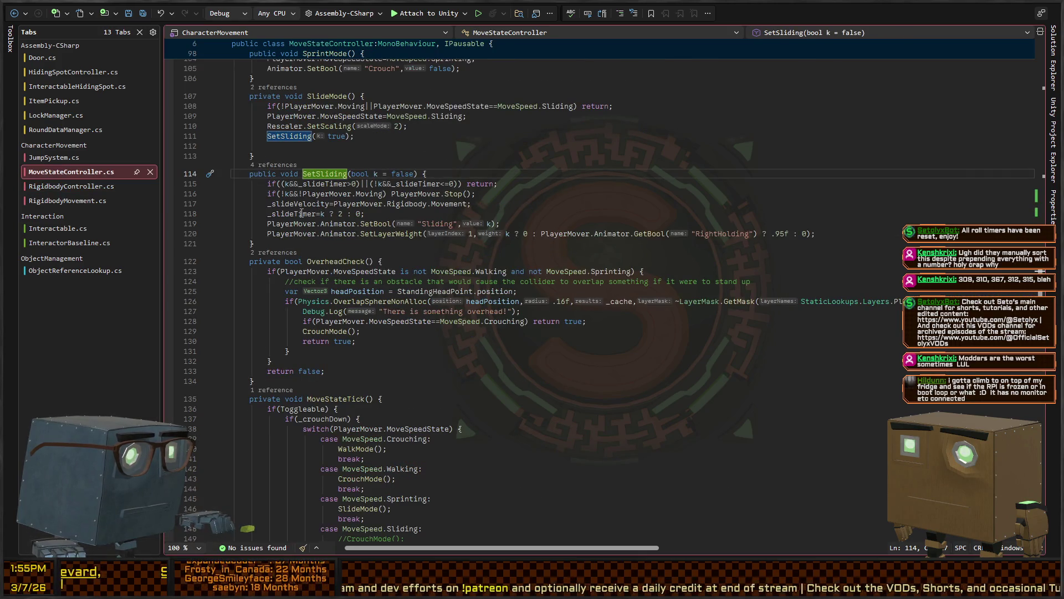
scroll(301, 214, "up", 17)
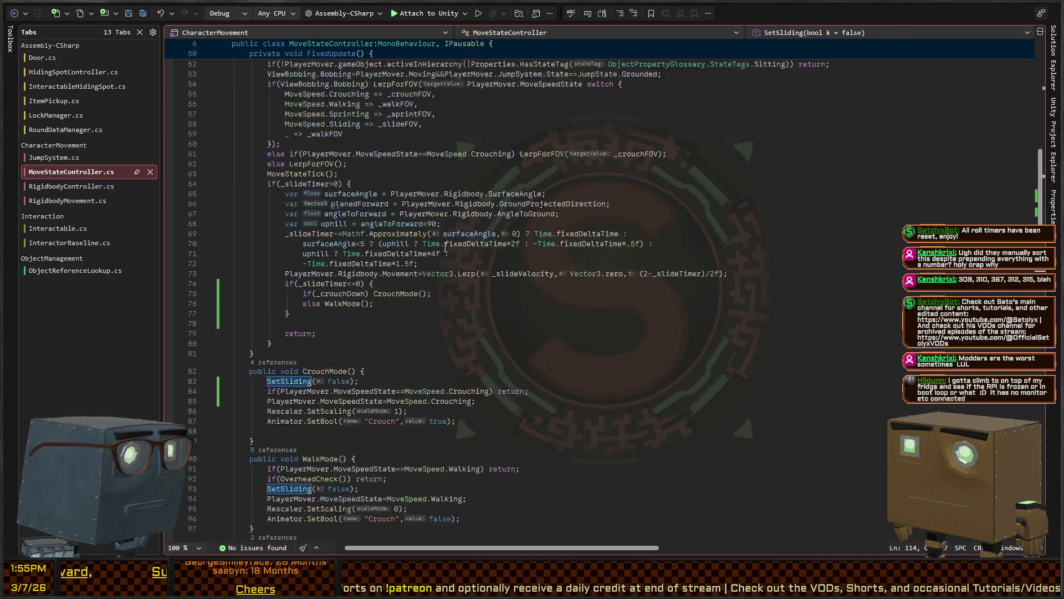
scroll(445, 247, "up", 4)
scroll(327, 324, "down", 2)
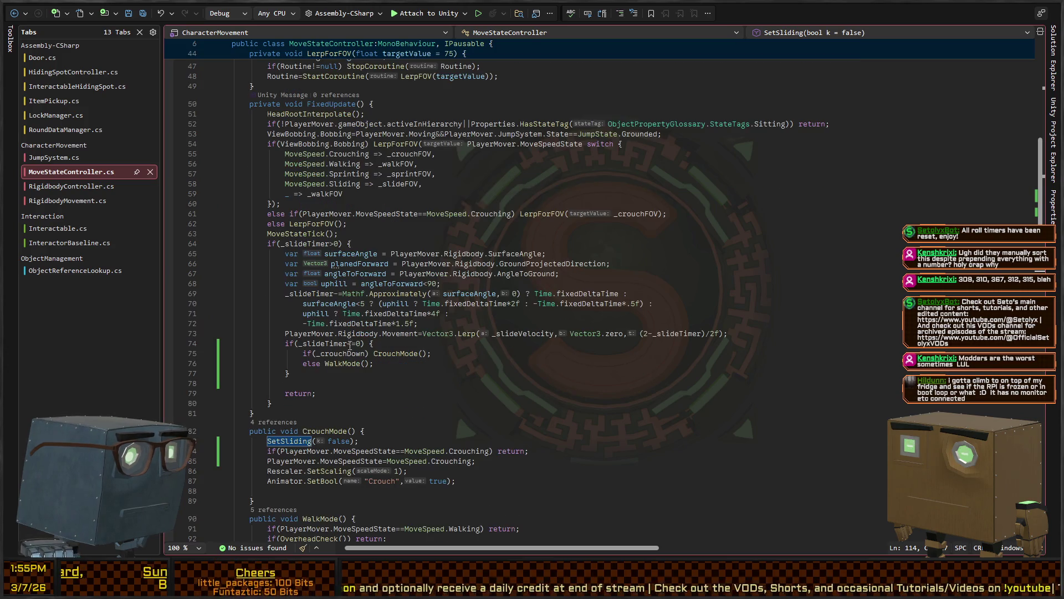
scroll(344, 364, "down", 4)
left_click(344, 243)
left_click(395, 234)
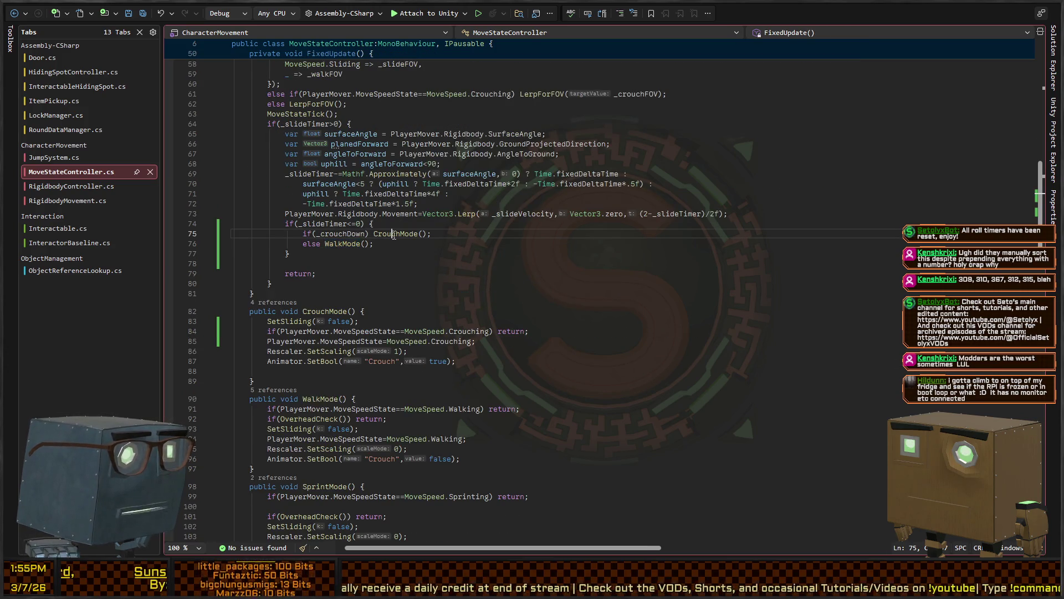
scroll(293, 295, "down", 4)
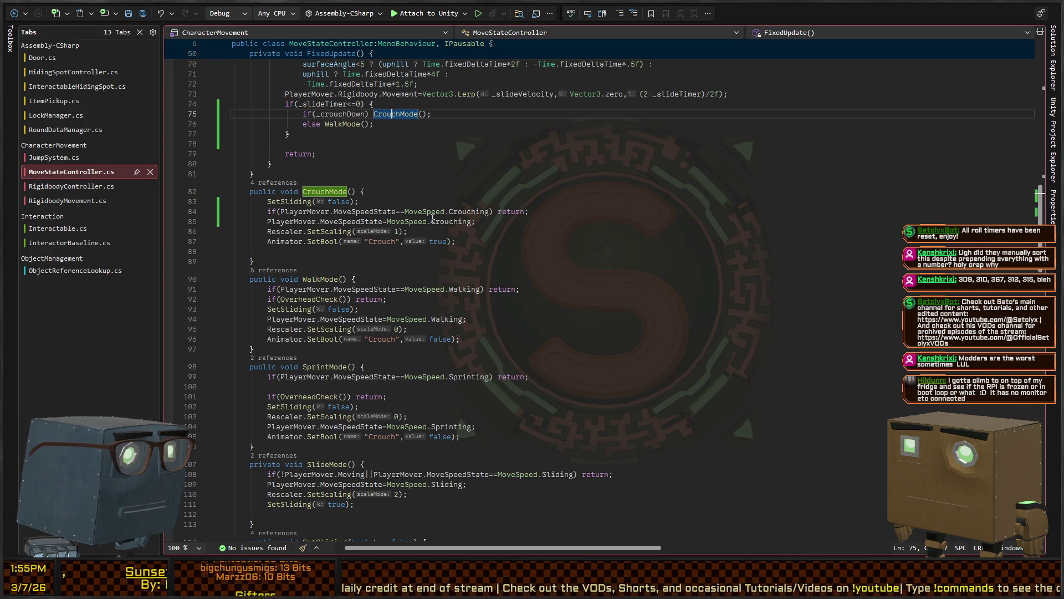
Move SetSliding(false) below the already-crouching return on line 83 and save MoveStateController.cs
left_click(390, 204)
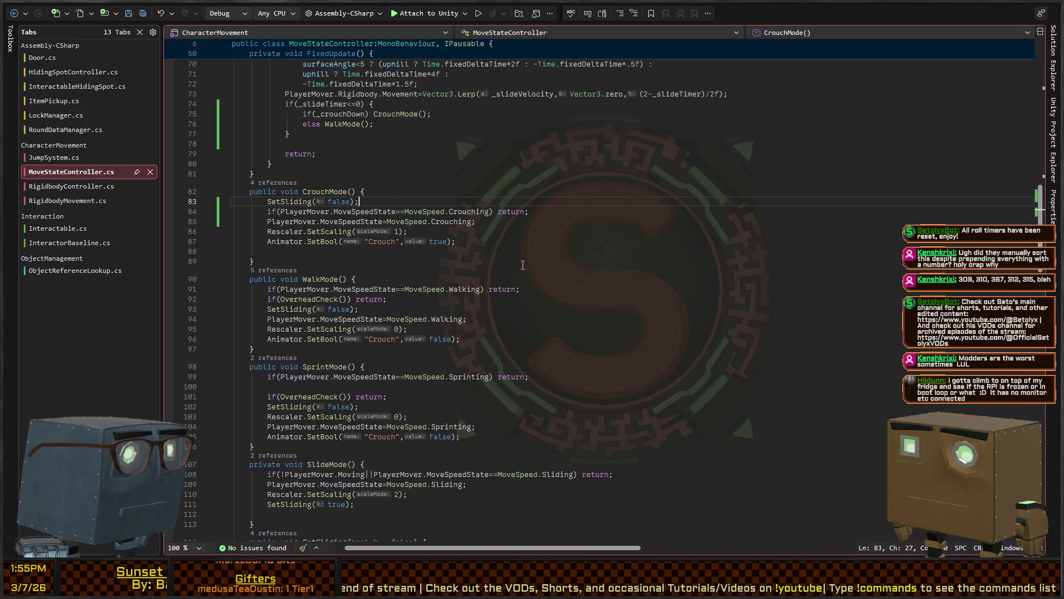
key("alt+Down")
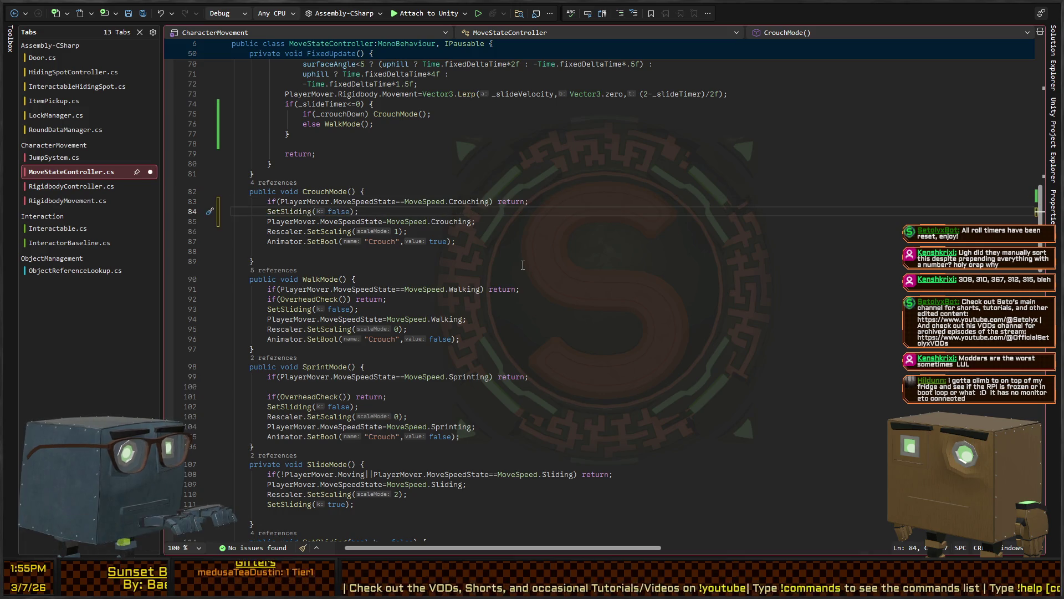
key("Down")
key("Down")
key("Down")
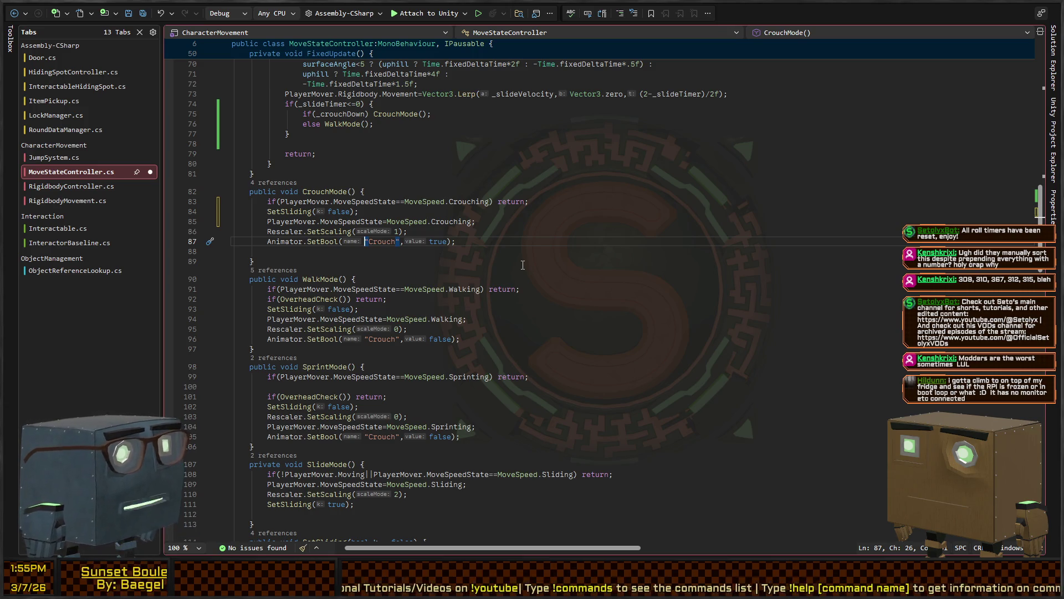
key("ctrl+s")
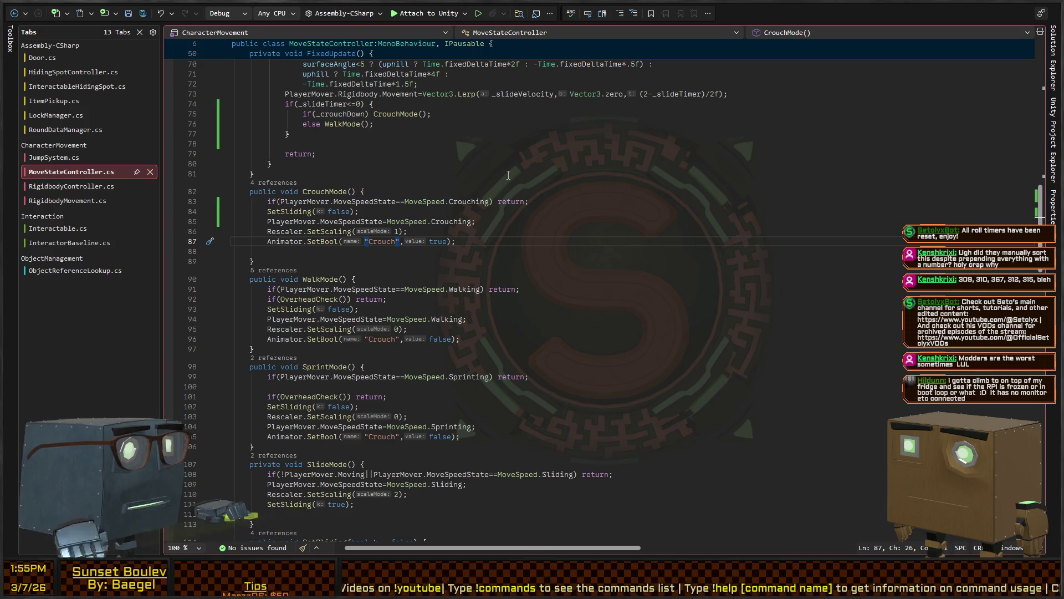
key("alt+Tab")
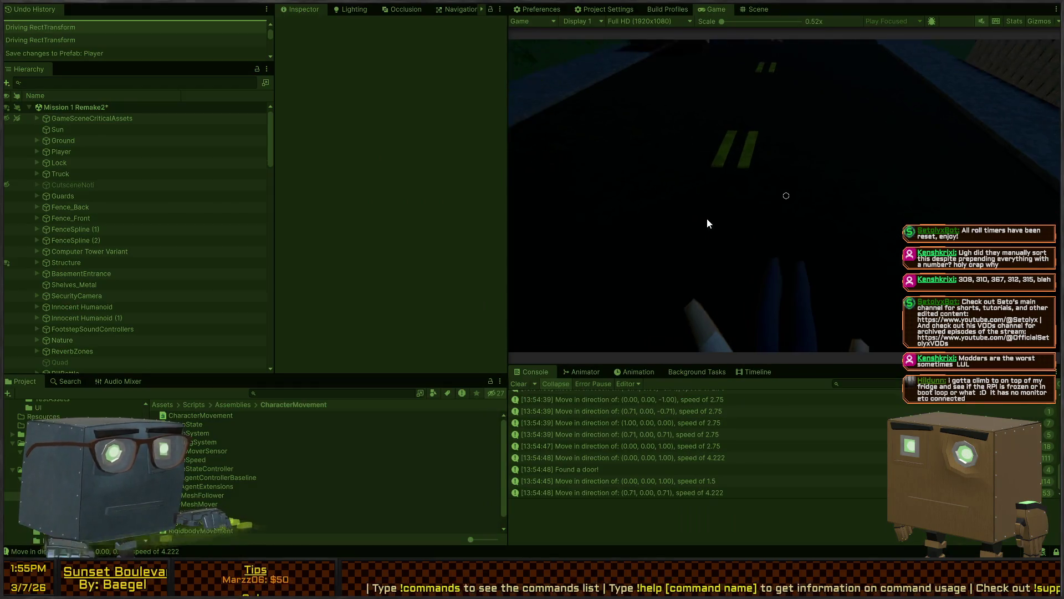
Walk the player forward, right and backward, then sprint toward the house
key("w")
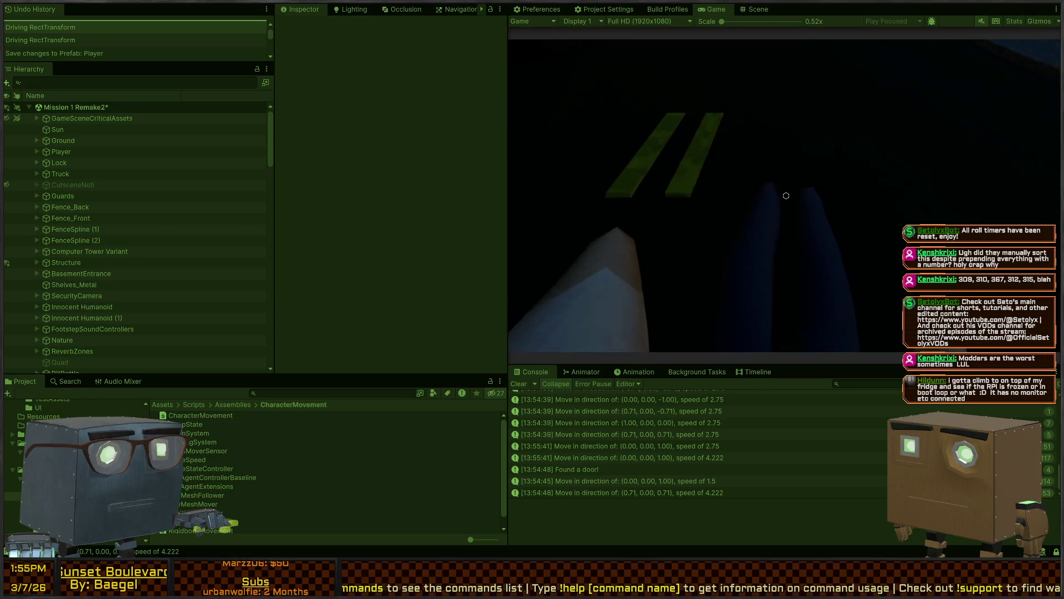
key("w")
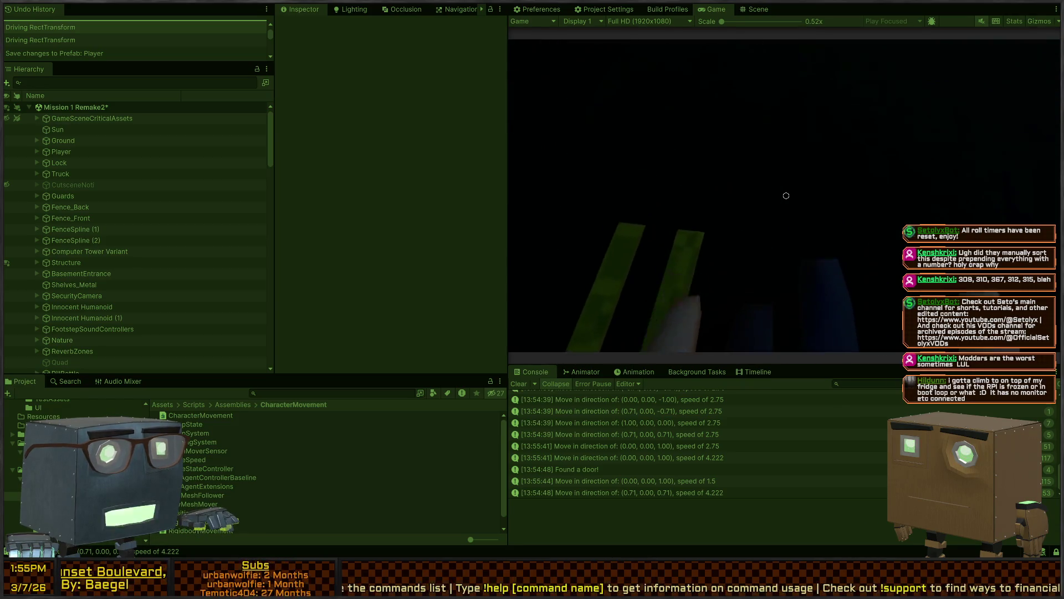
key("d")
key("s")
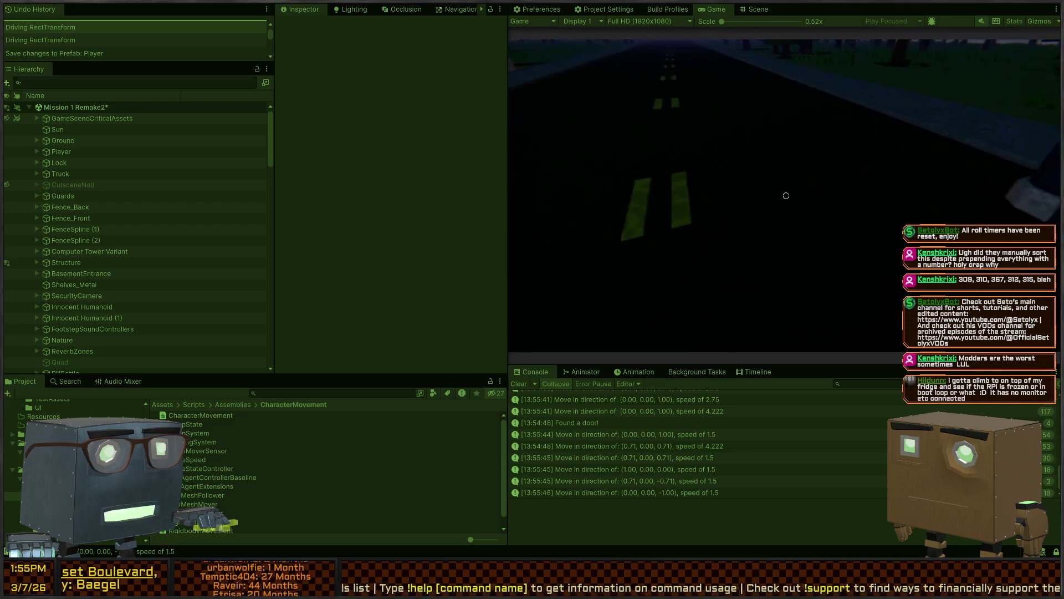
key("s")
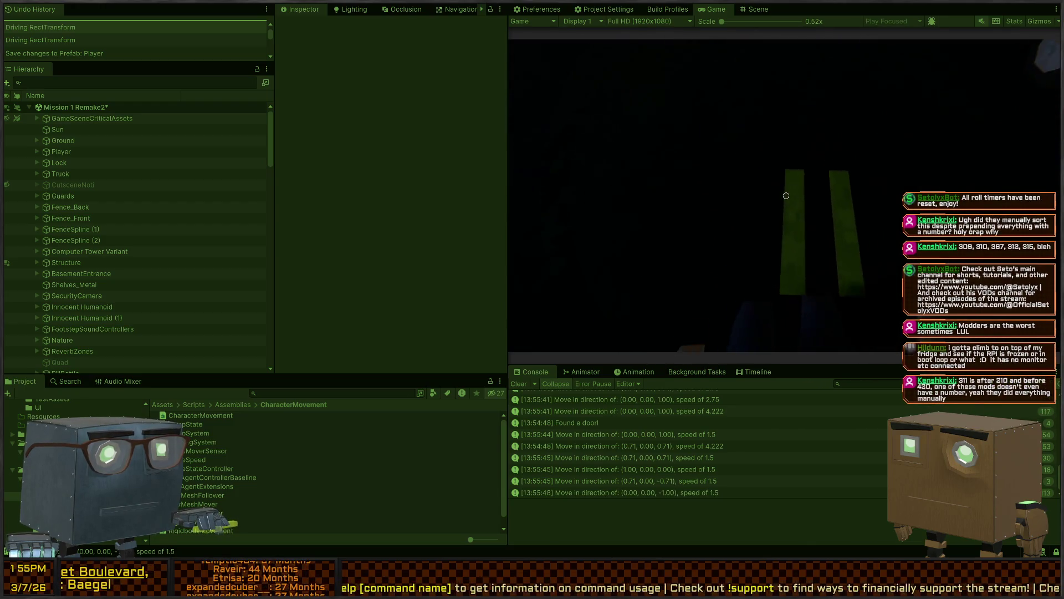
key("shift+w")
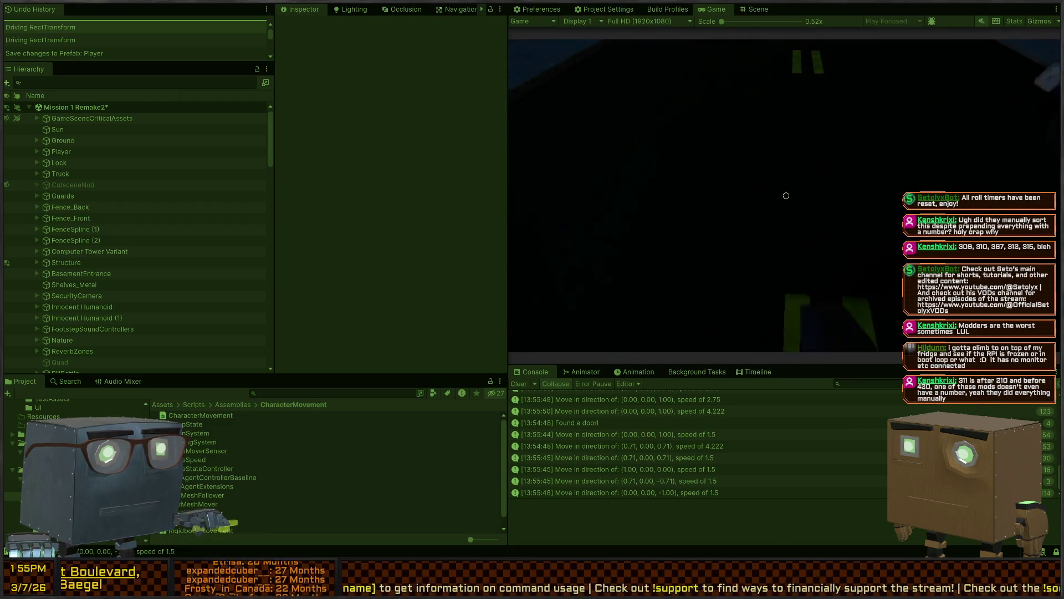
Sit on the Innocent Humanoid characters, stand back up, and release the cursor
key("e")
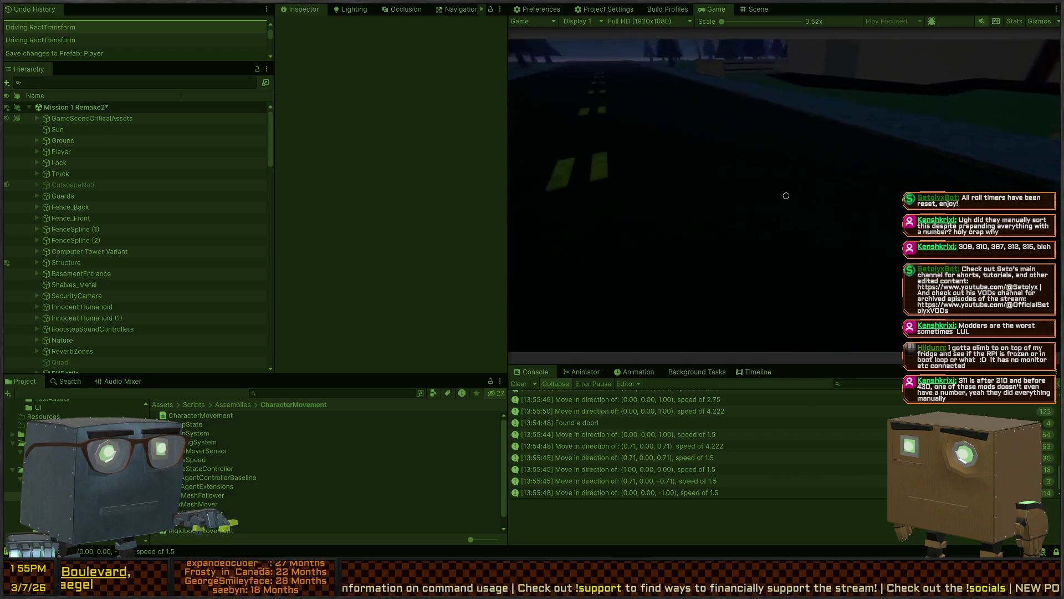
key("e")
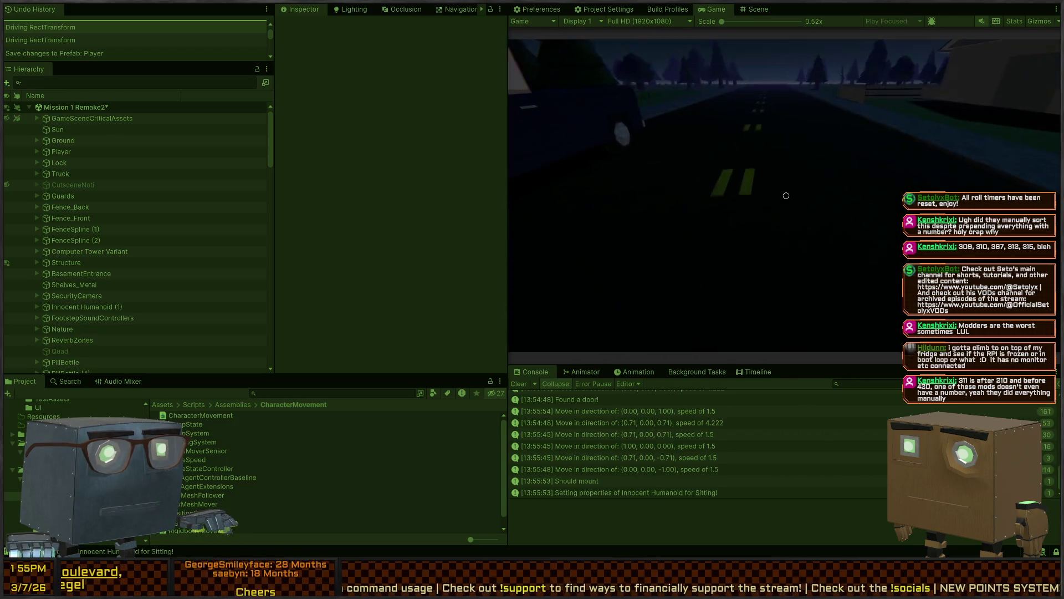
key("w")
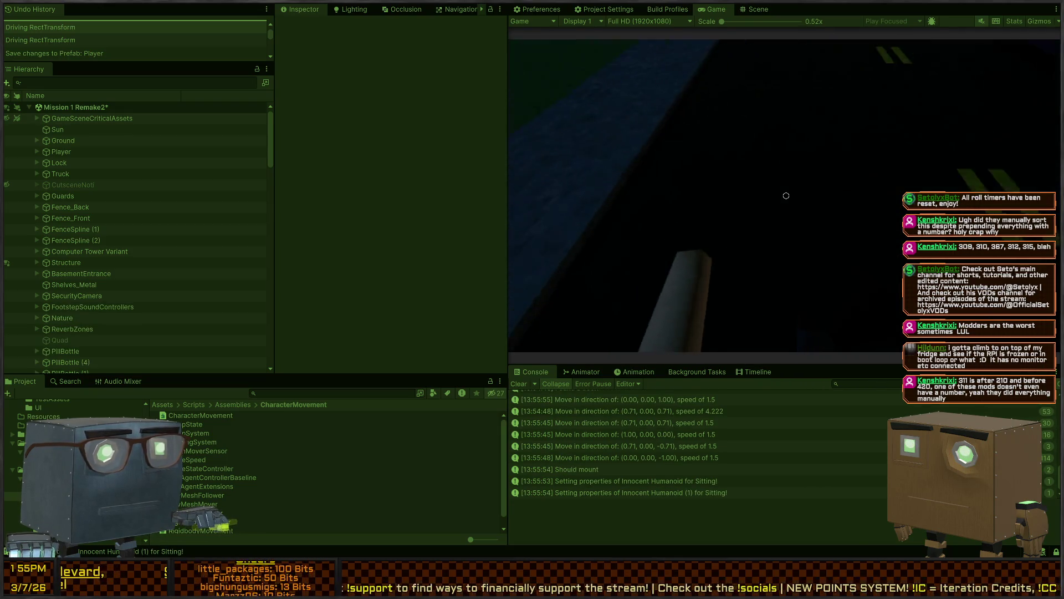
key("e")
key("e")
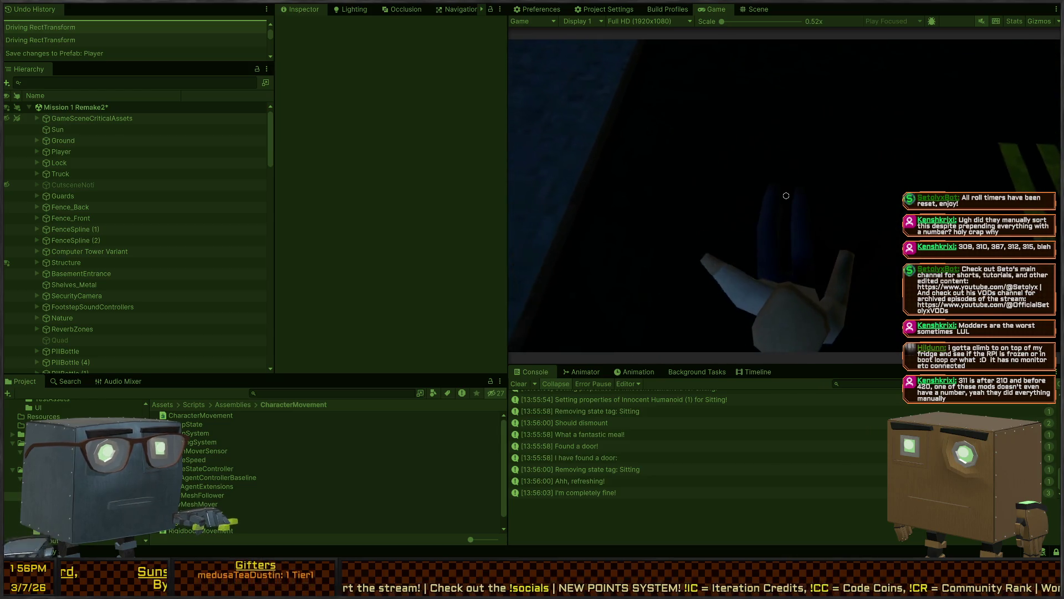
key("Escape")
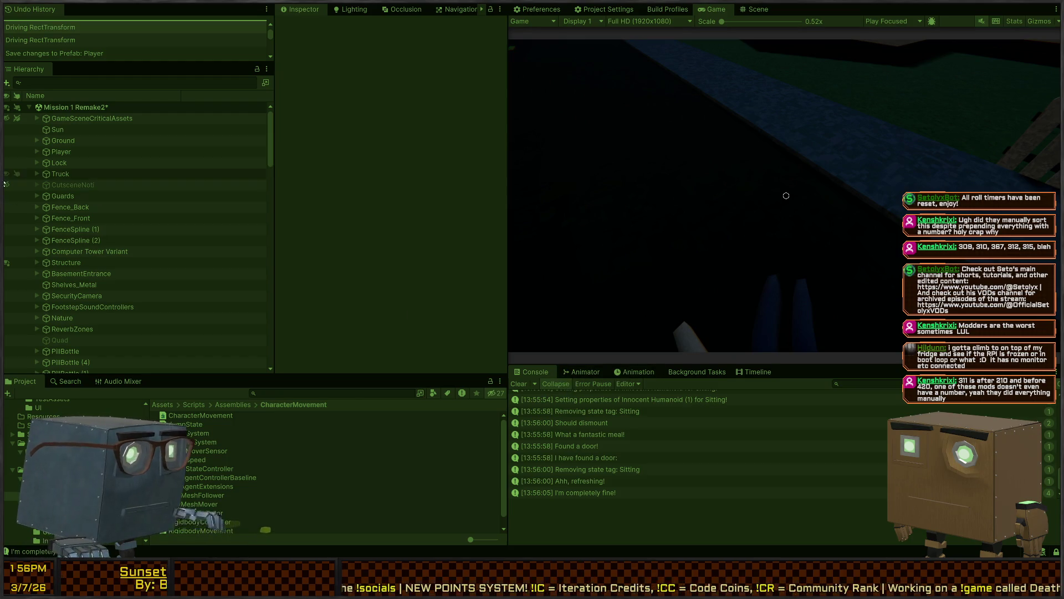
left_click(37, 151)
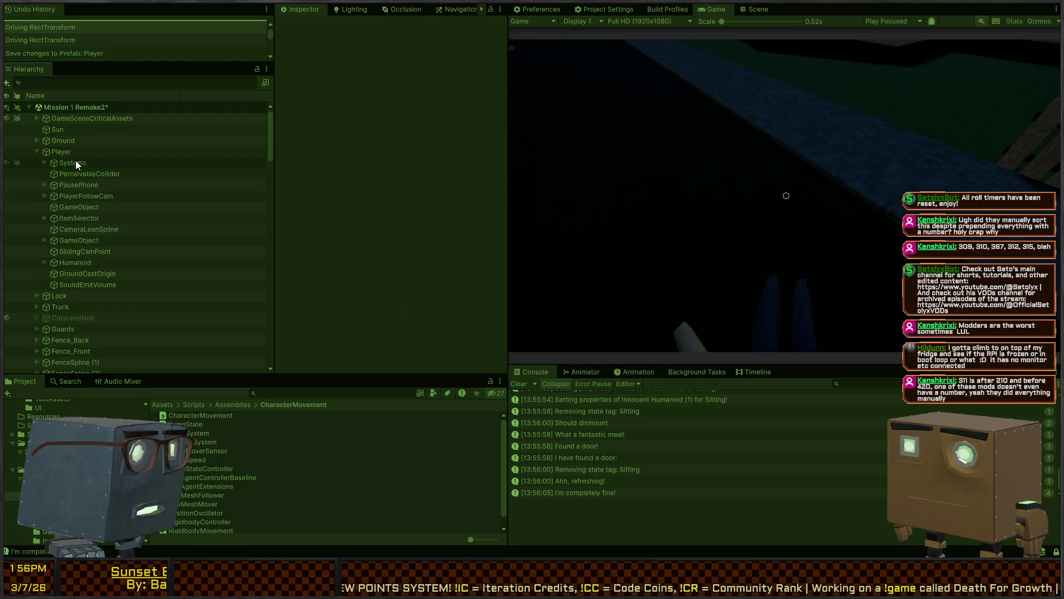
Select Player > Systems > Movement and collapse its two Input Source (Script) components
left_click(72, 161)
left_click(44, 162)
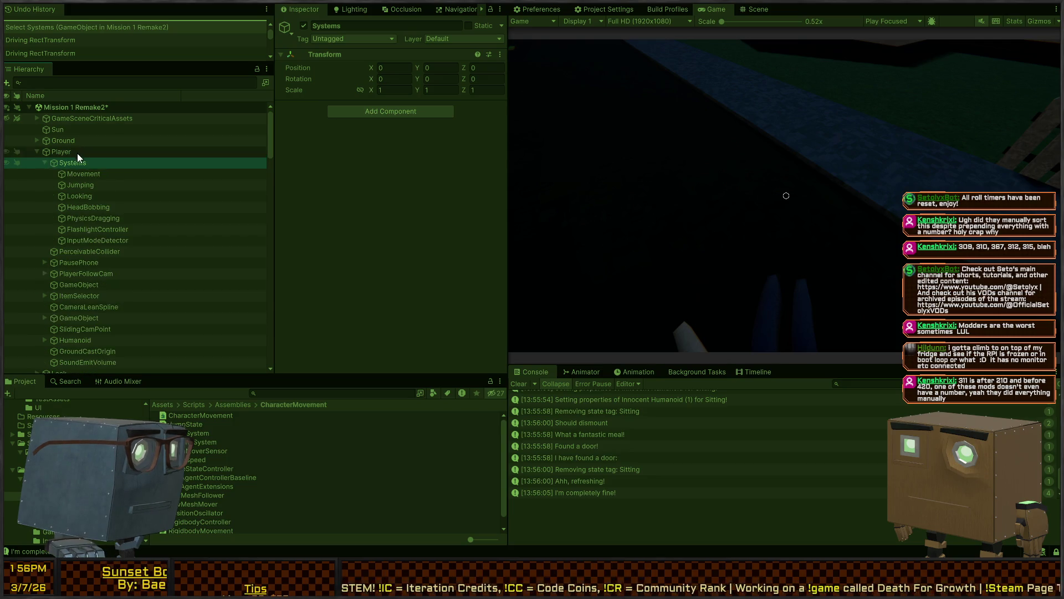
left_click(76, 173)
scroll(378, 154, "down", 10)
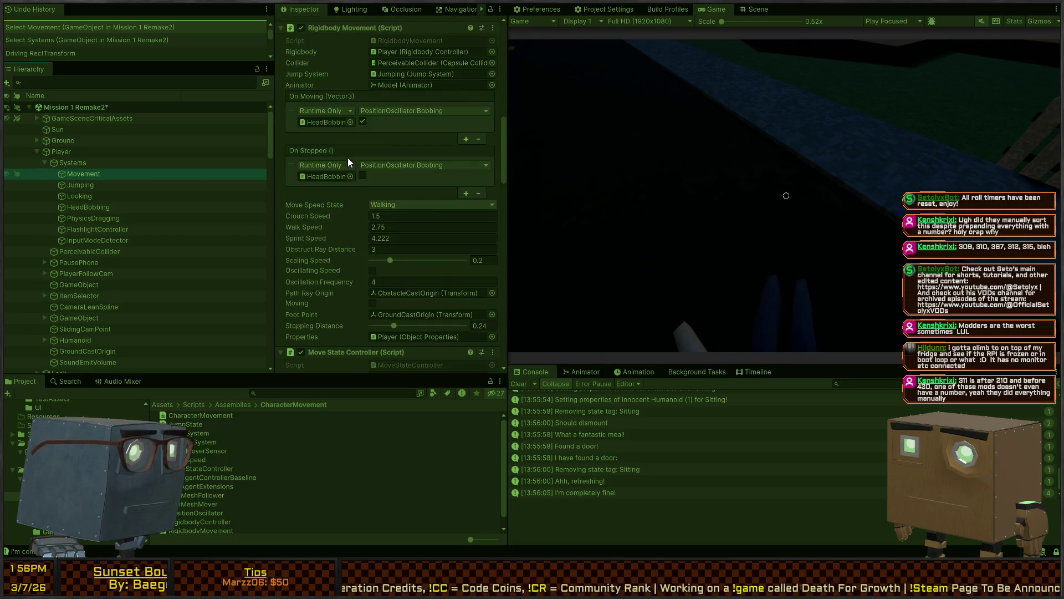
scroll(325, 165, "down", 8)
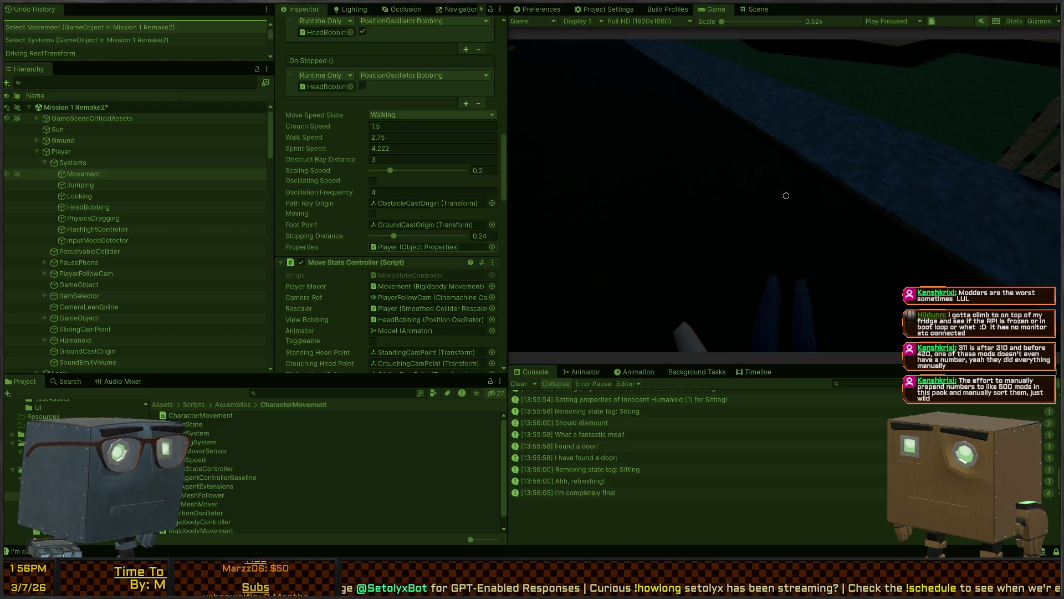
scroll(391, 194, "down", 8)
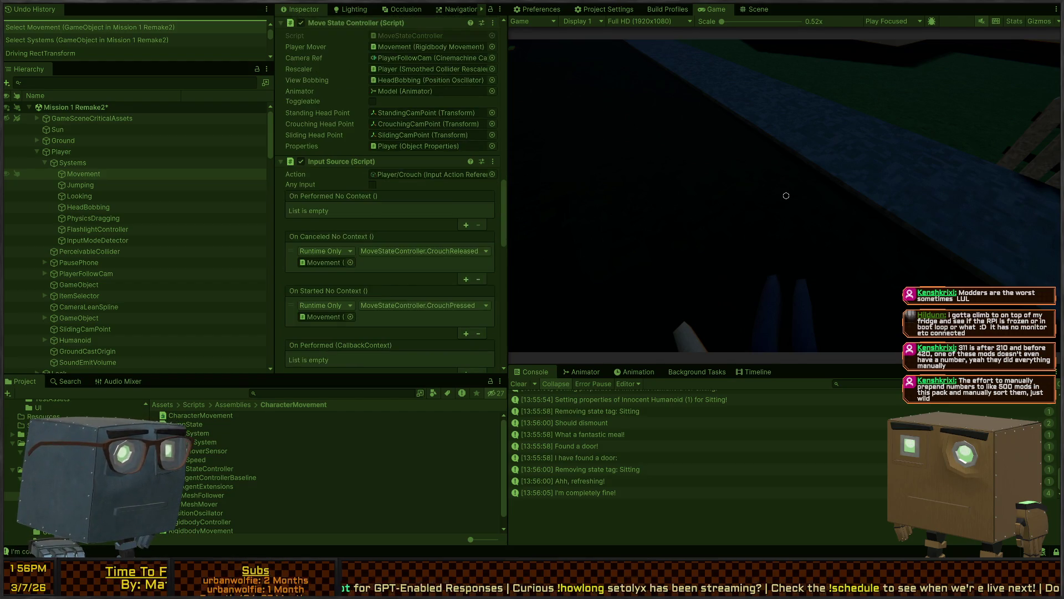
scroll(391, 194, "down", 3)
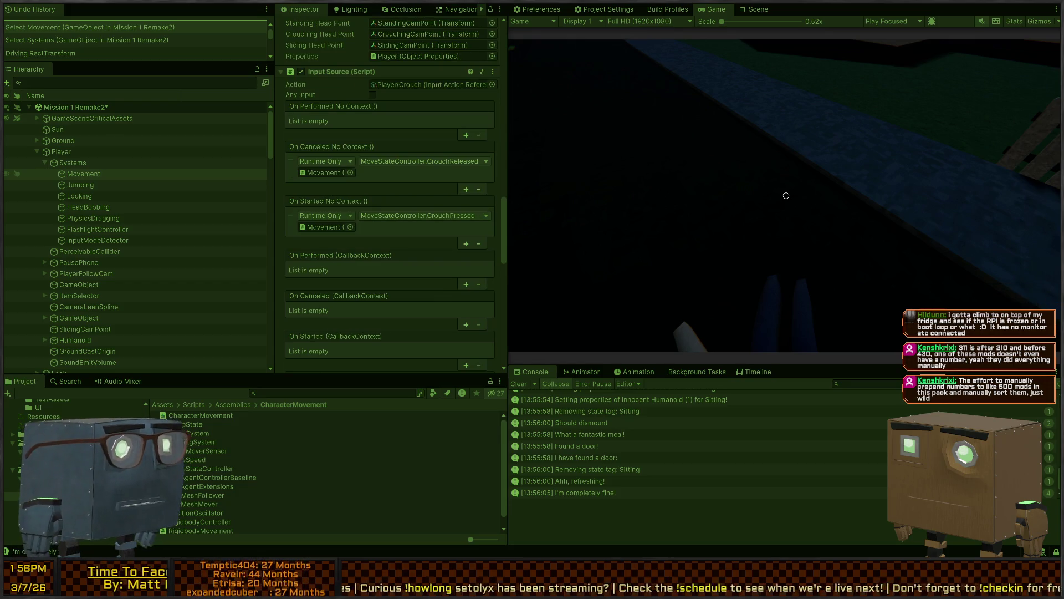
scroll(391, 194, "down", 11)
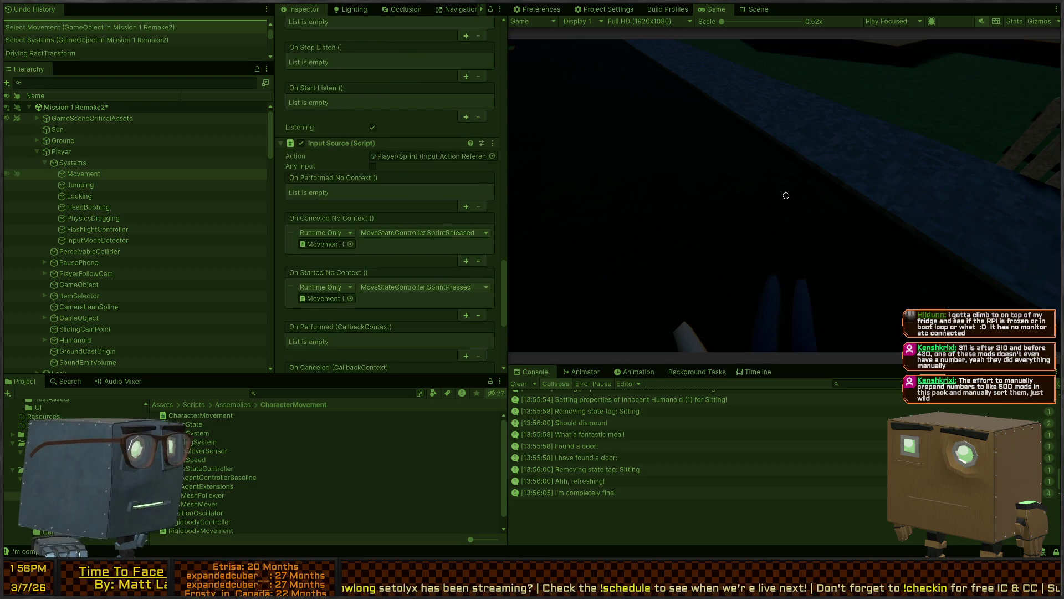
scroll(342, 178, "up", 10)
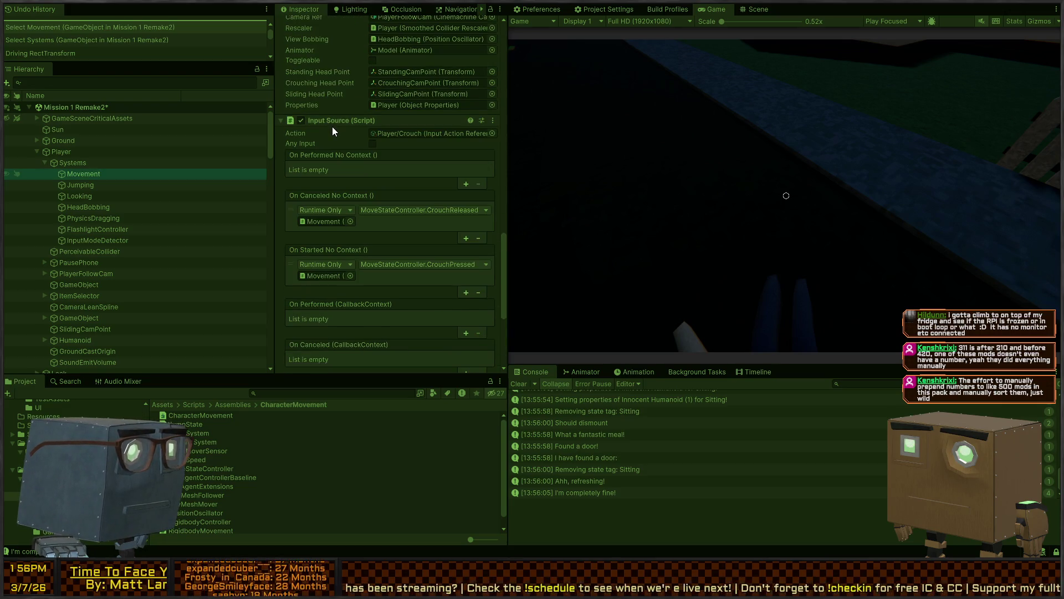
left_click(338, 119)
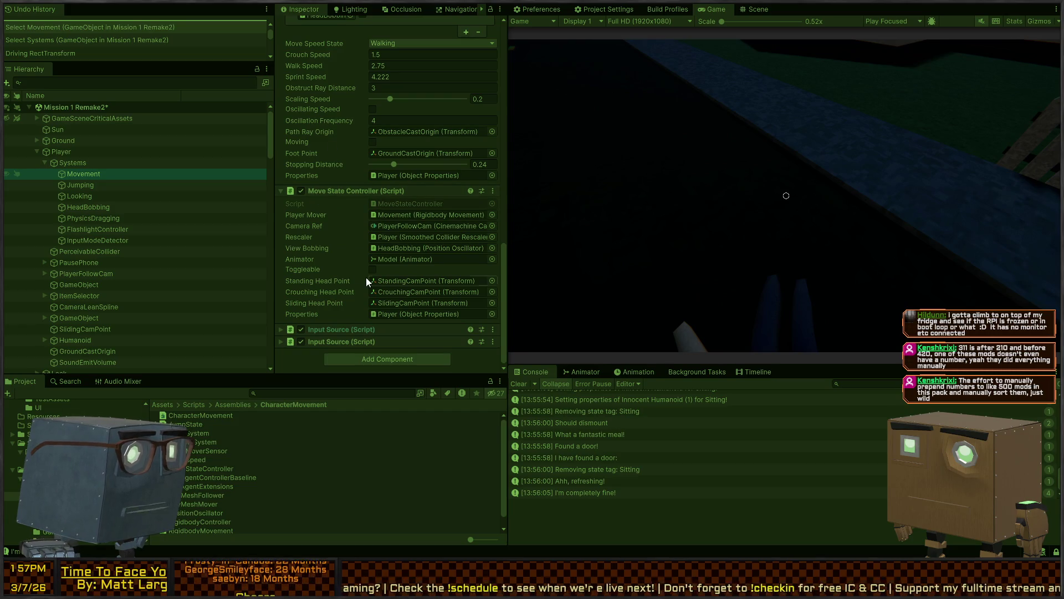
scroll(337, 228, "up", 6)
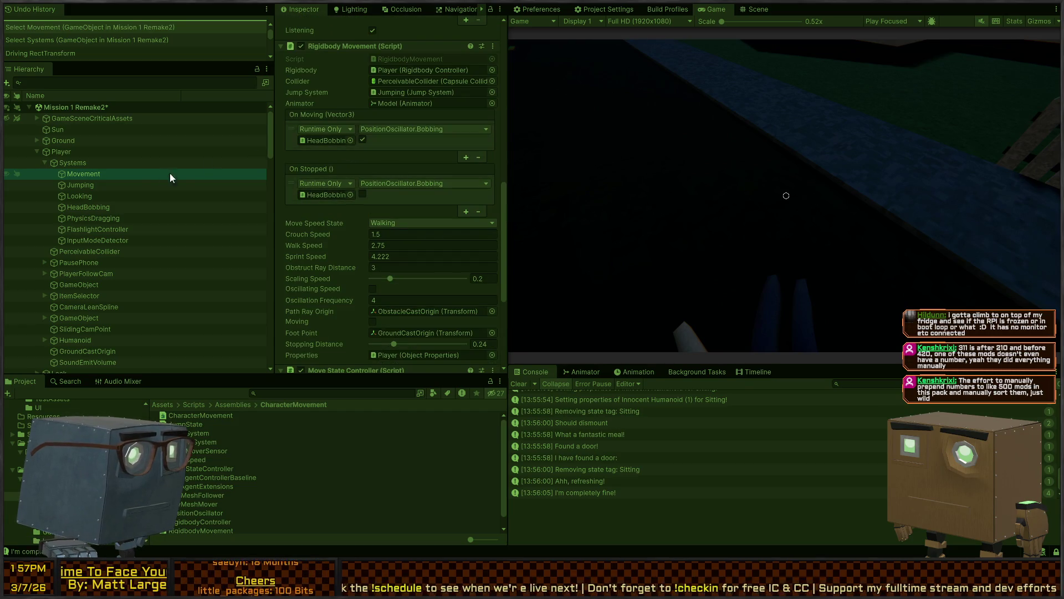
left_click(720, 194)
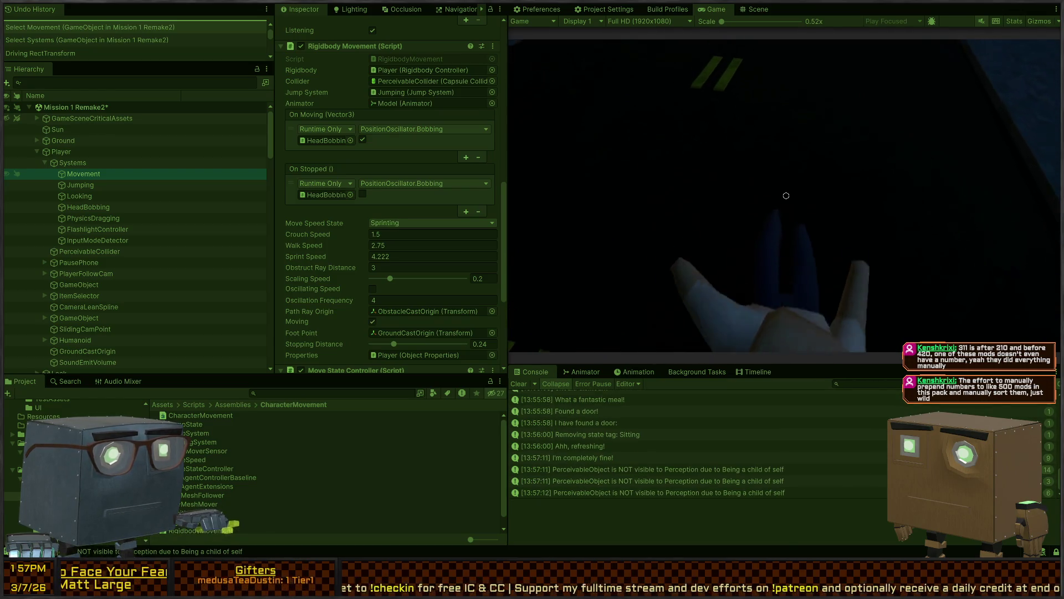
Walk and slide with C in-game, then unlock the cursor and show the Animator graph
key("w")
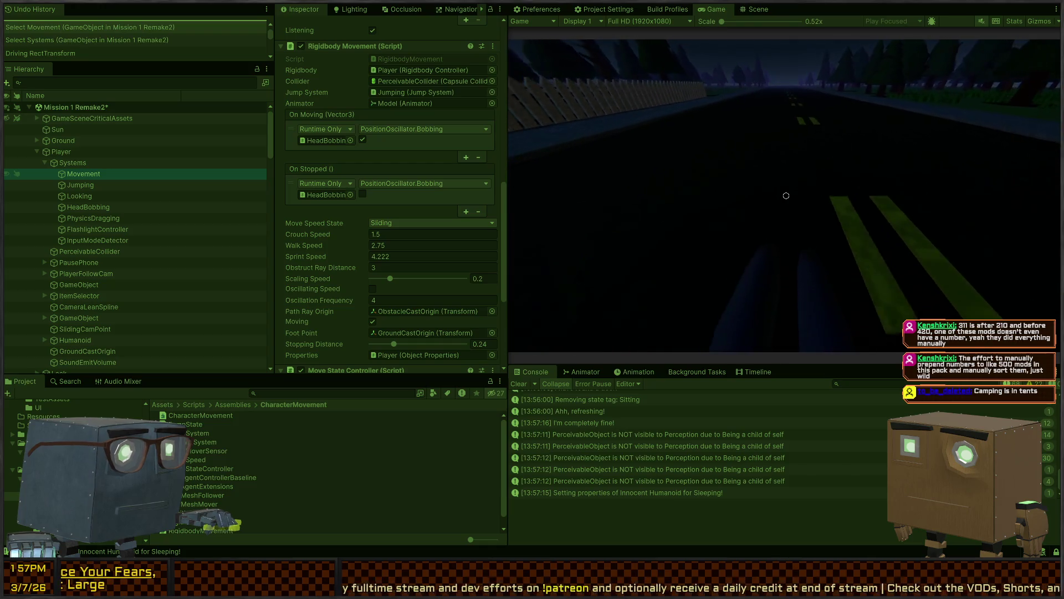
key("c")
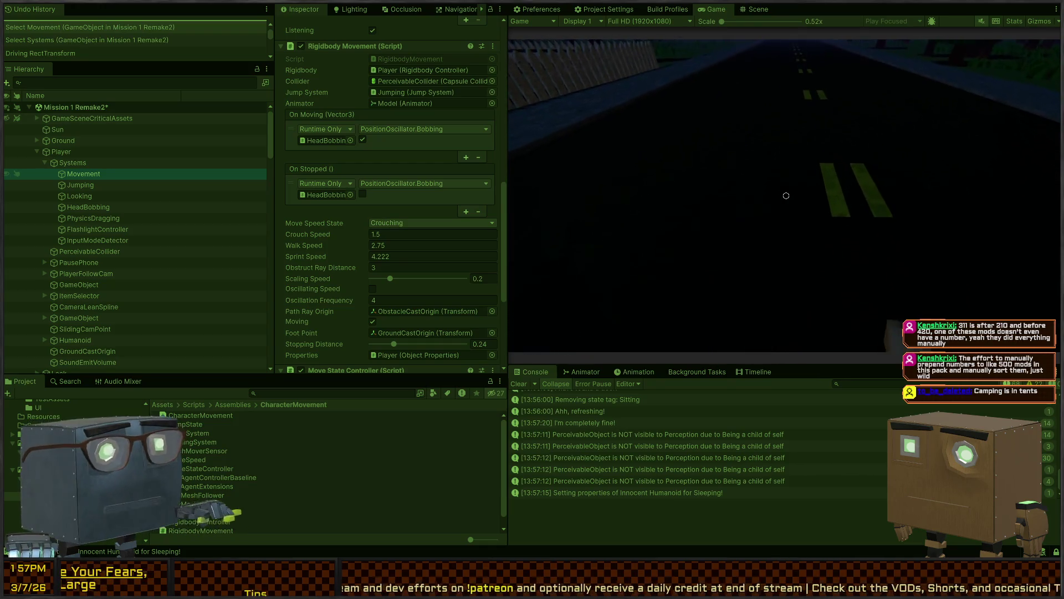
key("c")
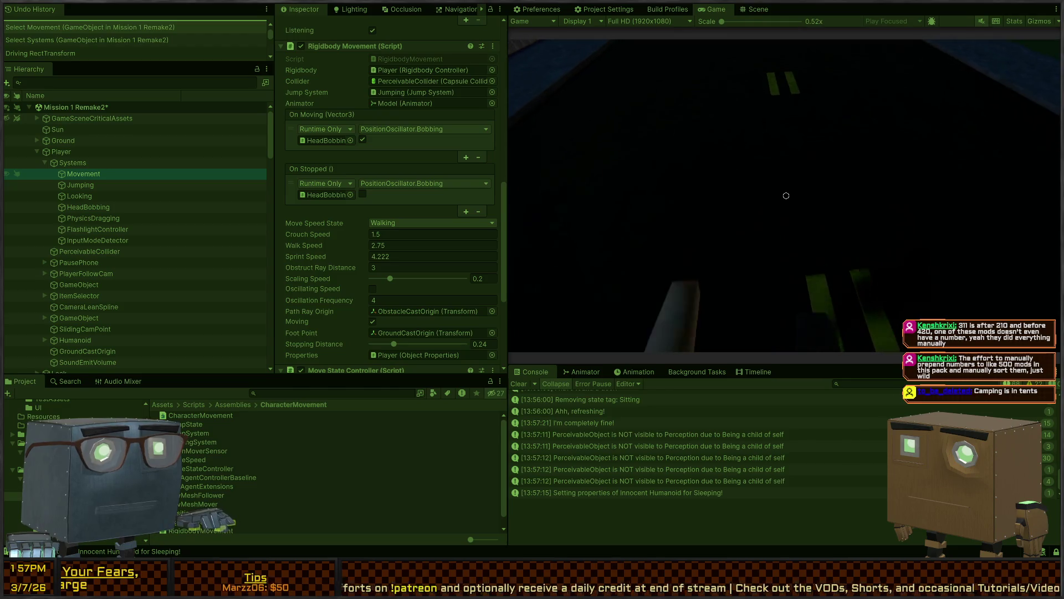
key("w")
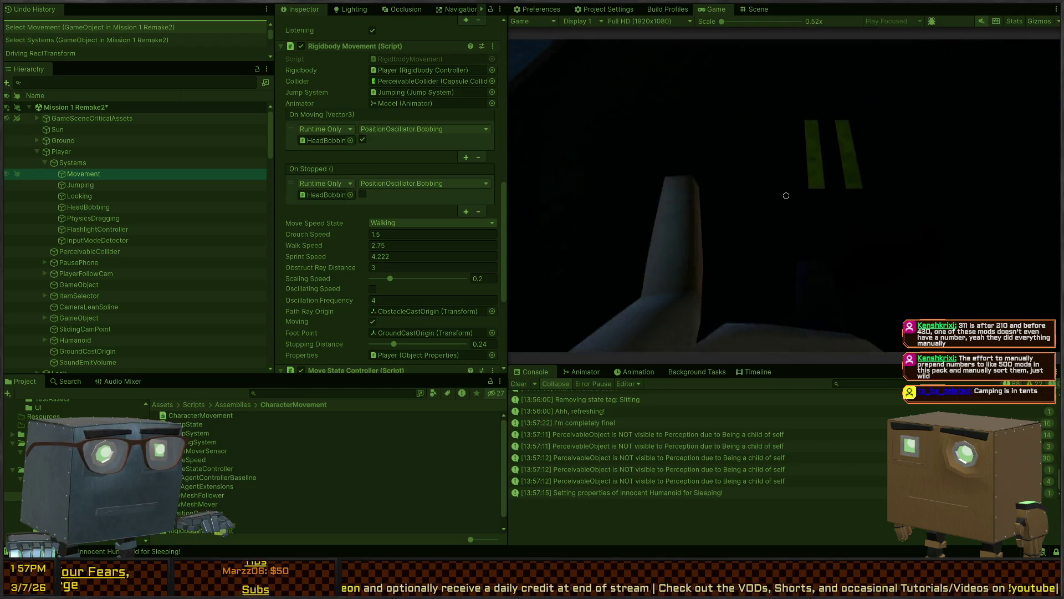
key("Escape")
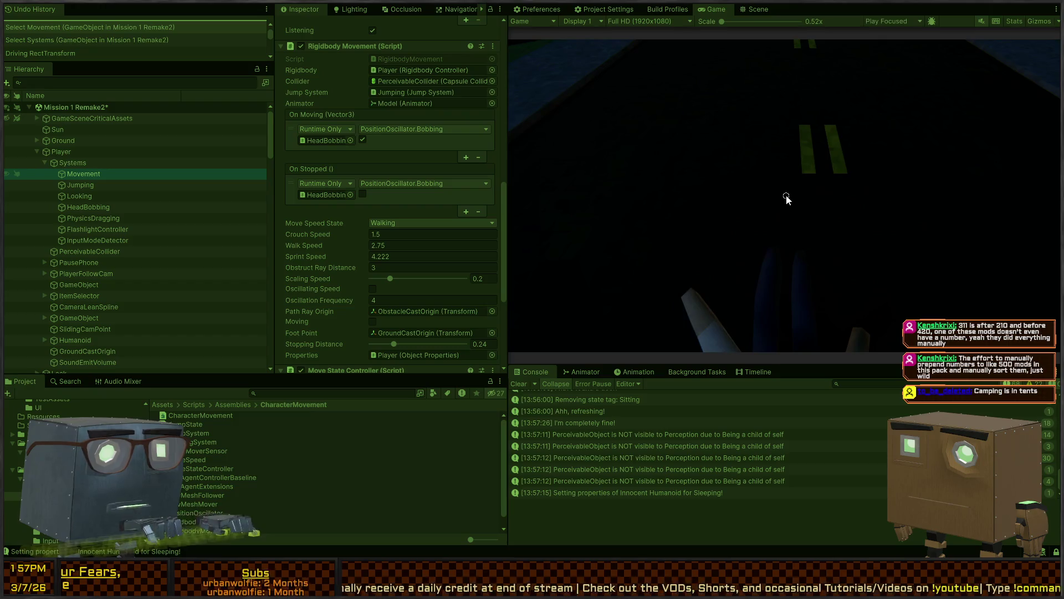
left_click(579, 370)
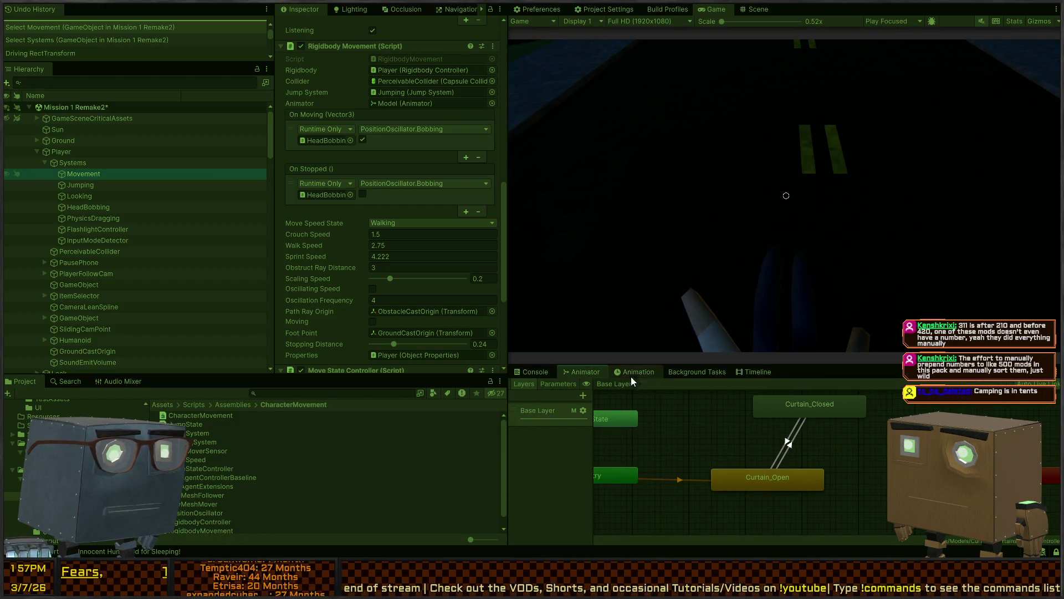
In Scene view, frame the player and select Player > Humanoid > Model
left_click(758, 9)
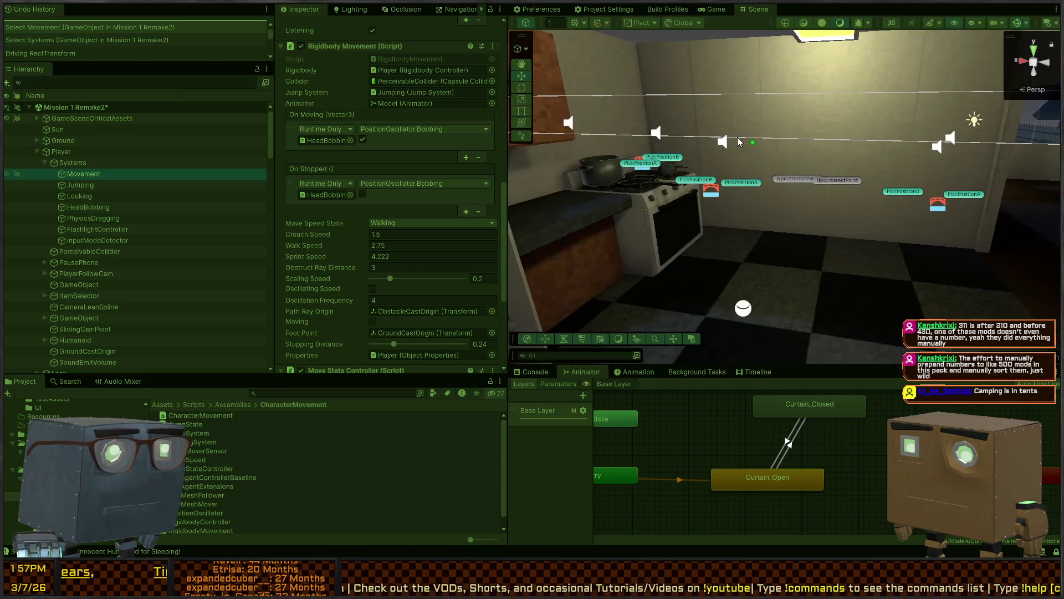
key("f")
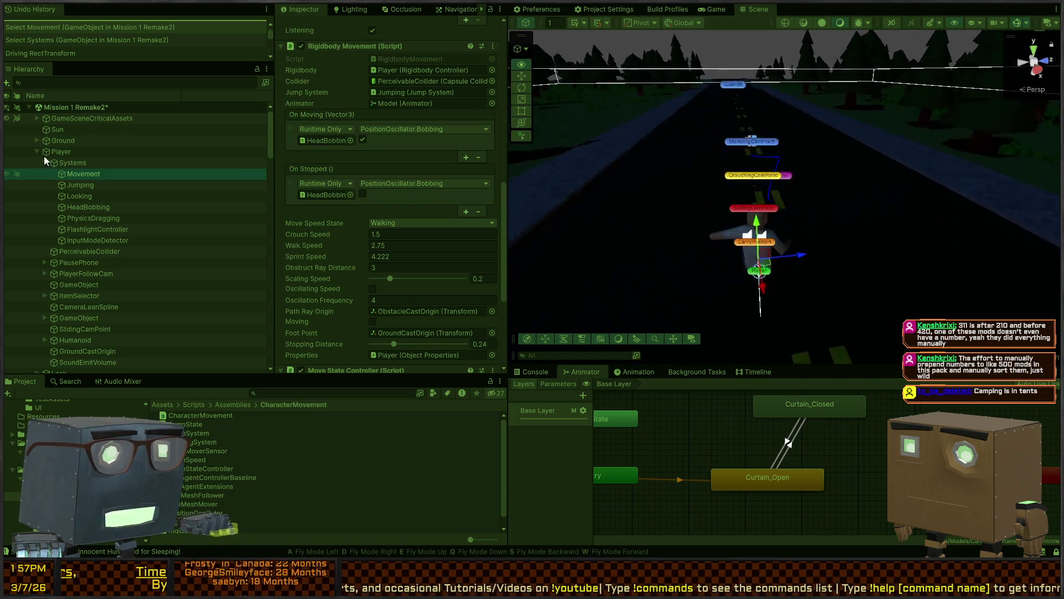
right_click(711, 137)
left_click(805, 210)
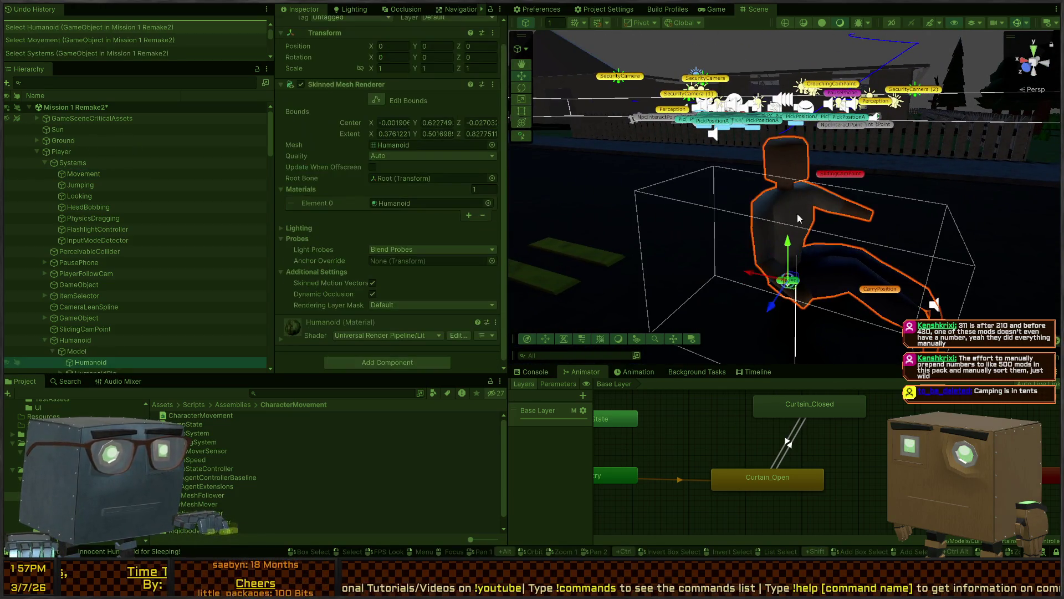
left_click(76, 351)
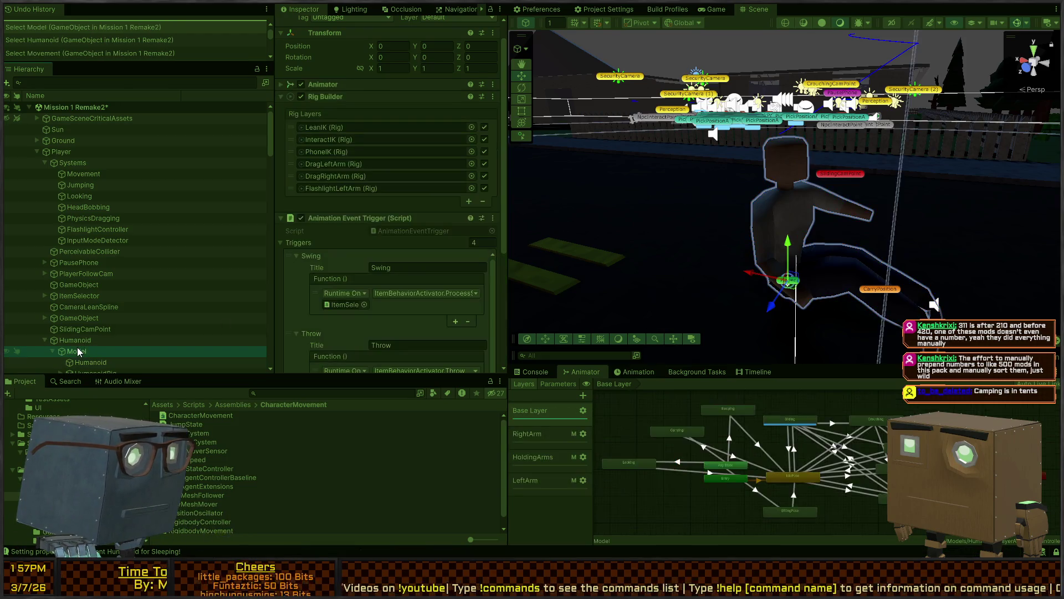
scroll(772, 433, "up", 3)
On the IdlePose to Sliding transition, add then remove a Walk condition, leaving only Sliding true
left_click(760, 453)
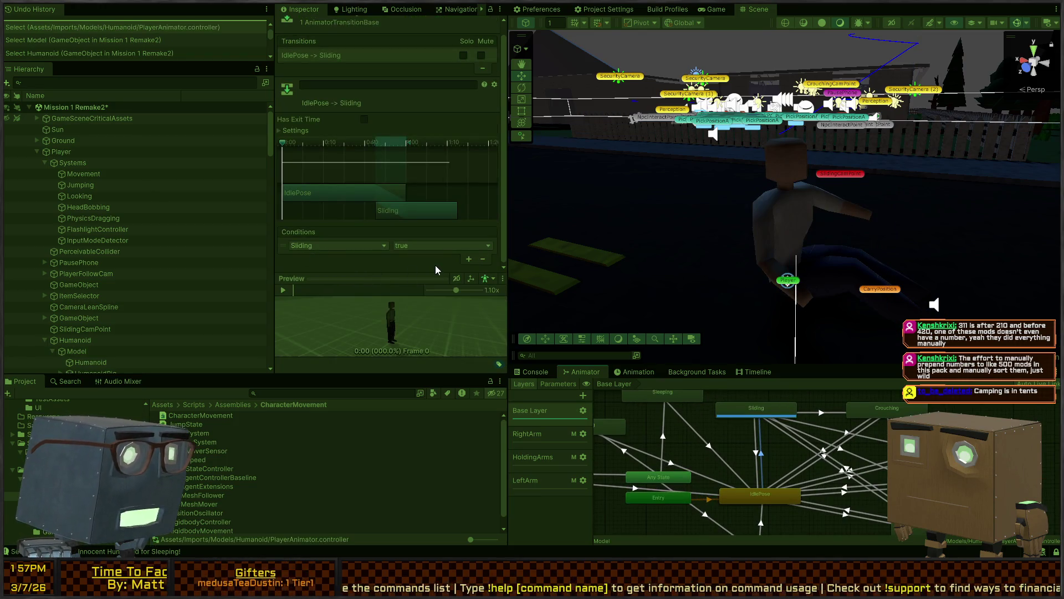
left_click(466, 261)
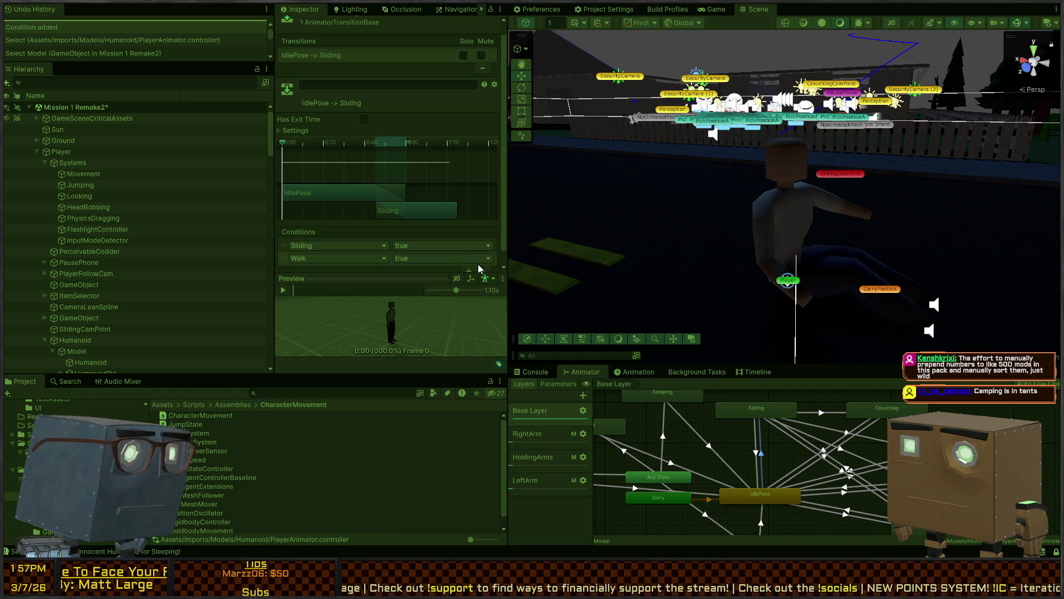
scroll(460, 242, "down", 1)
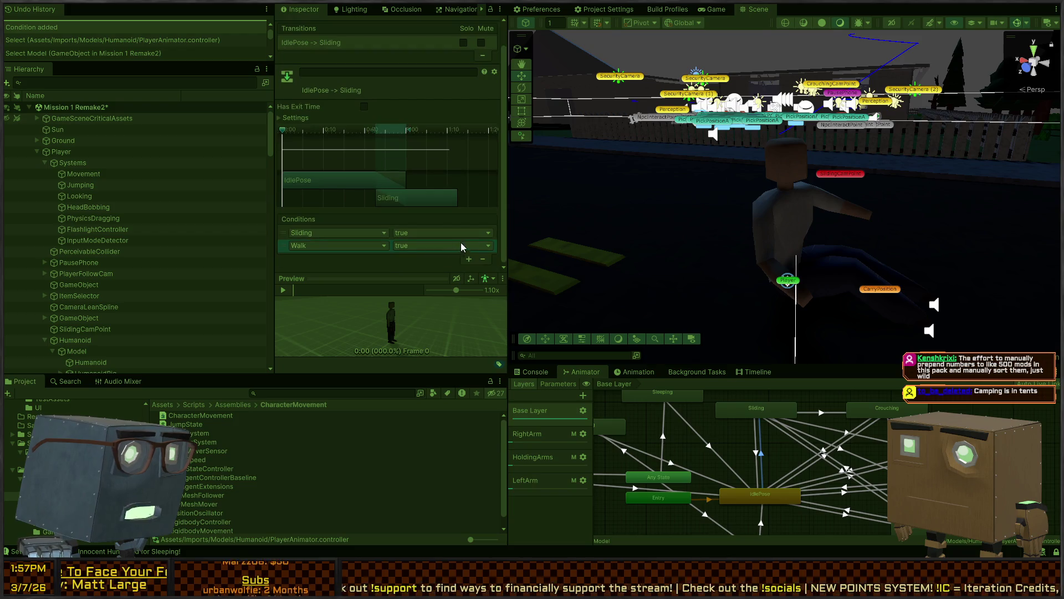
left_click(485, 256)
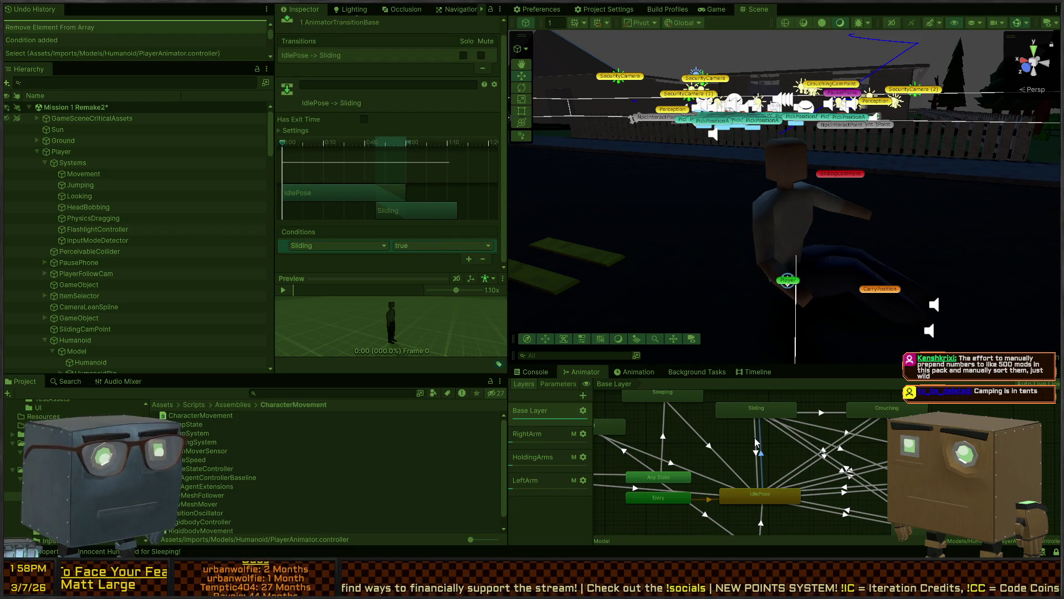
key("ctrl+2")
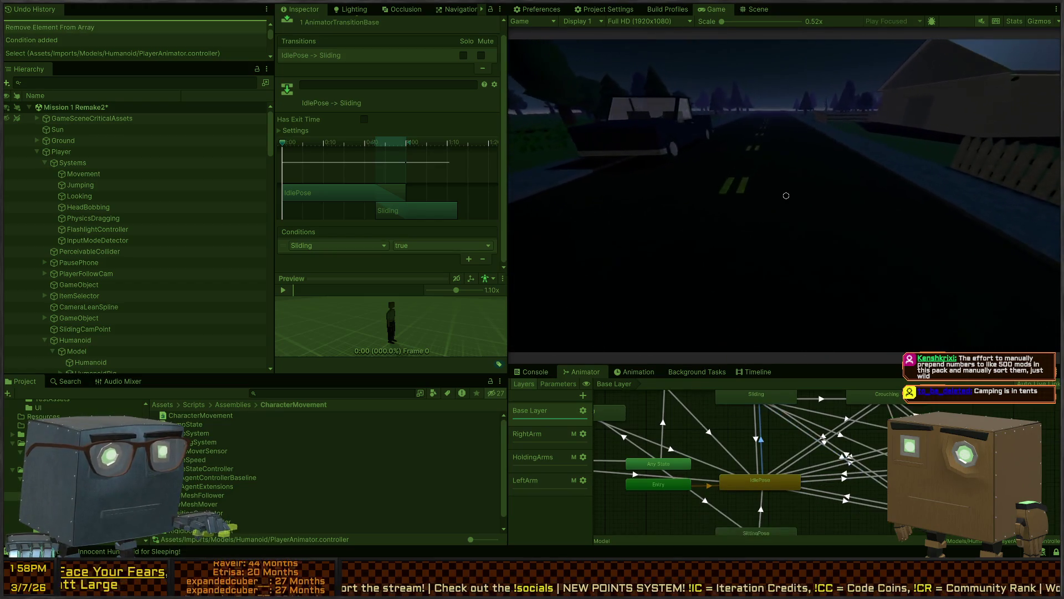
Show the Animator's Parameters list, slide in the Game view so Sliding turns true, then exit Play mode
key("ctrl+1")
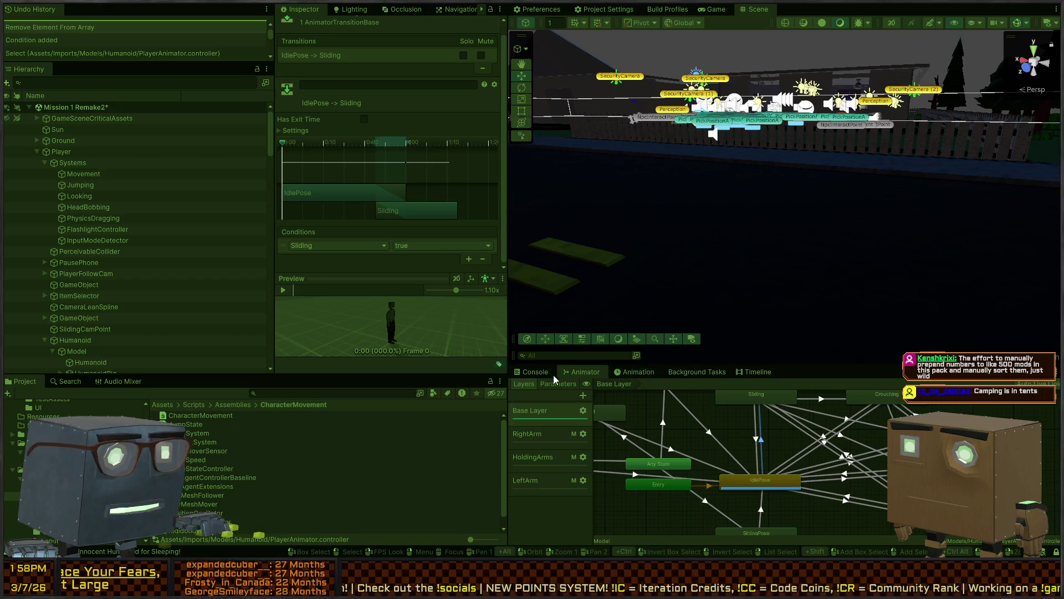
left_click(554, 382)
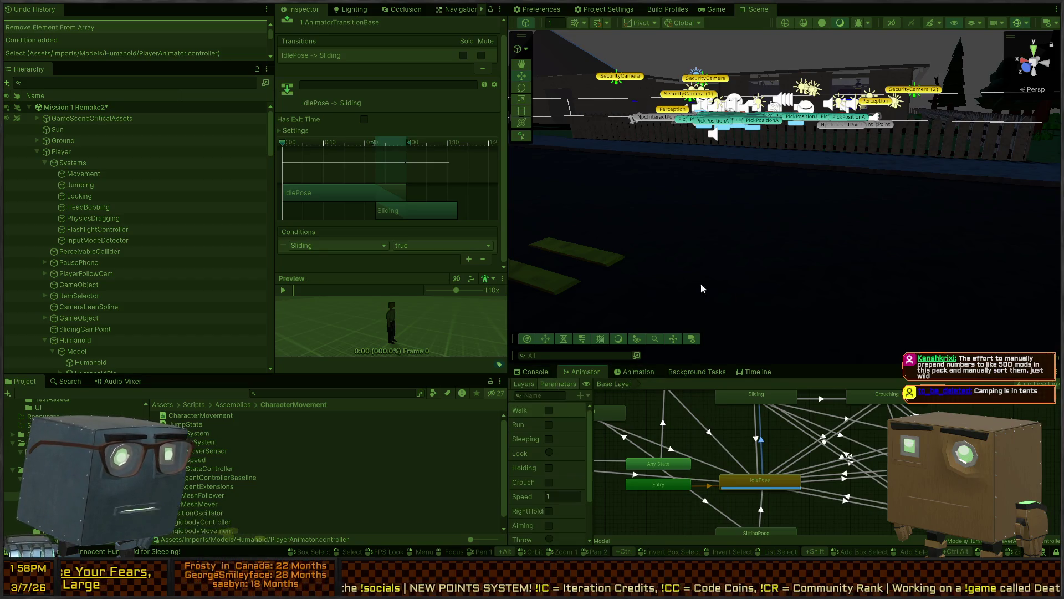
key("ctrl+2")
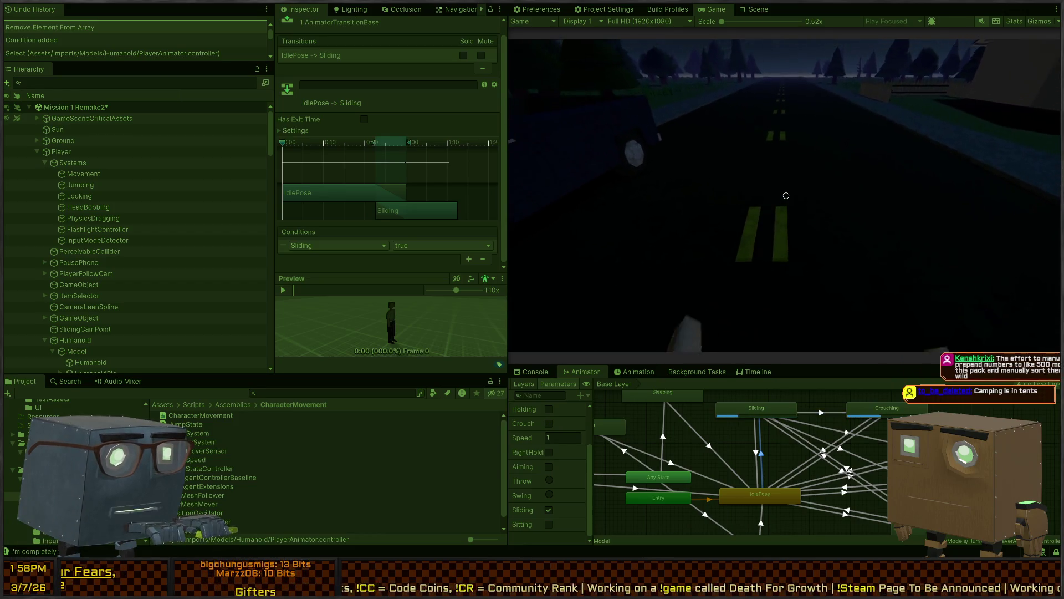
key("ctrl+p")
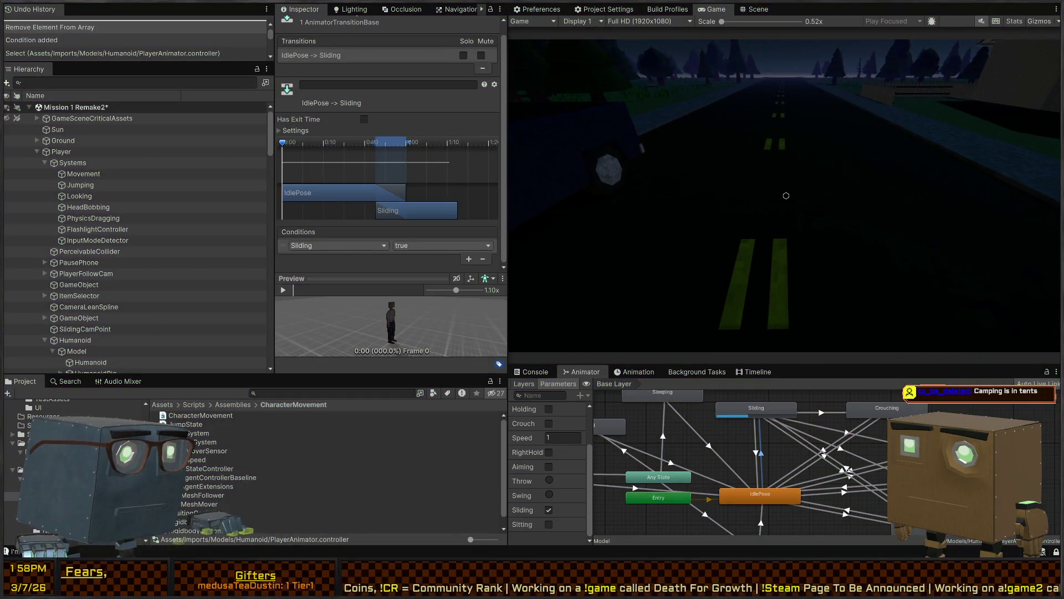
scroll(376, 231, "down", 8)
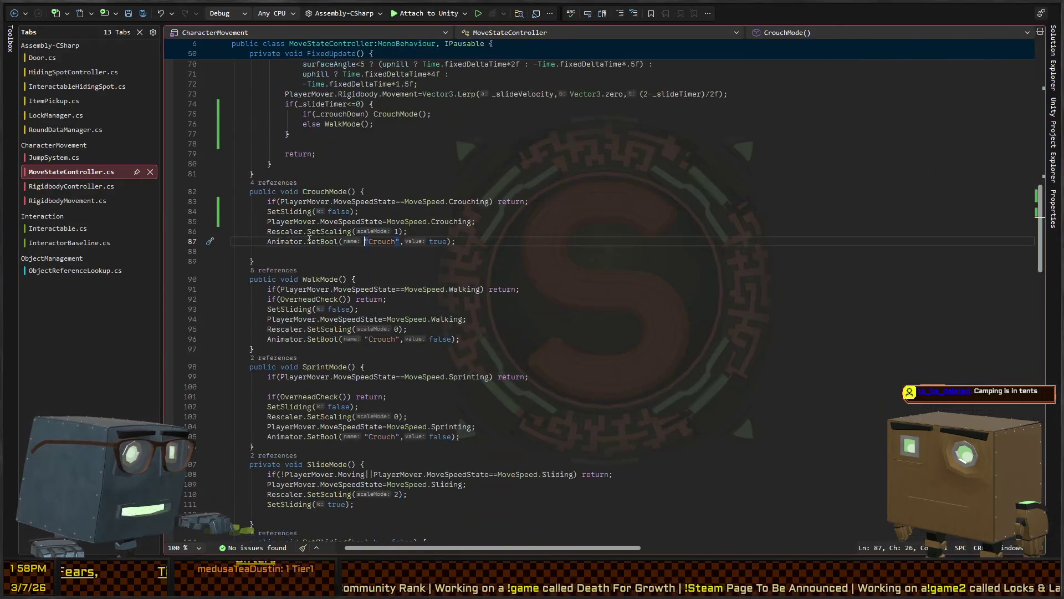
Brace line 83's early return with Debug.Log("Cannot set to crouch mode because already crouching!") and save
left_click(444, 201)
left_click(487, 201)
key("Home")
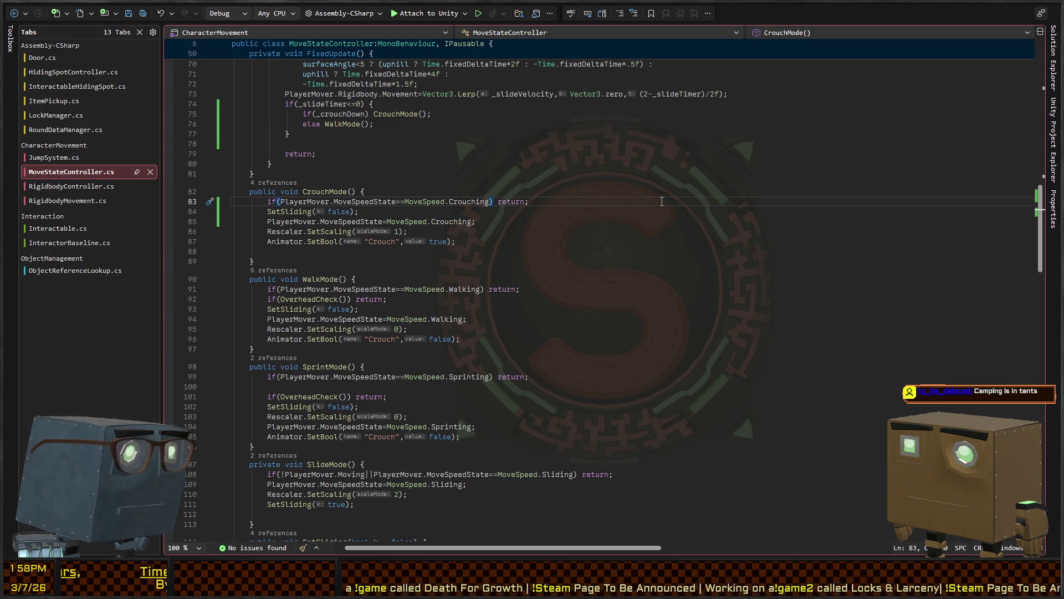
key("ctrl+x")
key("ctrl+z")
type("{ Debug")
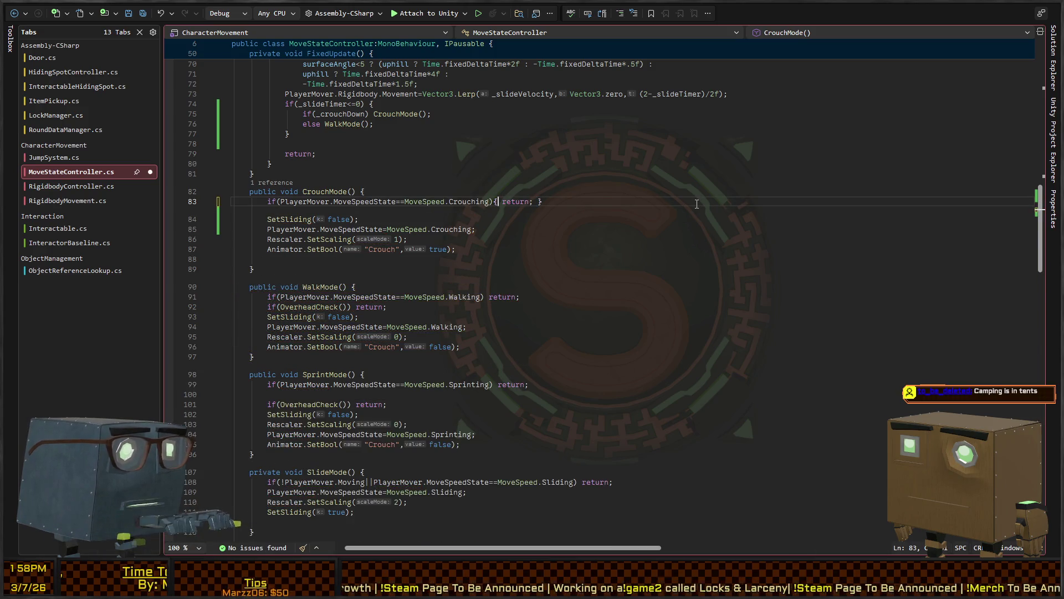
type(".Log(\"Canno")
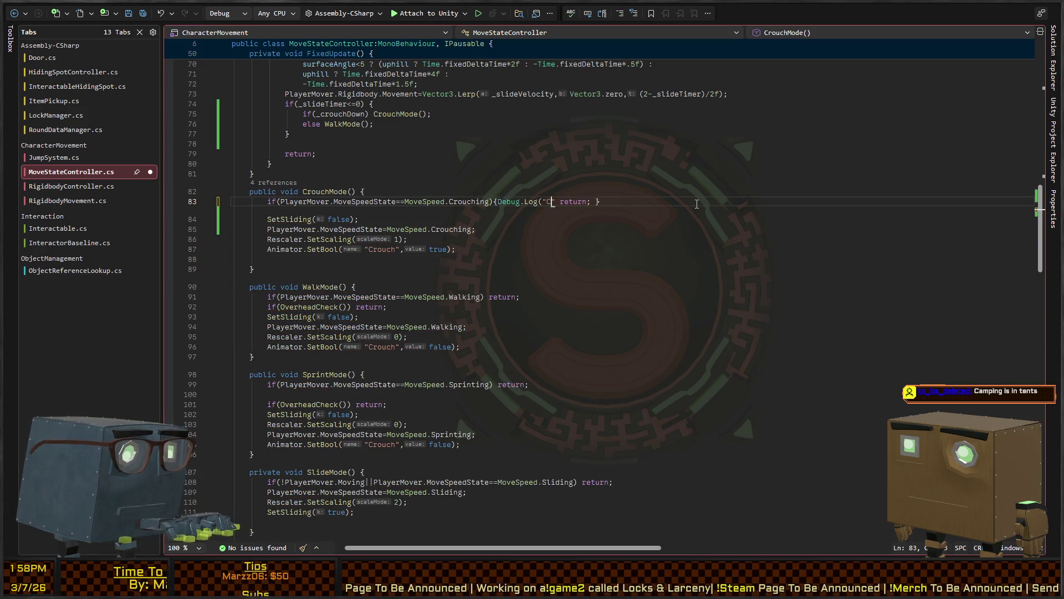
type("t set to crouch mode because")
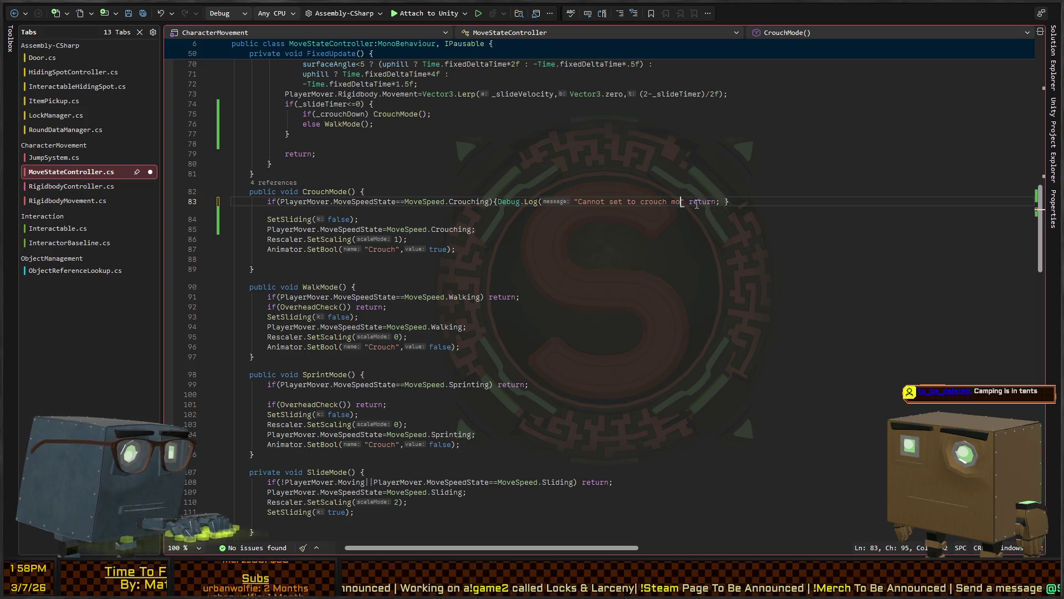
type(" already crou")
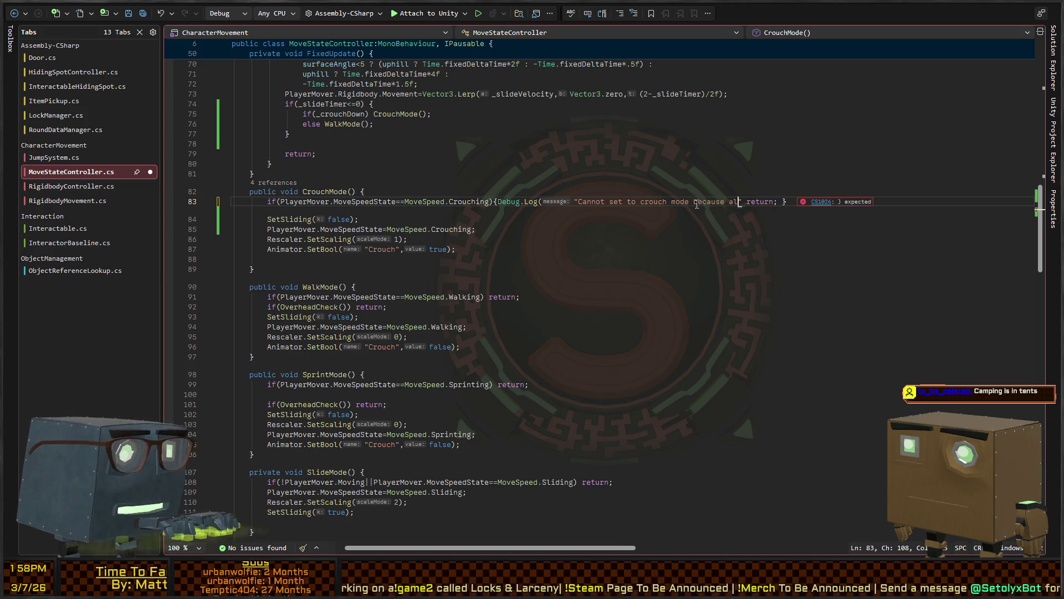
type("ching!\");")
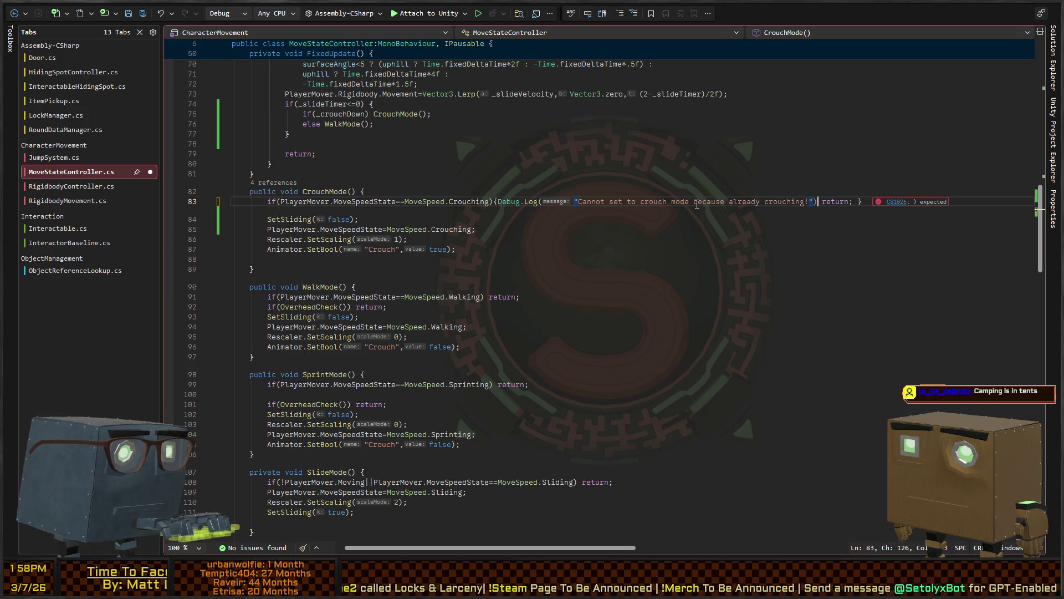
key("ctrl+s")
key("alt+Tab")
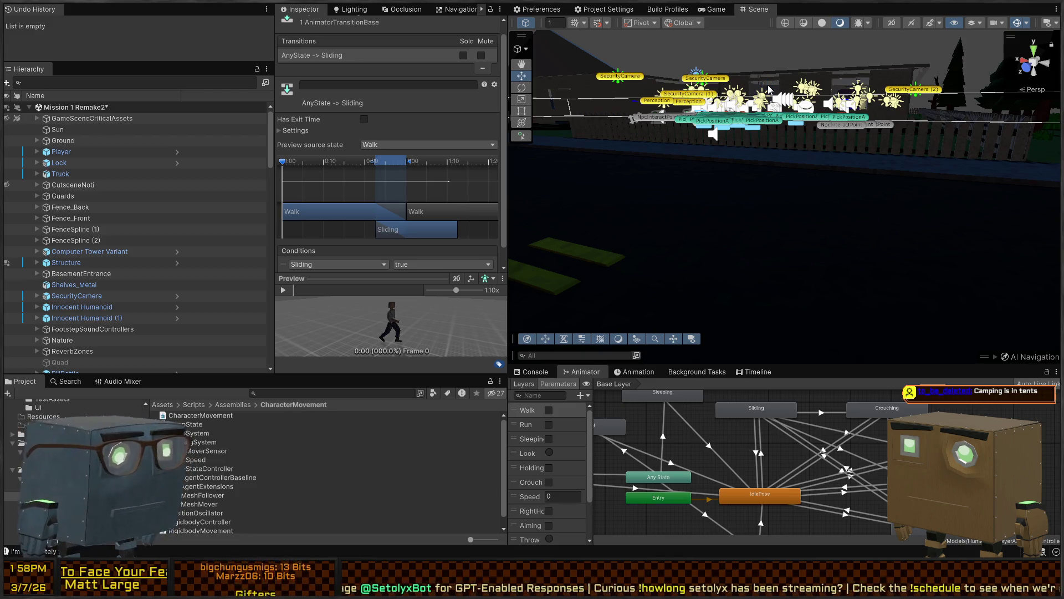
Clear the selection, tilt the scene camera over the fence, stop Play mode and show the Console
left_click(770, 90)
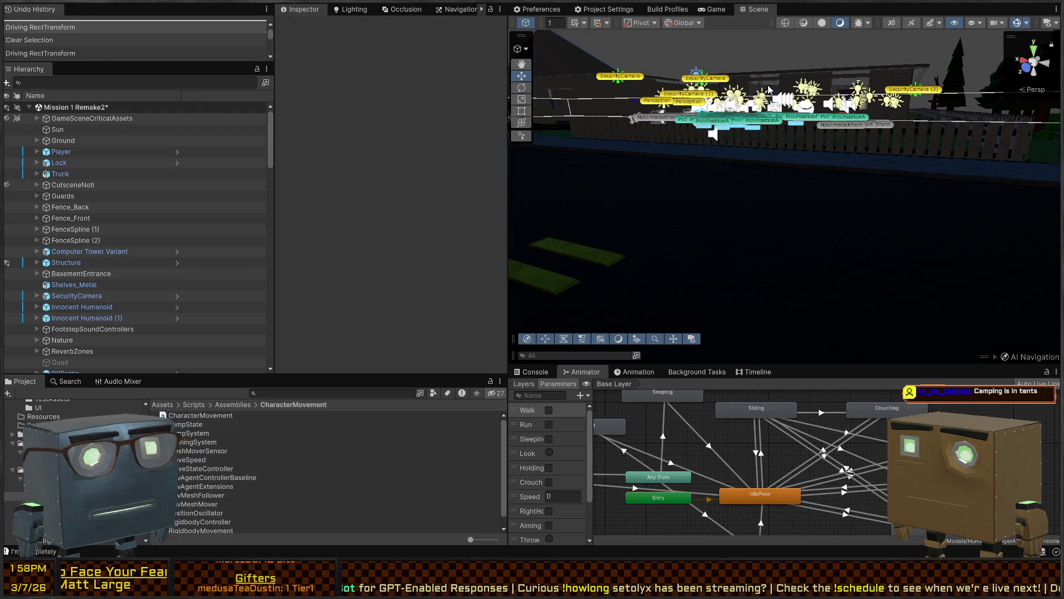
mouse_move(736, 188)
left_mouse_down()
mouse_move(687, 197)
mouse_move(742, 181)
left_mouse_up()
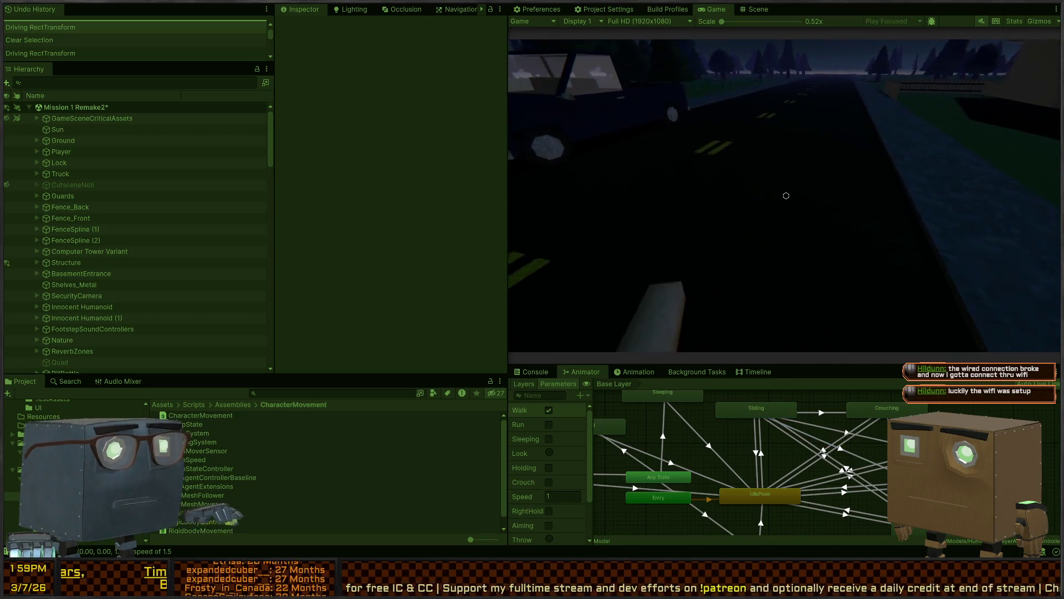
key("ctrl+p")
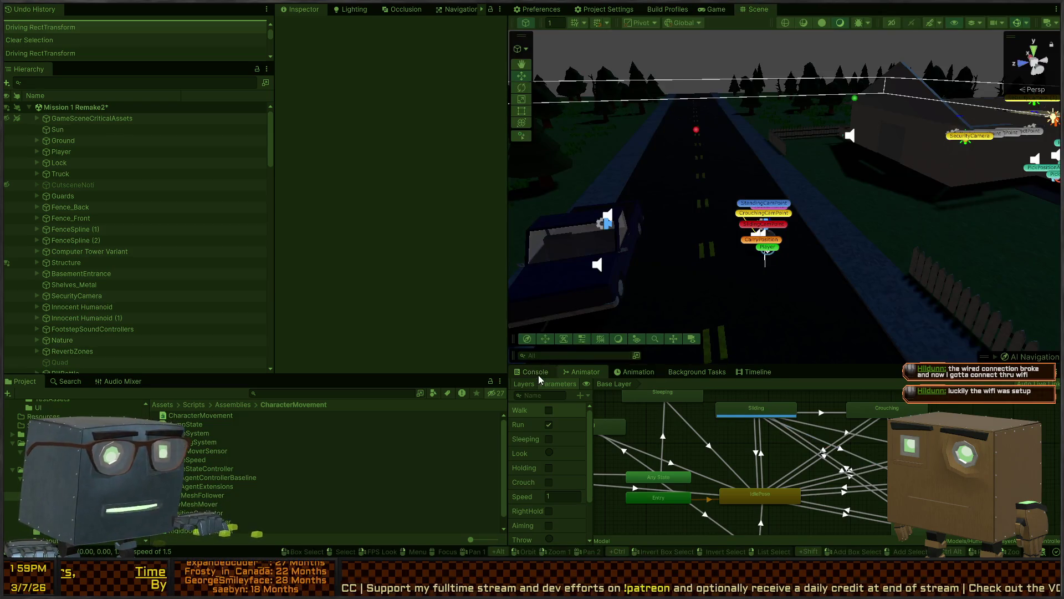
left_click(531, 372)
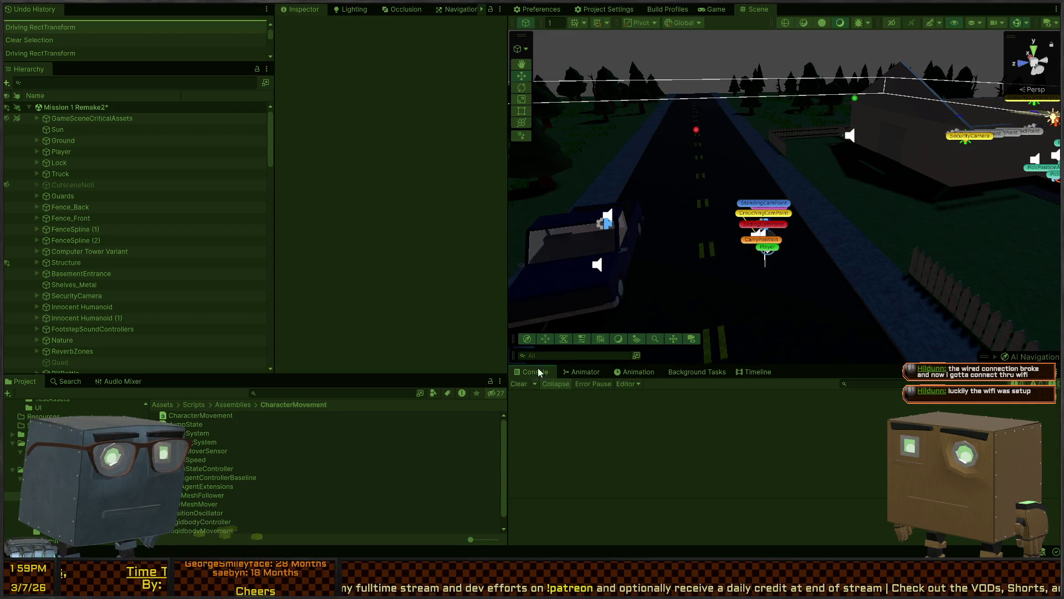
Replay and sprint down the road, logging speeds 2.75 and 4.222, then stop and return to Visual Studio
key("ctrl+p")
key("shift")
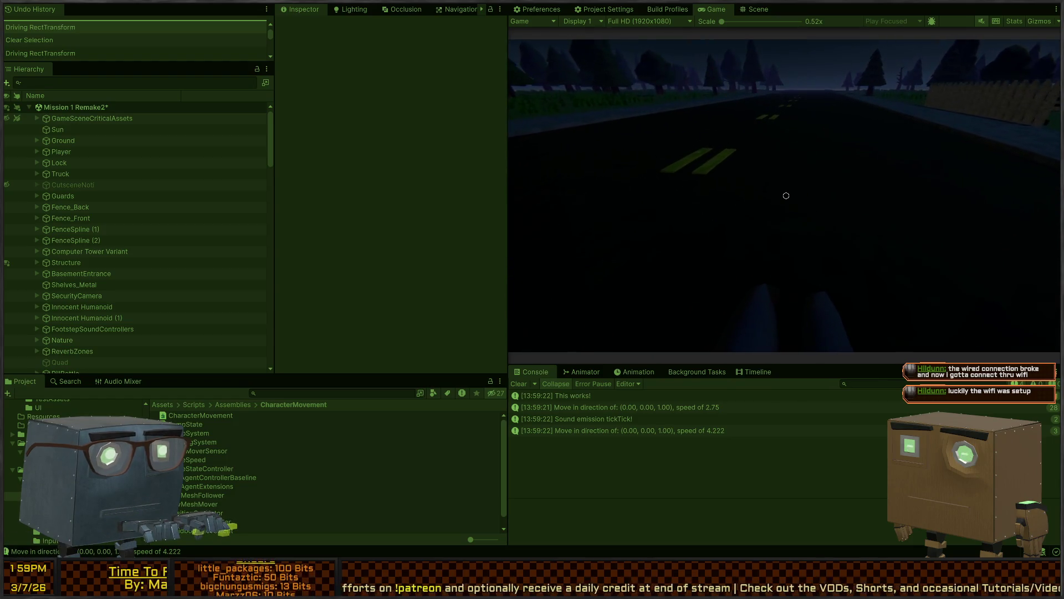
key("shift")
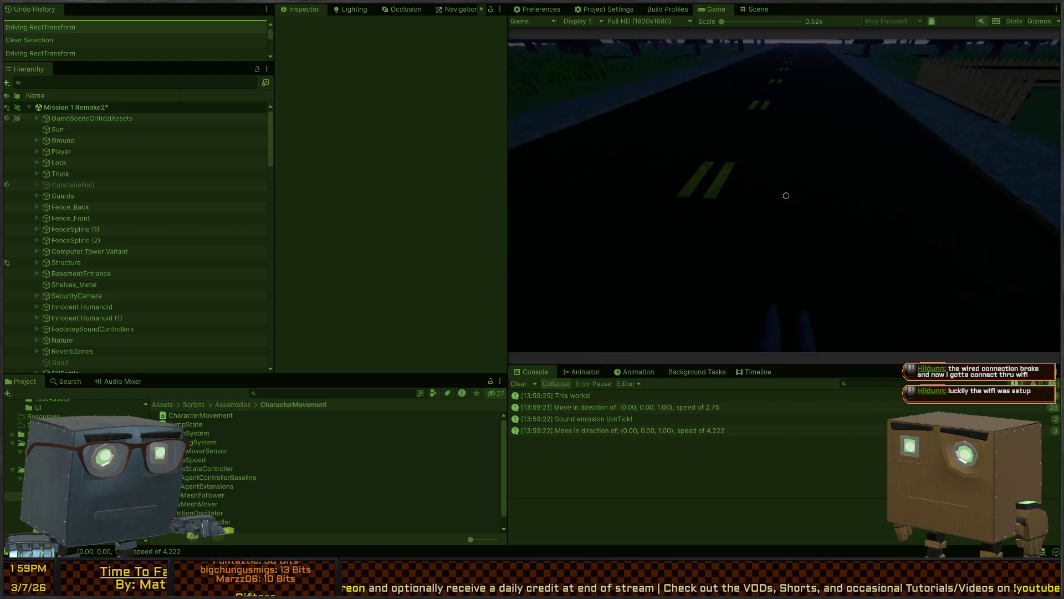
key("ctrl+p")
key("alt+Tab")
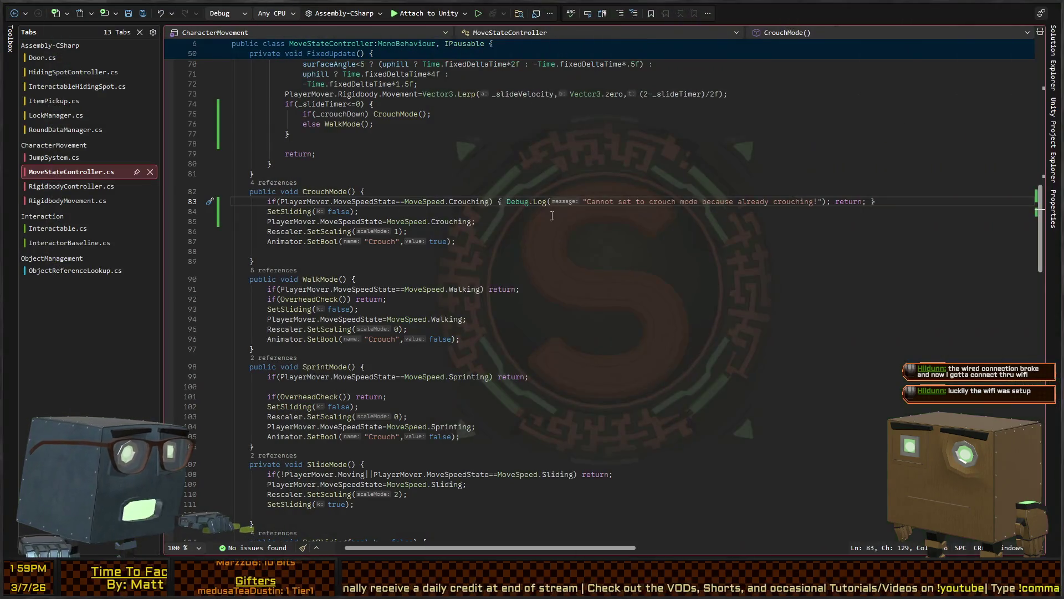
Jump from CrouchMode's SetSliding call to the SetSliding method definition
key("Down")
key("End")
left_click(293, 212)
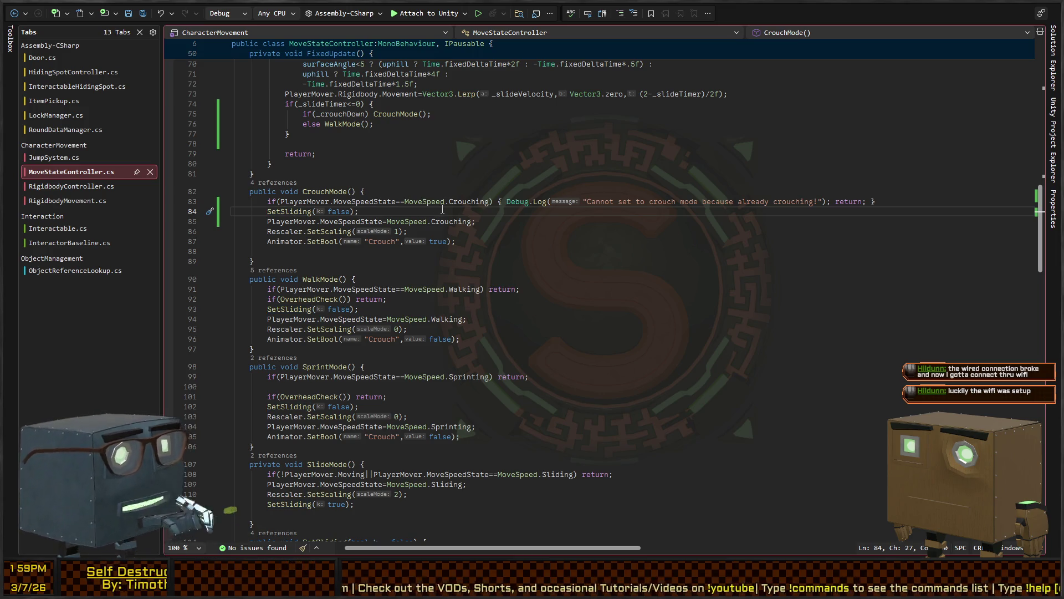
left_click(321, 241)
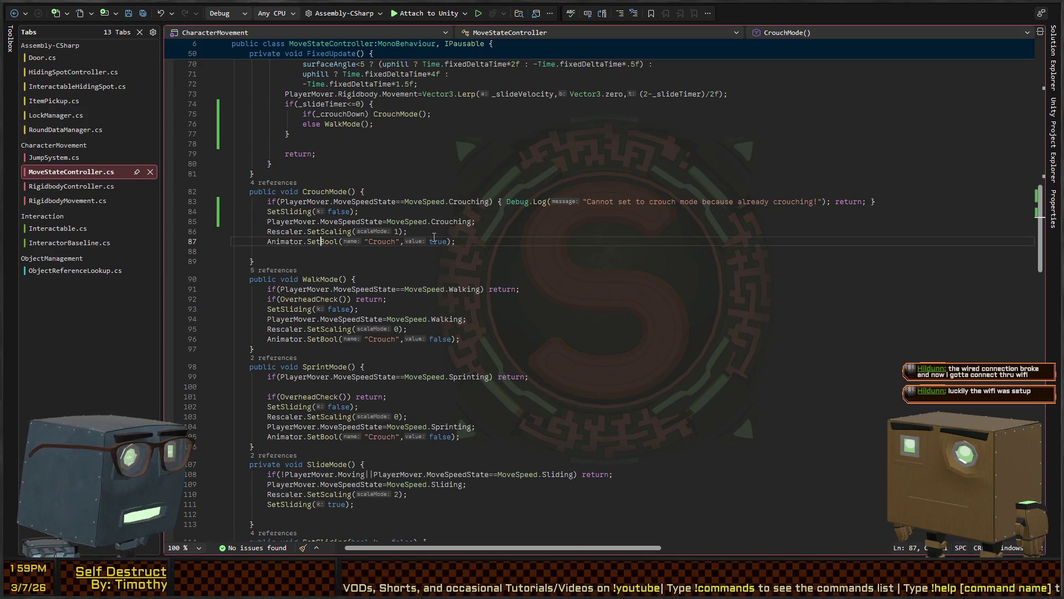
left_click(282, 212)
key("F12")
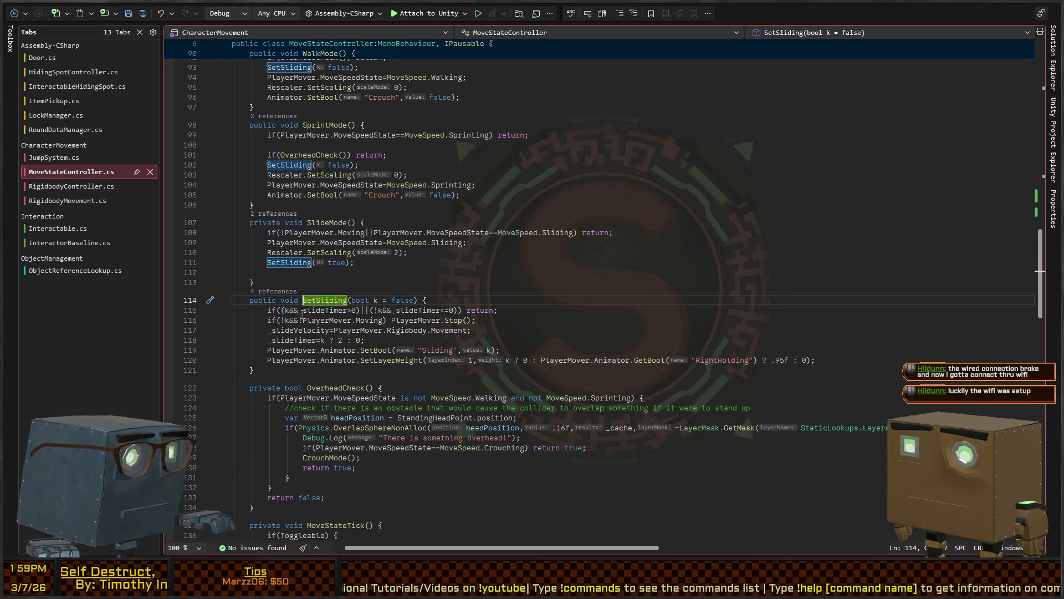
Check SetSliding's k parameter and not-moving check, then open PlayerMover.Stop() in RigidbodyMovement.cs
left_click(285, 311)
left_click(283, 320)
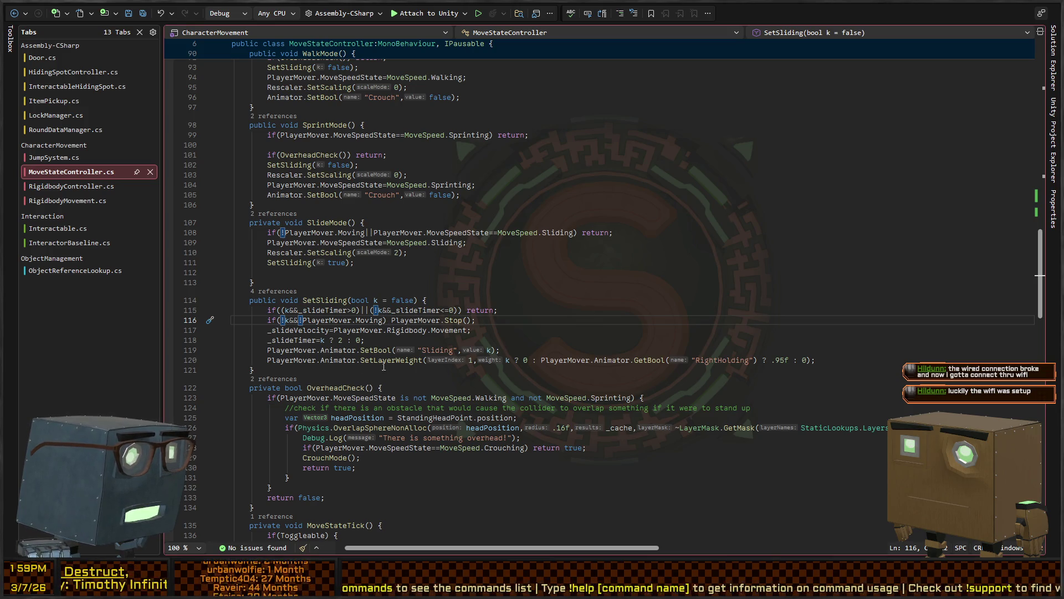
left_click(438, 320)
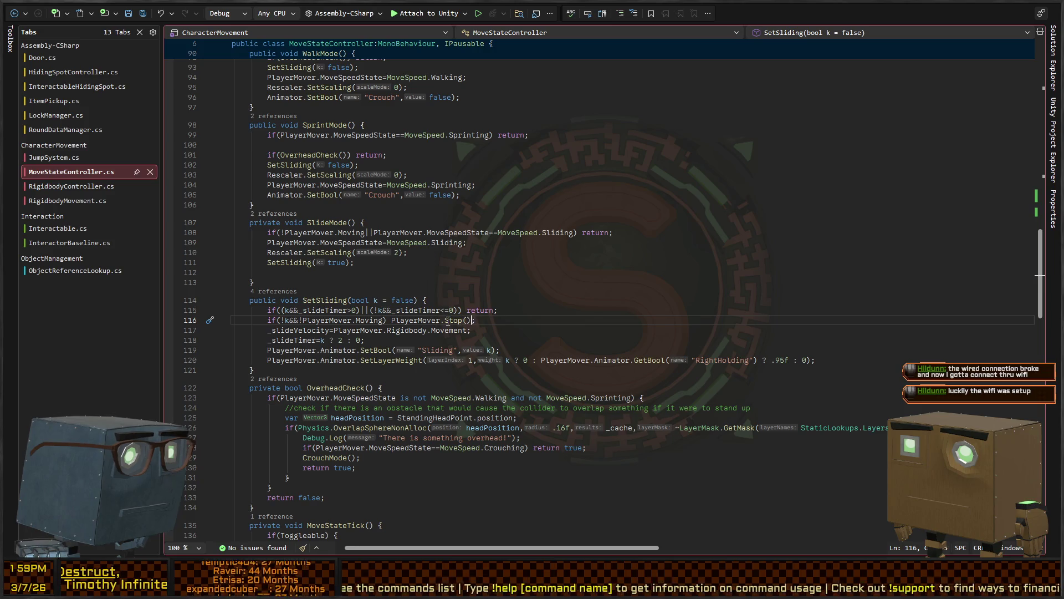
left_click(451, 322, "ctrl")
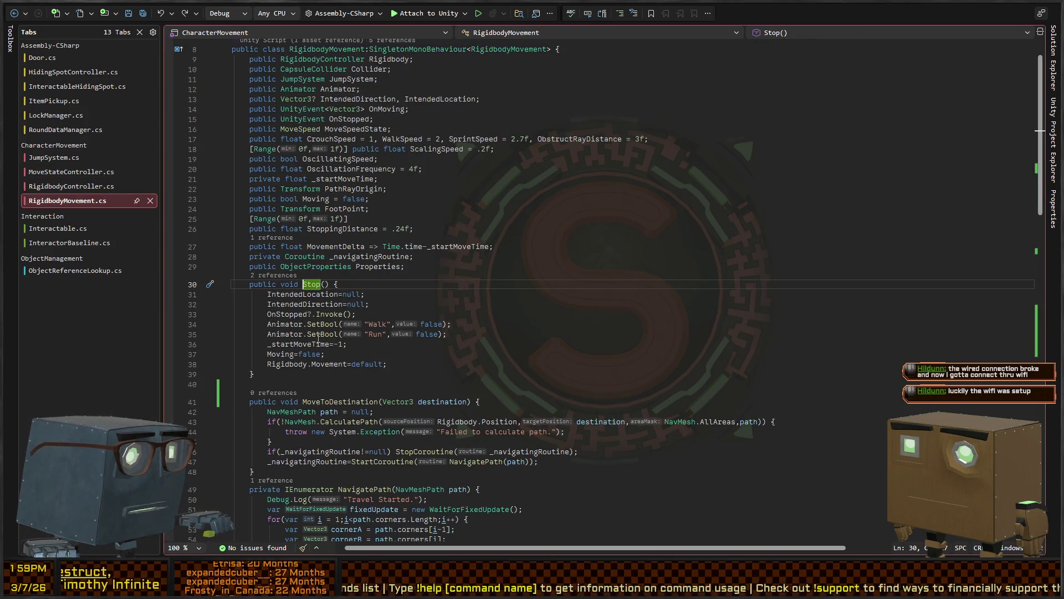
Add Animator.SetBool("Sliding", false); after the Run bool line in Stop(), then switch to Unity
left_click(471, 334)
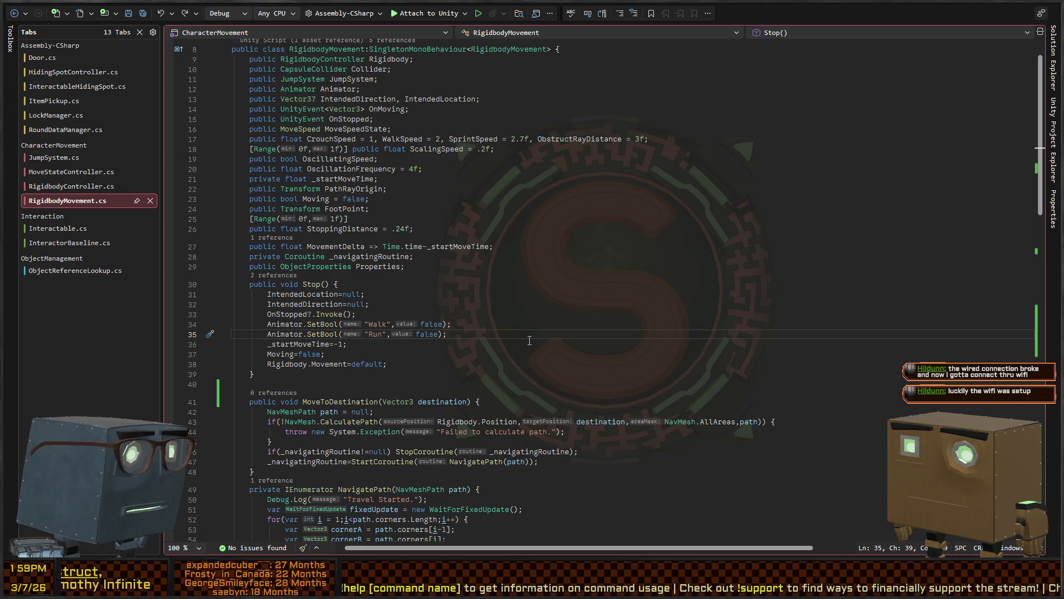
key("Return")
type("Animator.S")
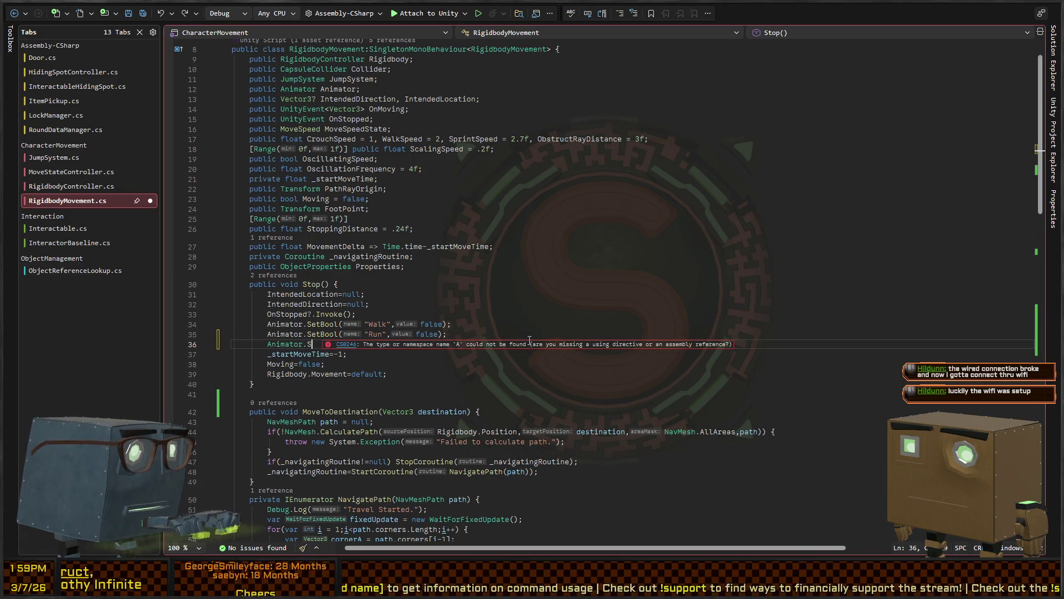
type("etBool(\"Sliding")
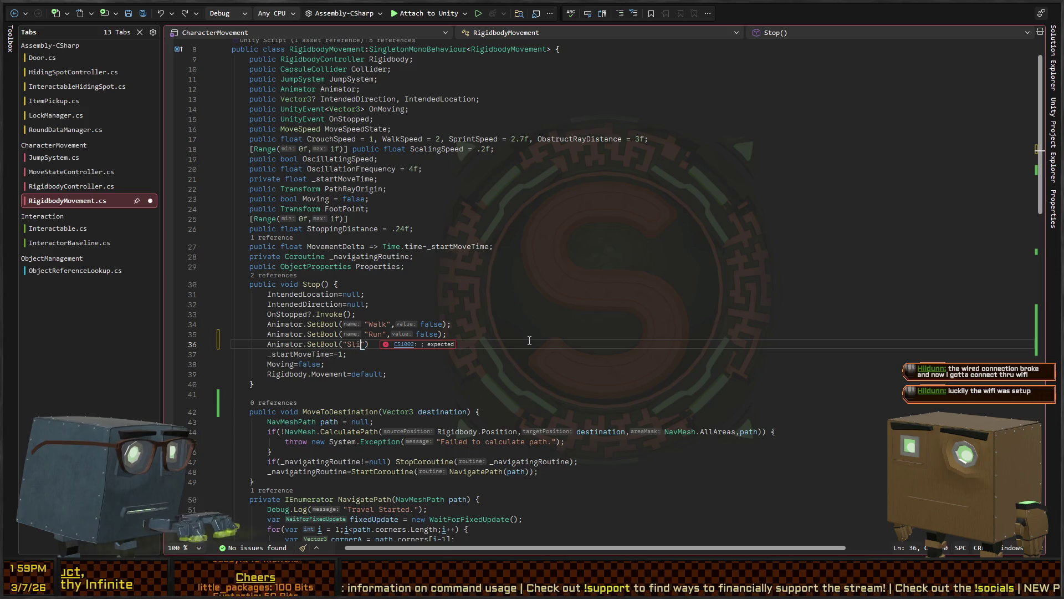
scroll(529, 340, "down", 20)
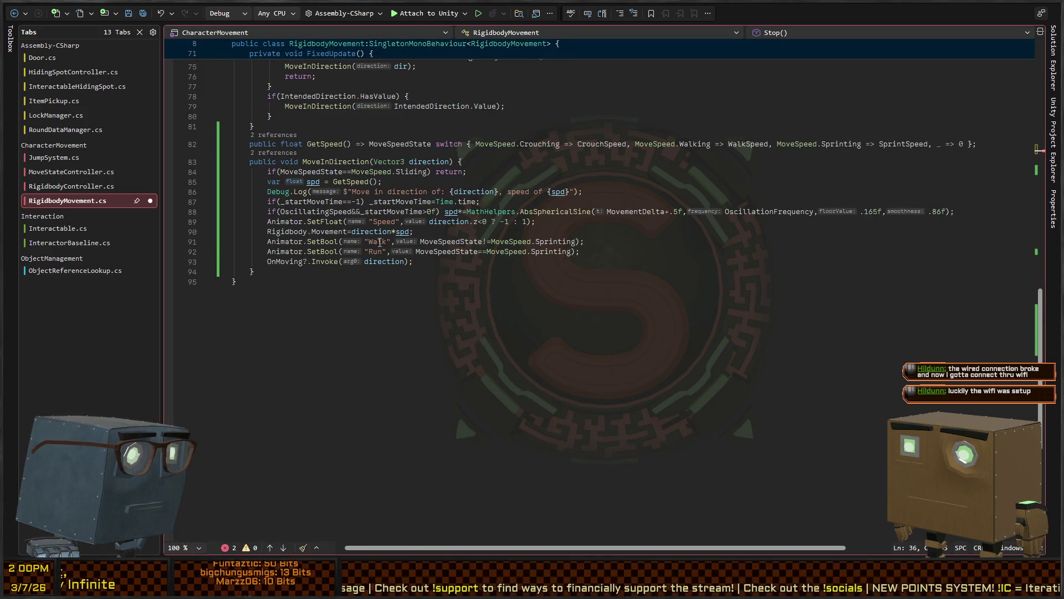
key("ctrl+minus")
key("ctrl+minus")
key("ctrl+minus")
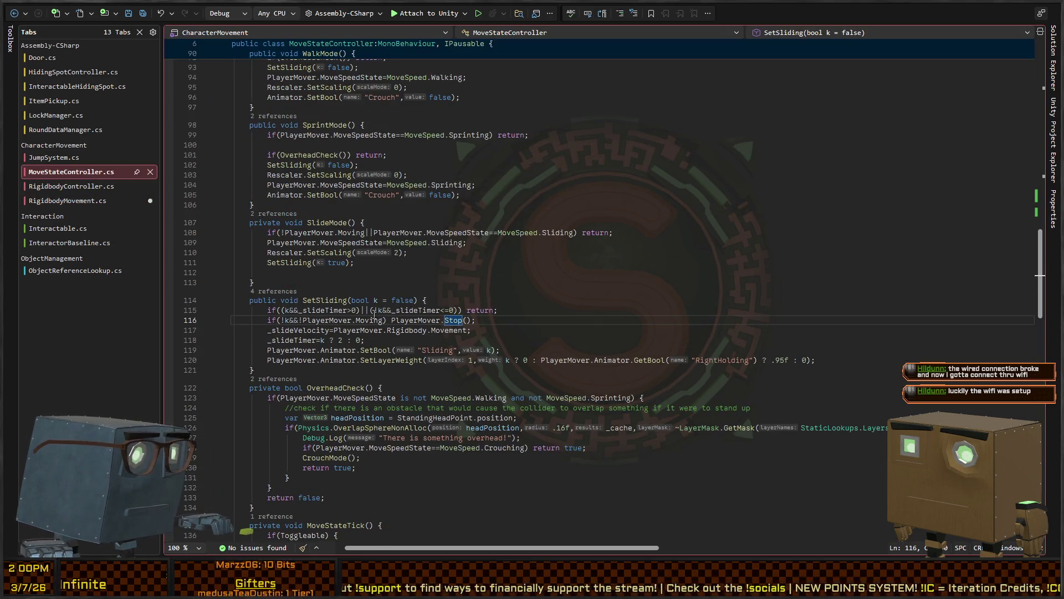
key("ctrl+shift+minus")
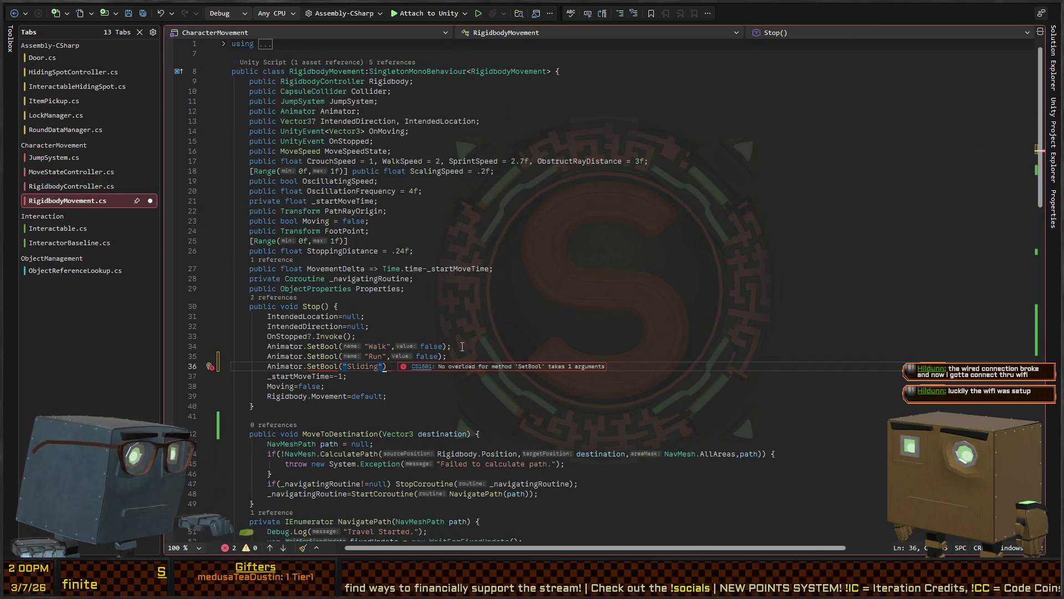
type(", false);")
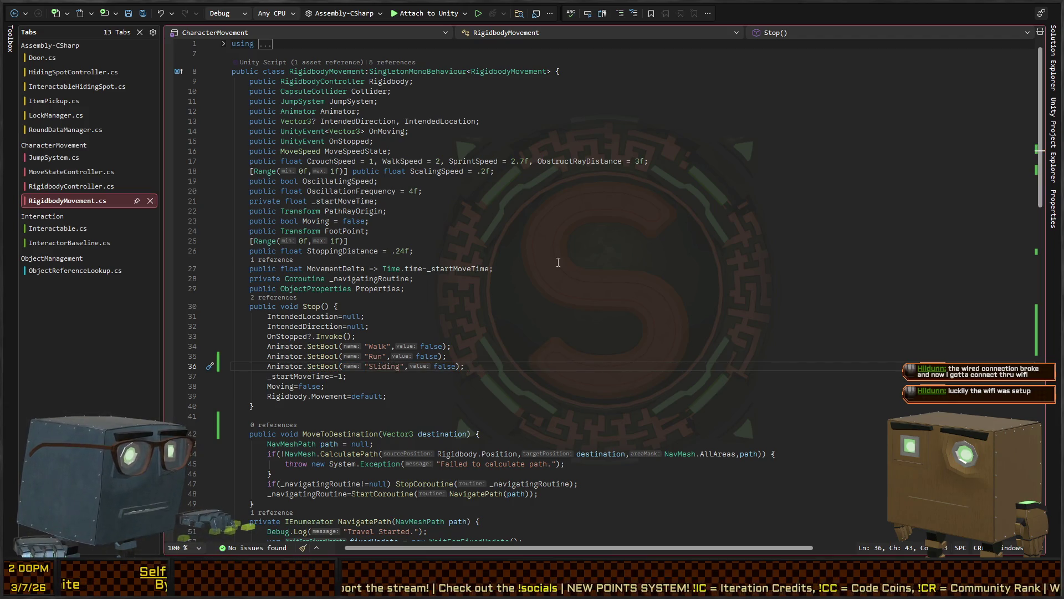
key("alt+Tab")
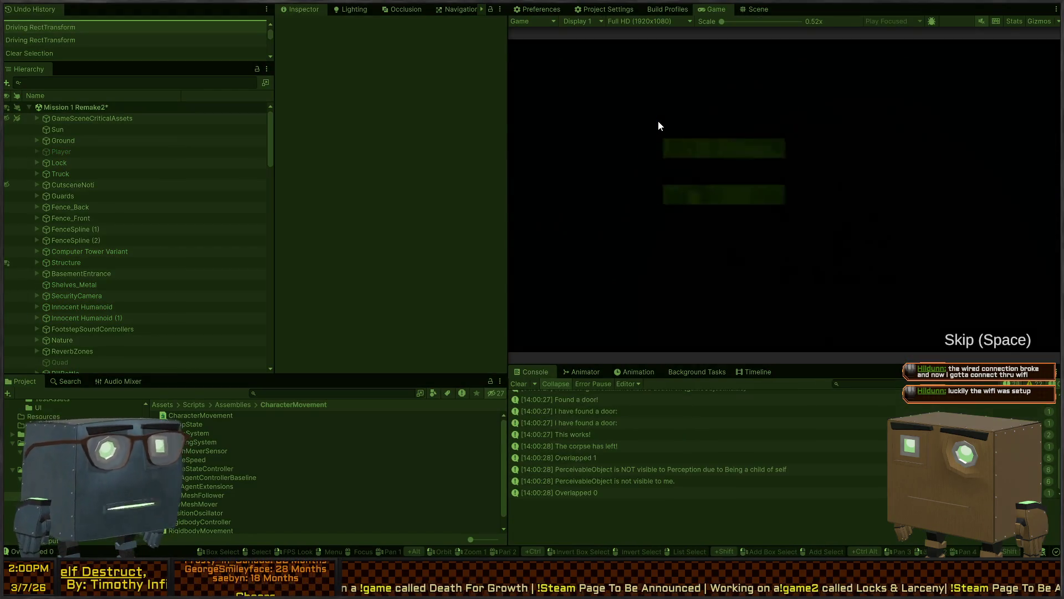
Skip the opening cutscene and walk around, then exit Play mode and return to Visual Studio
key("space")
key("w")
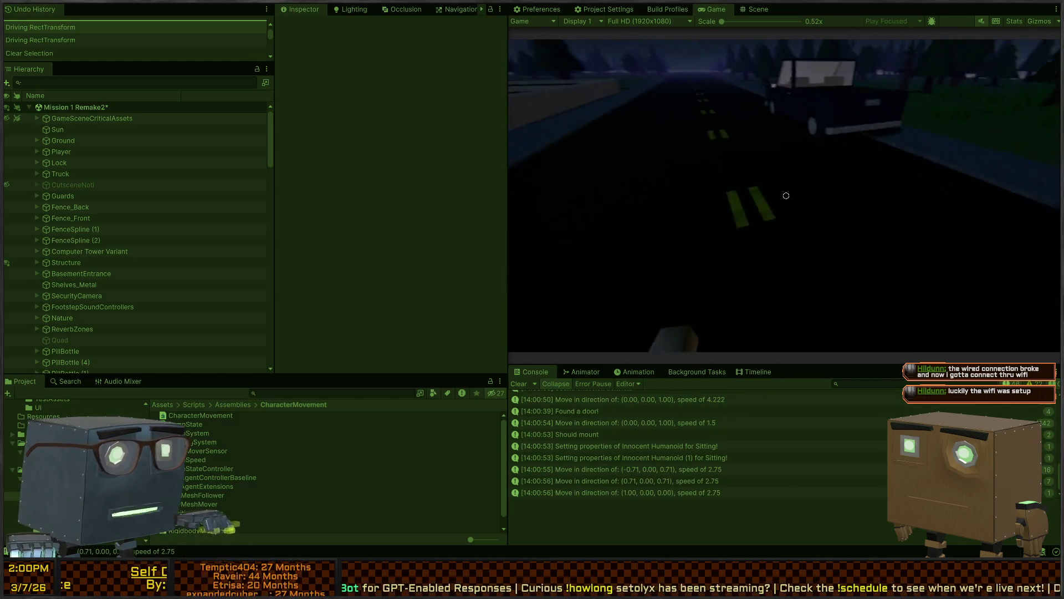
key("ctrl+p")
key("alt+Tab")
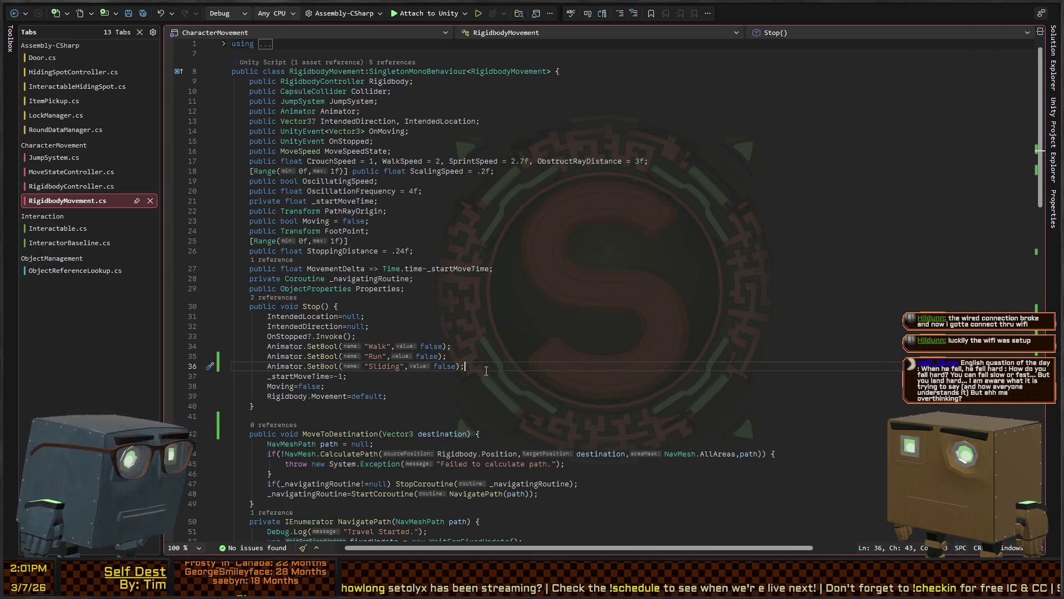
Delete the Sliding SetBool line from Stop() and trace Stop()'s calls in FixedUpdate and MoveStateController
key("shift+Home")
key("BackSpace")
key("BackSpace")
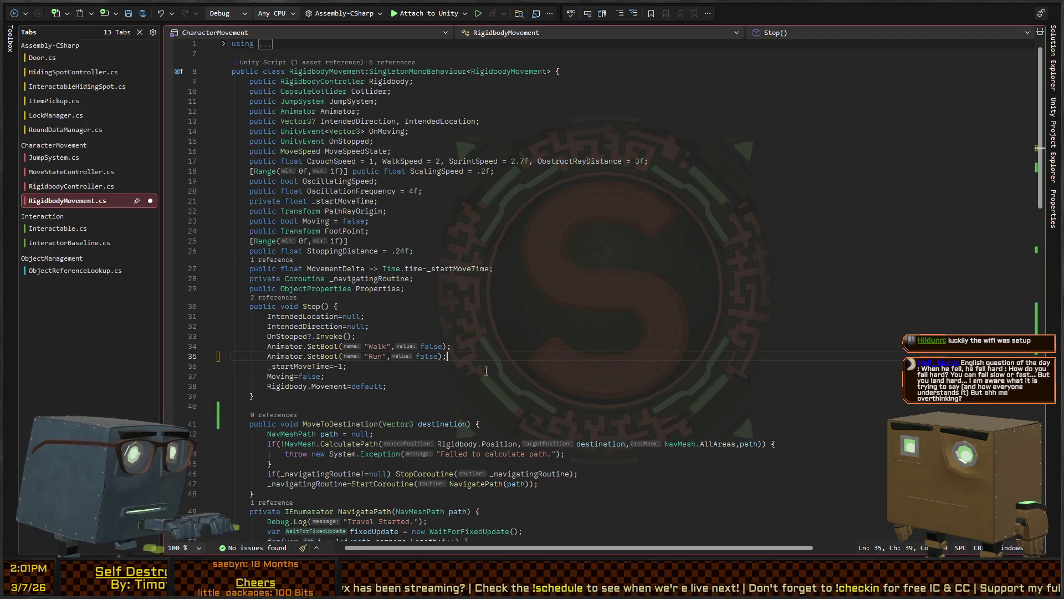
left_click(272, 297)
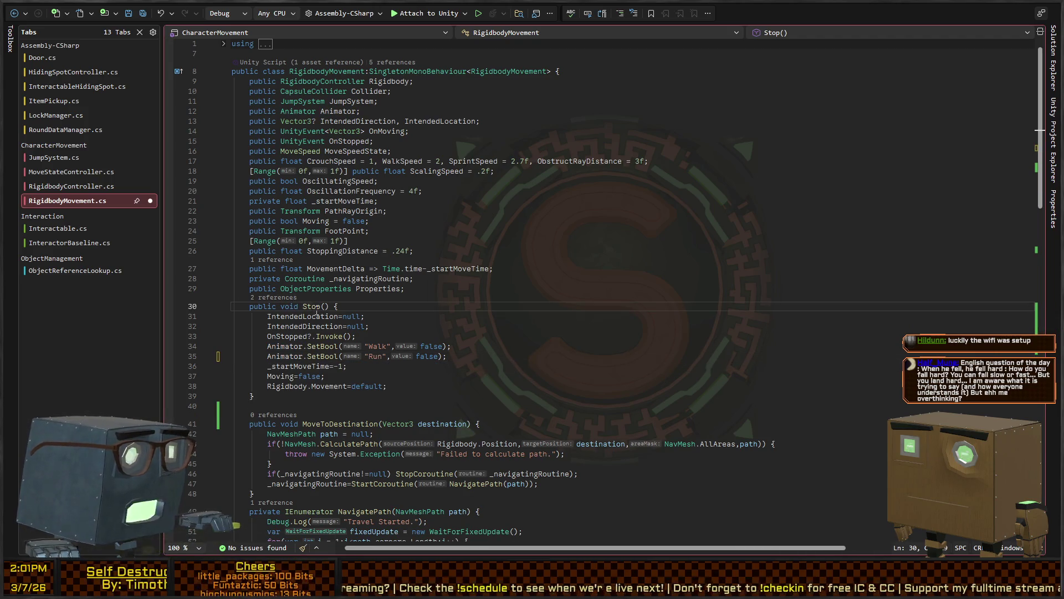
left_click(317, 311)
key("F12")
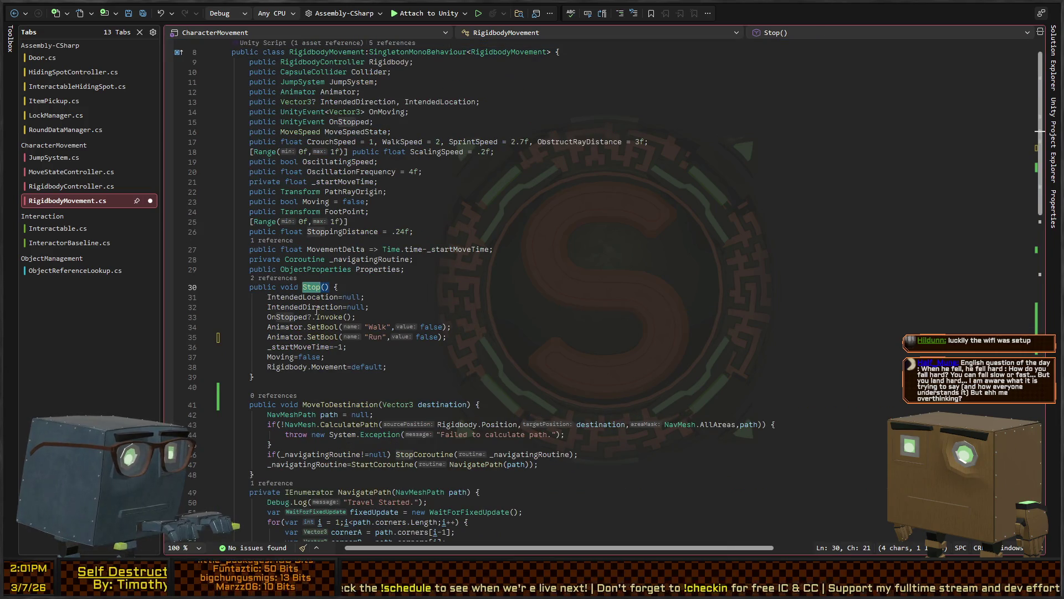
key("ctrl+minus")
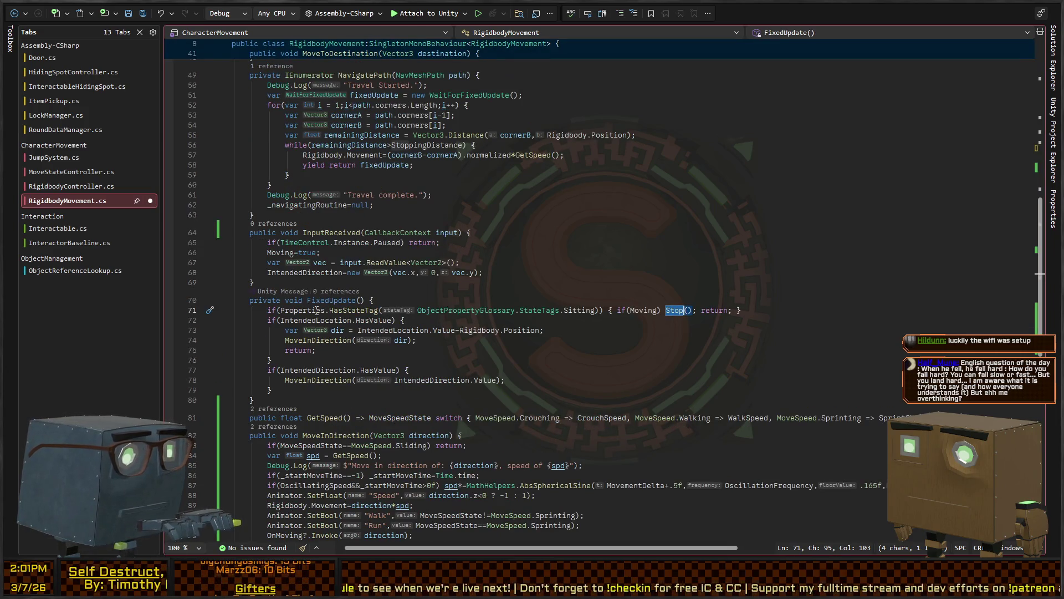
key("F8")
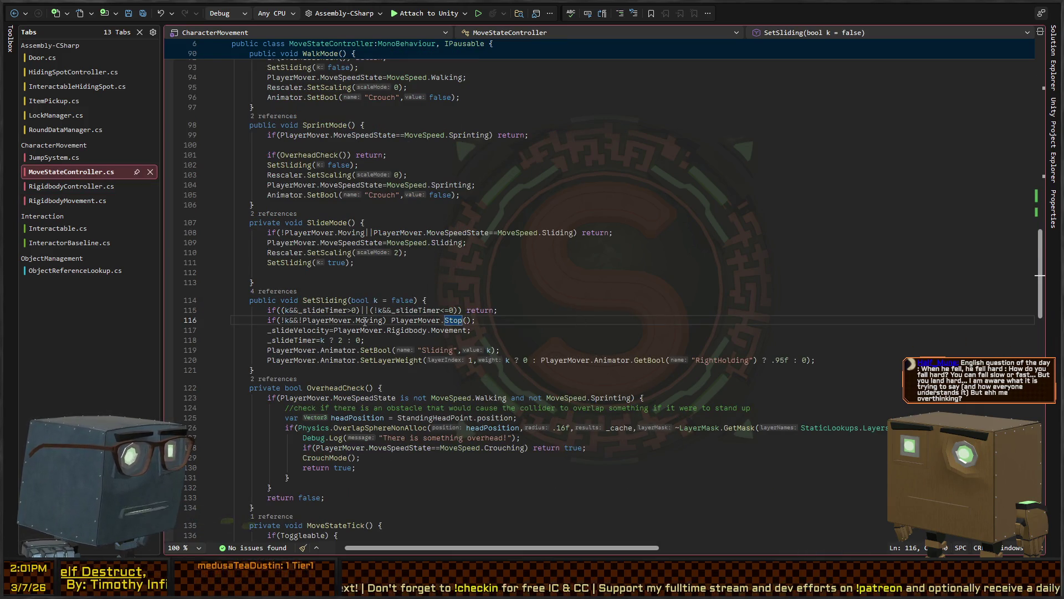
left_click(387, 320)
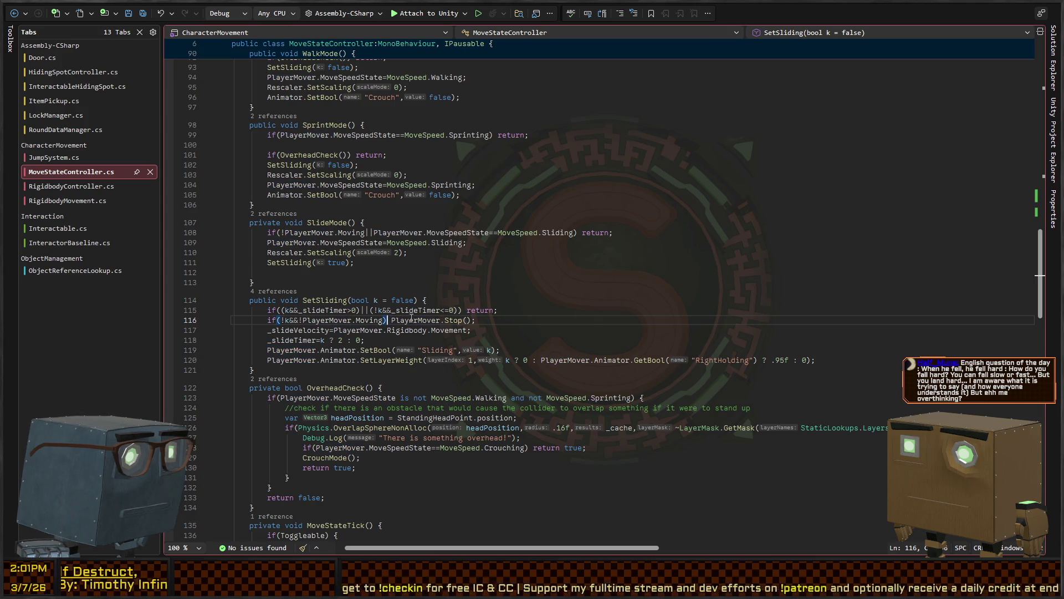
left_click(451, 322, "ctrl")
Insert Debug.Log("Should stop!"); at the top of Stop(), save, and return to its caller
left_click(473, 291)
key("ctrl+Return")
type("Debug.L")
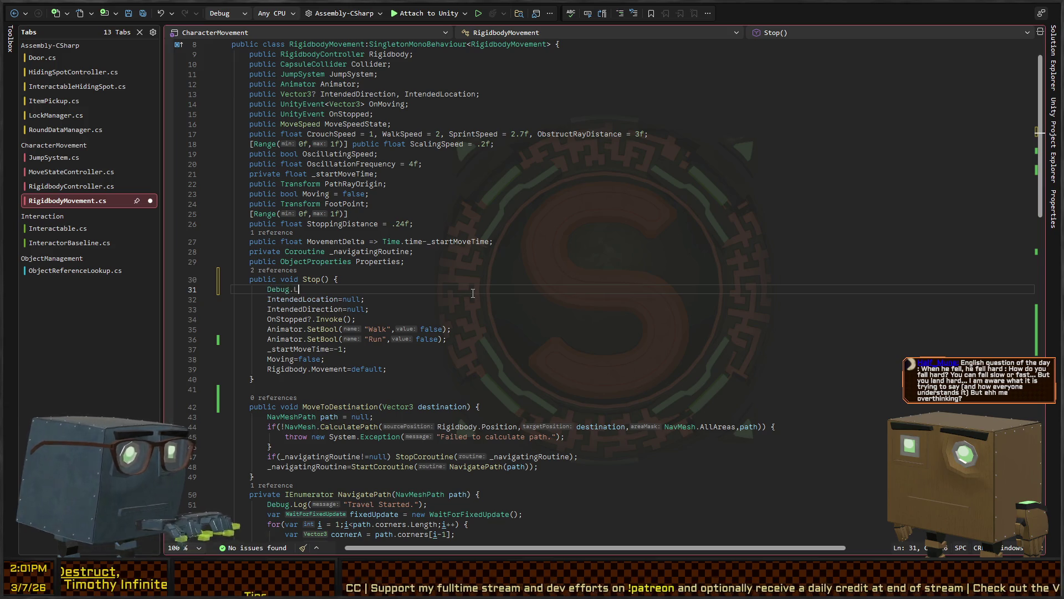
type("og(\"Should stop!\");")
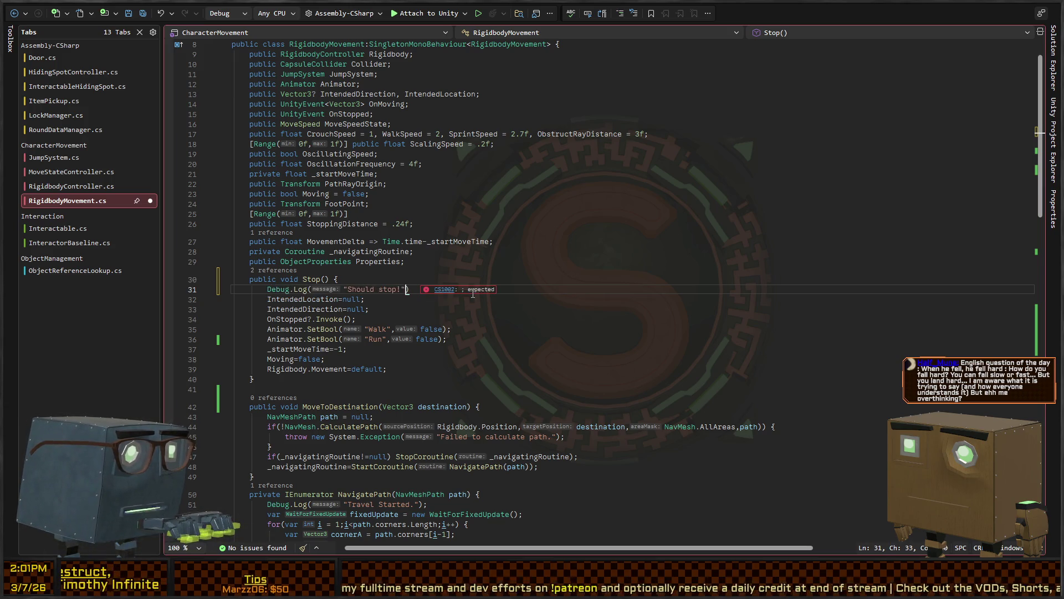
key("ctrl+s")
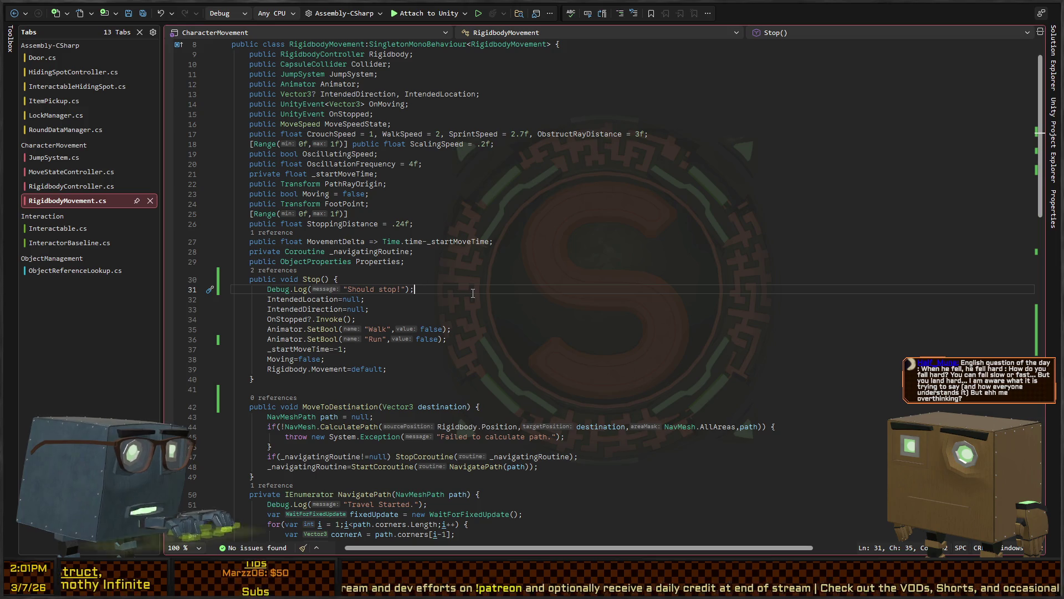
key("ctrl+minus")
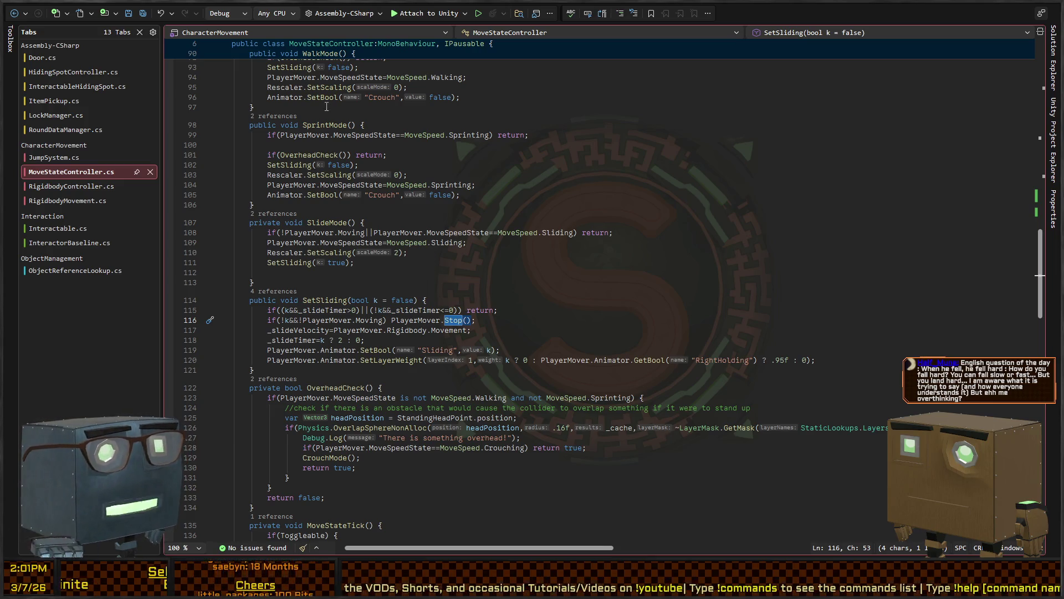
Delete the blank line ending SlideMode and the one after SprintMode's first return
left_click(459, 271)
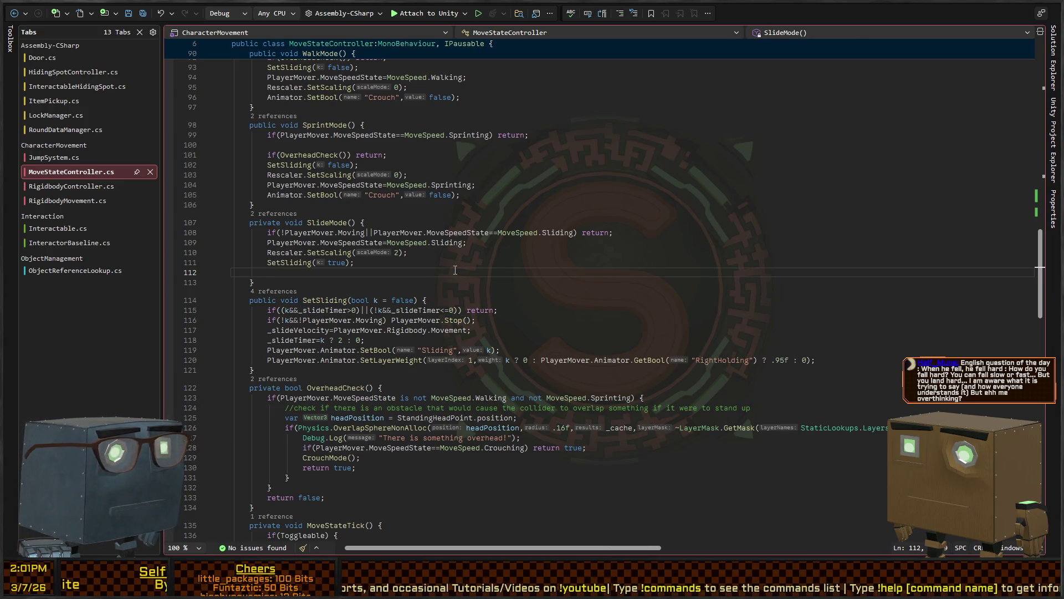
key("BackSpace")
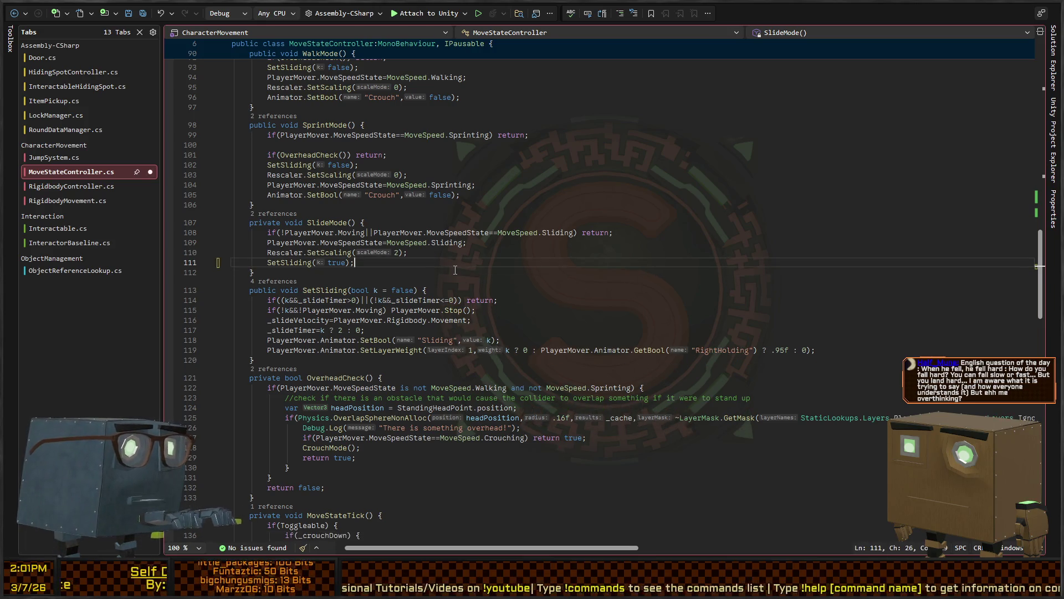
key("Up")
key("Up")
key("Up")
key("Up")
key("Up")
key("Up")
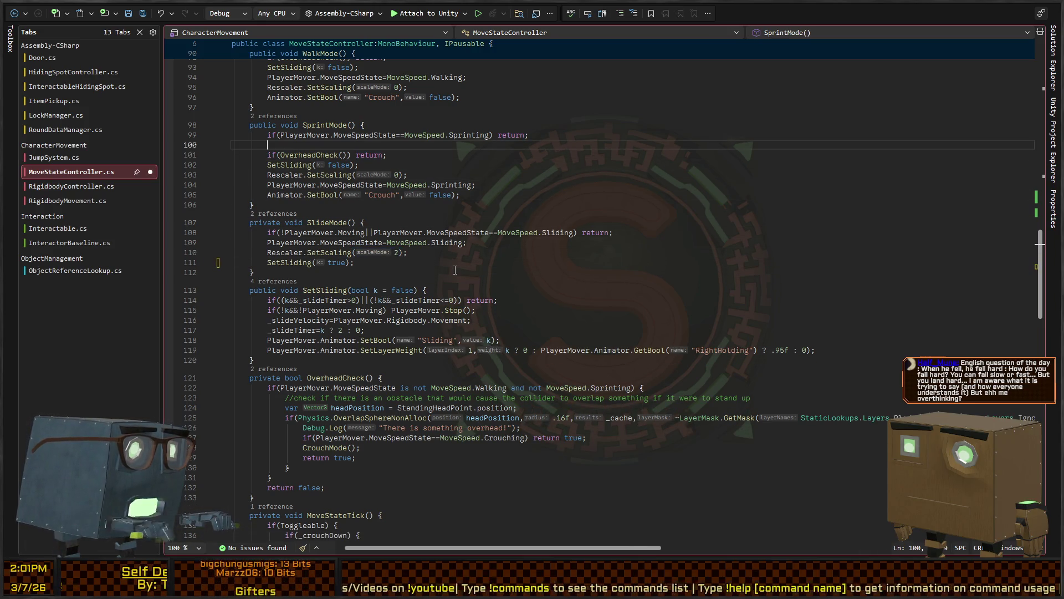
key("shift+Home")
key("BackSpace")
key("BackSpace")
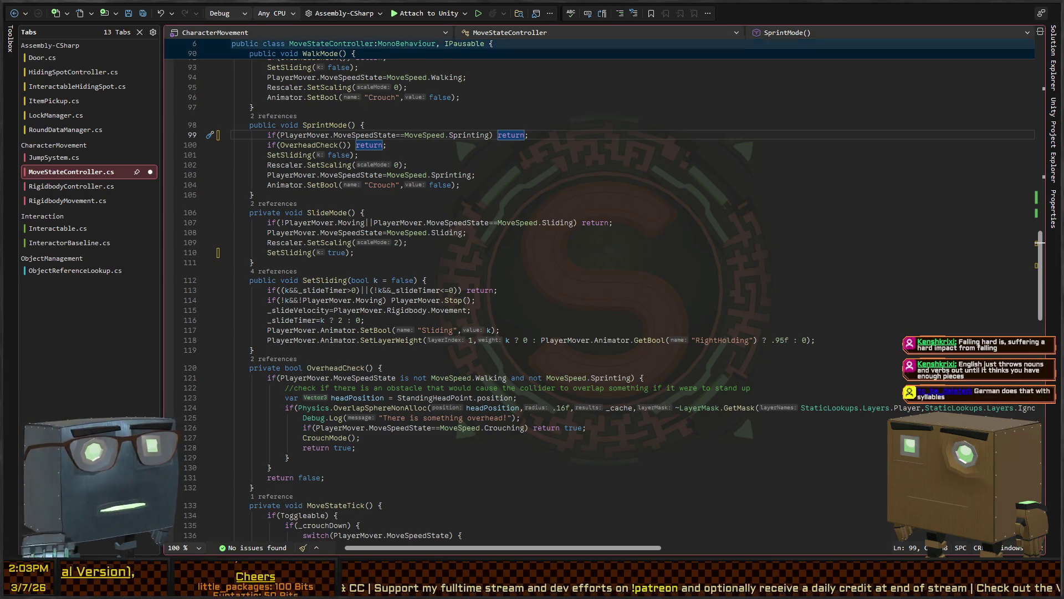
Review the sprint state, Rescaler and MoveSpeedState usages, then go to SetSliding's definition from CrouchMode
key("Down")
key("Down")
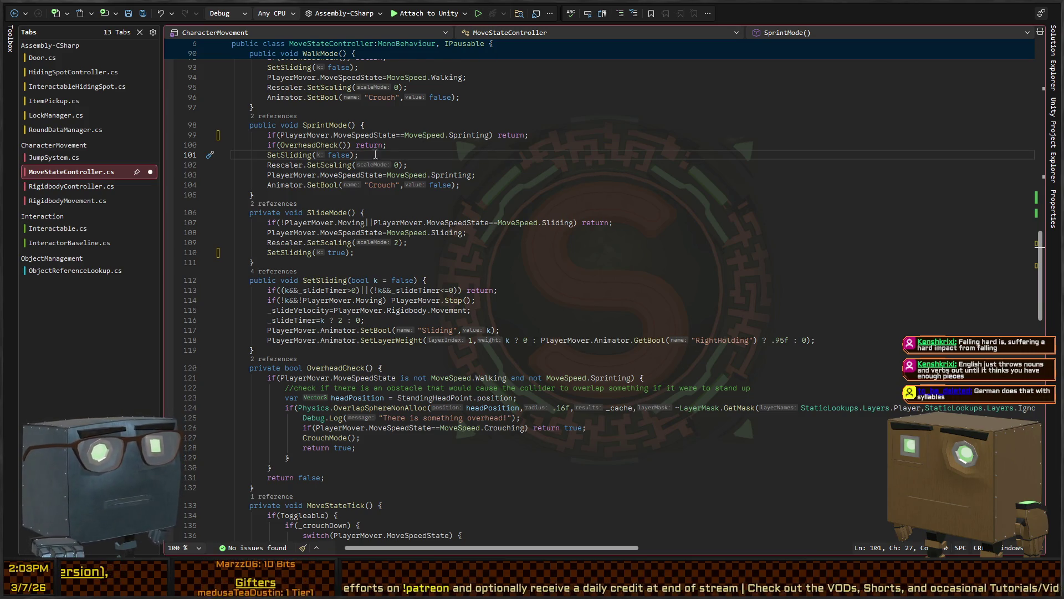
left_click(487, 174)
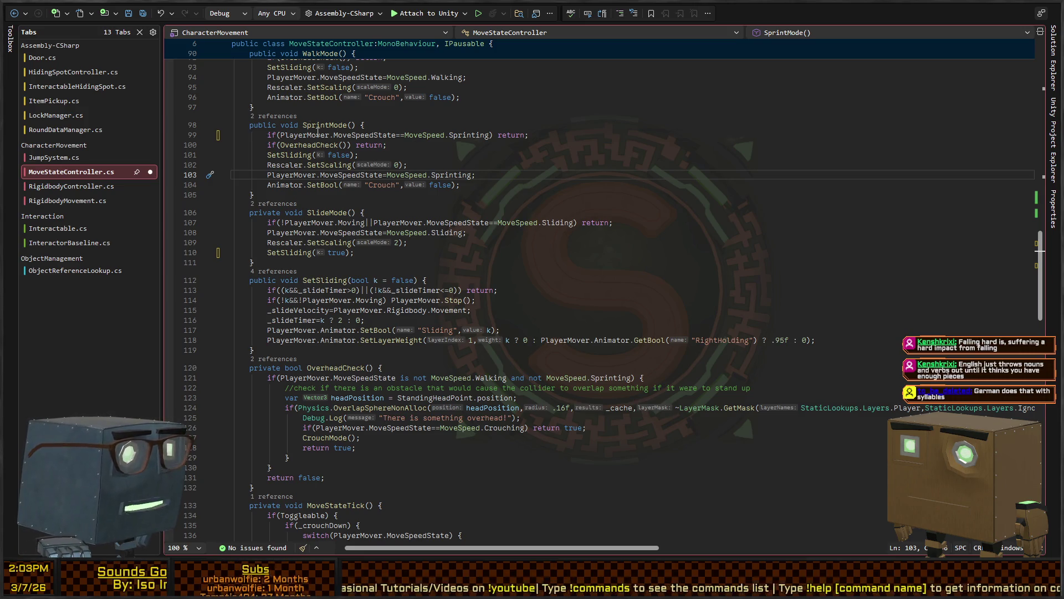
left_click(441, 167)
left_click(321, 232)
scroll(318, 205, "down", 4)
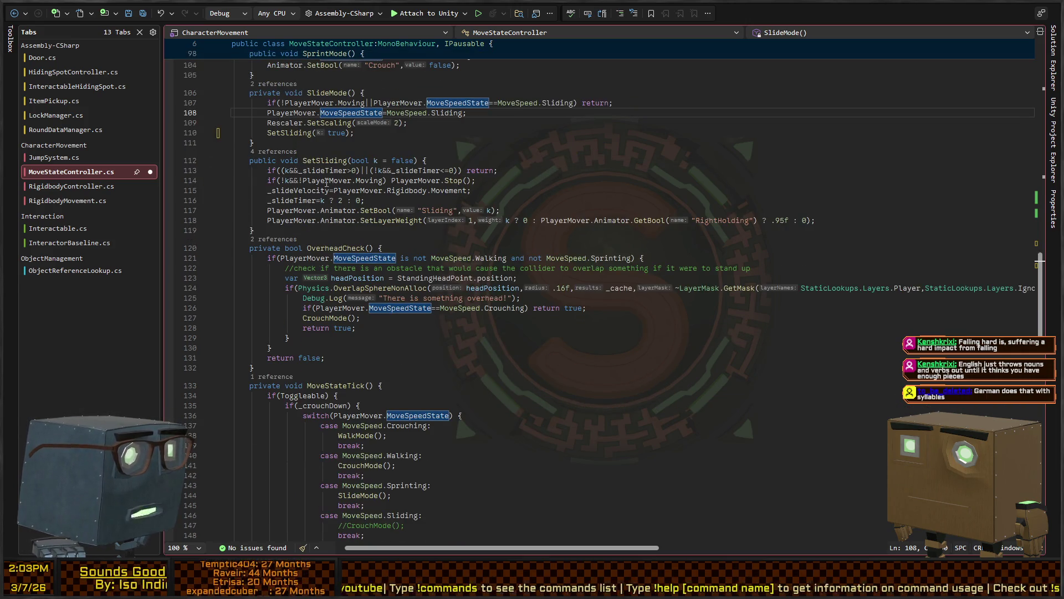
scroll(322, 223, "up", 11)
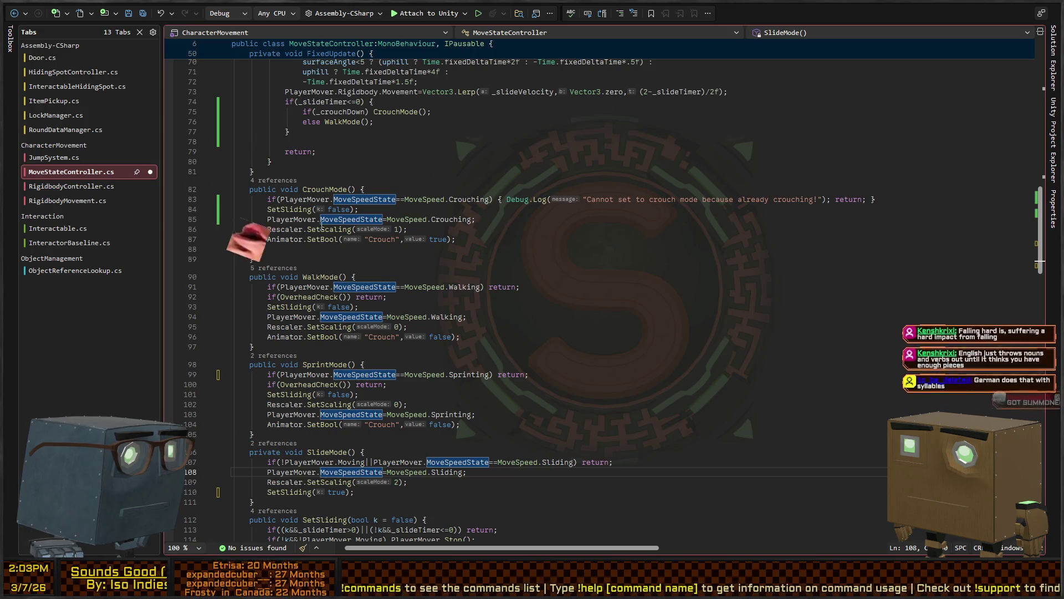
left_click(286, 209)
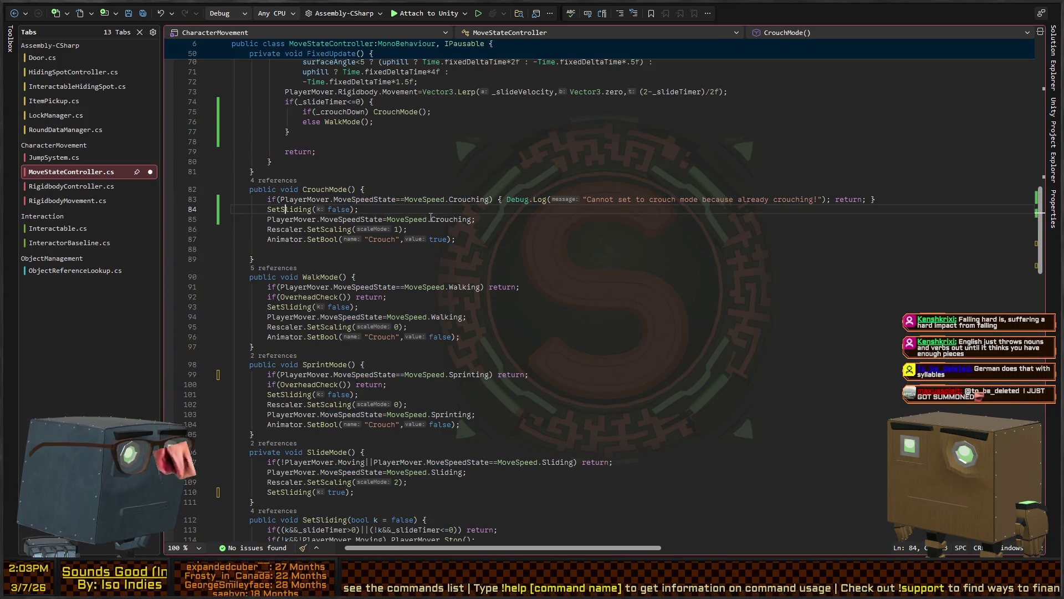
key("F12")
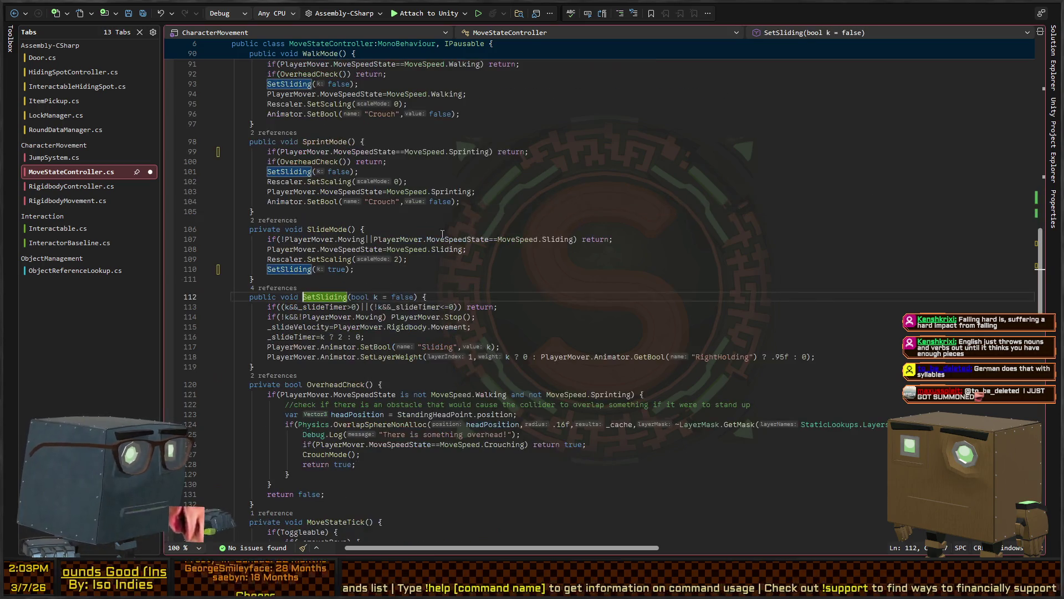
Add Debug.Log("Should stop the sliding pose"); after SetSliding's Stop() call, save, and show Unity's Game view
left_click(539, 330)
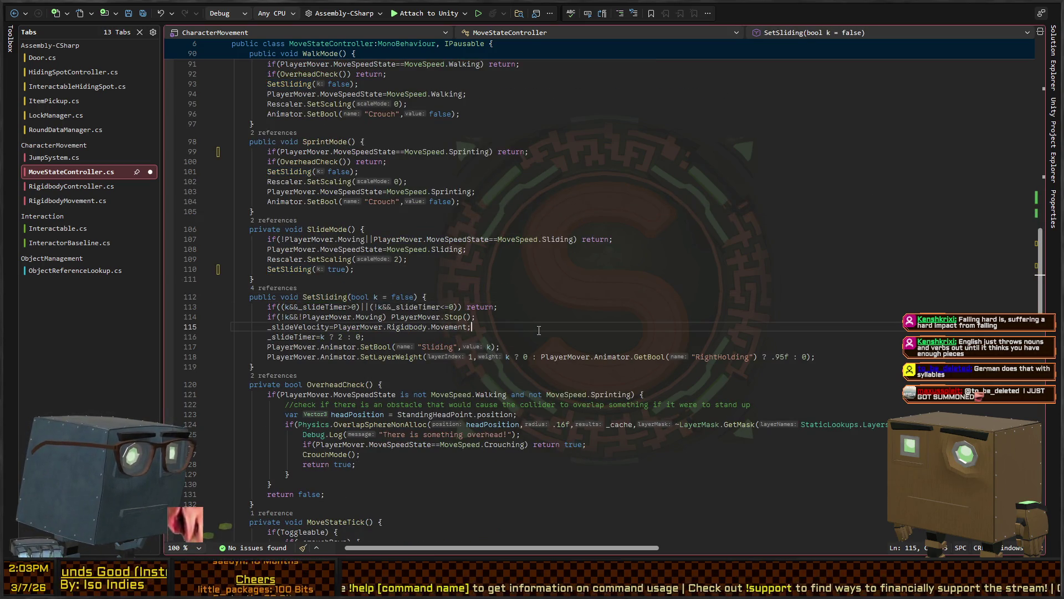
key("ctrl+Return")
type("Debug.Log(\"Should stop the ")
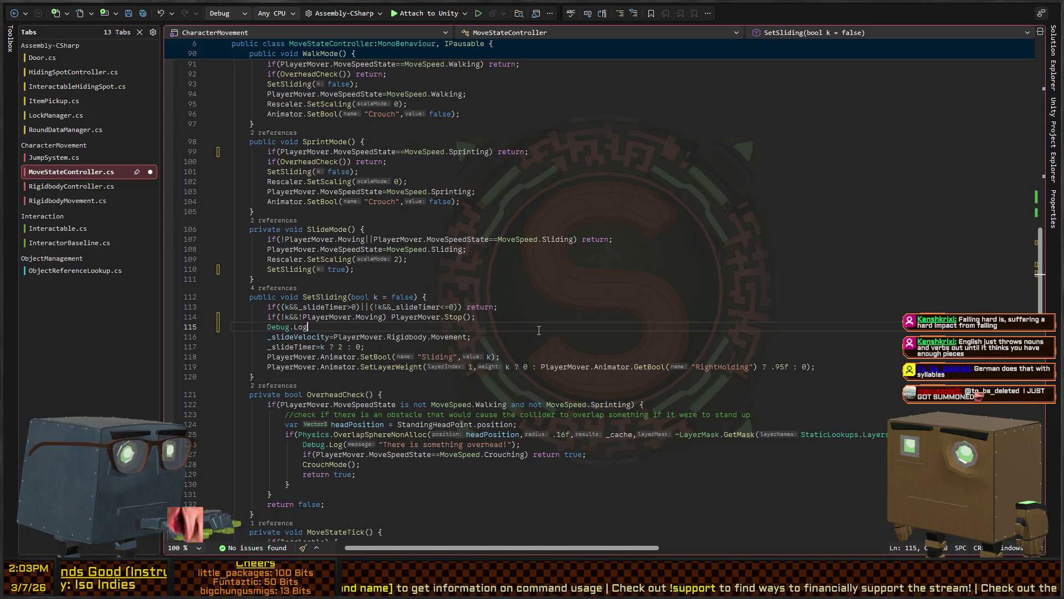
type("sliding pose\"")
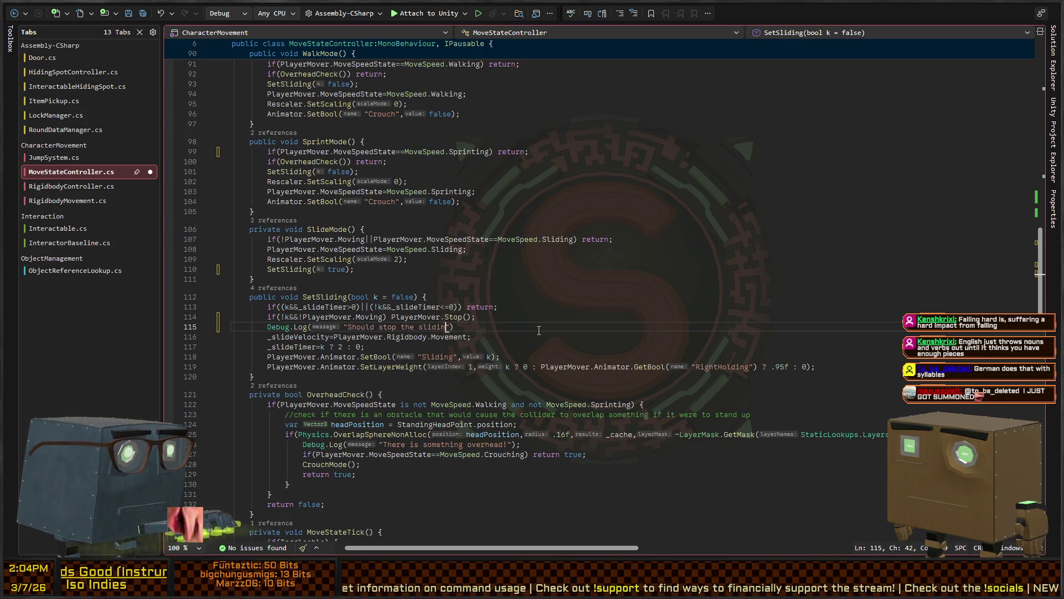
type(");")
key("ctrl+s")
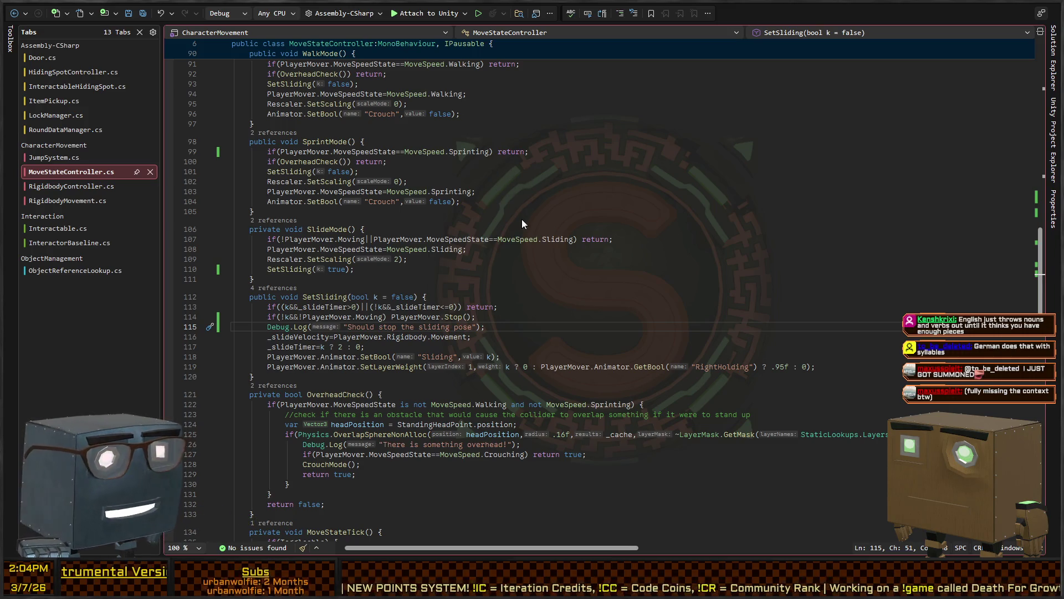
key("alt+Tab")
left_click(714, 9)
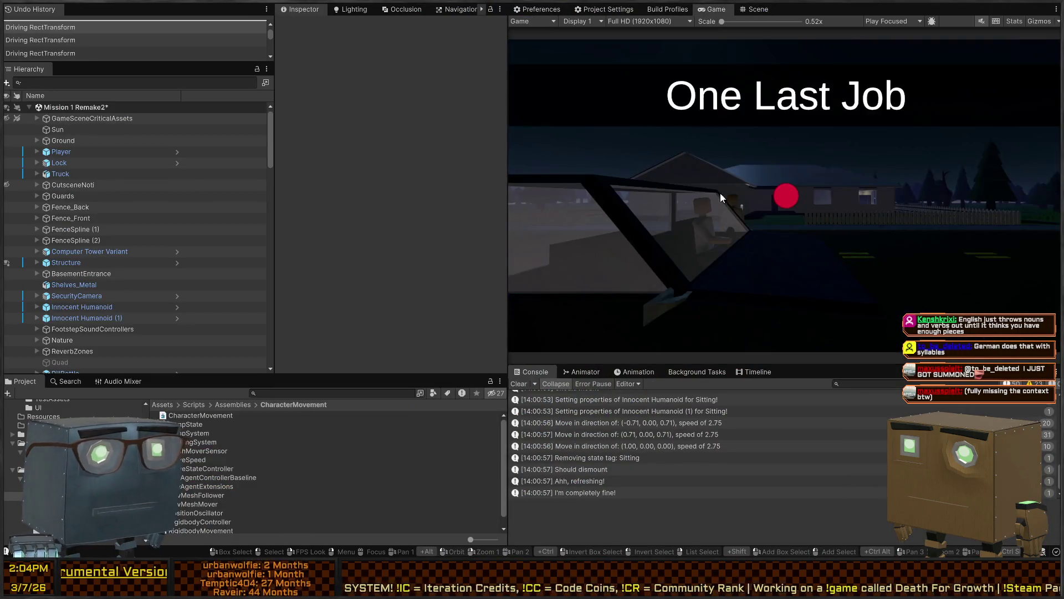
Play past the intro and slide until "Should stop the sliding pose" and "Should stop!" log, then return to code
key("ctrl+p")
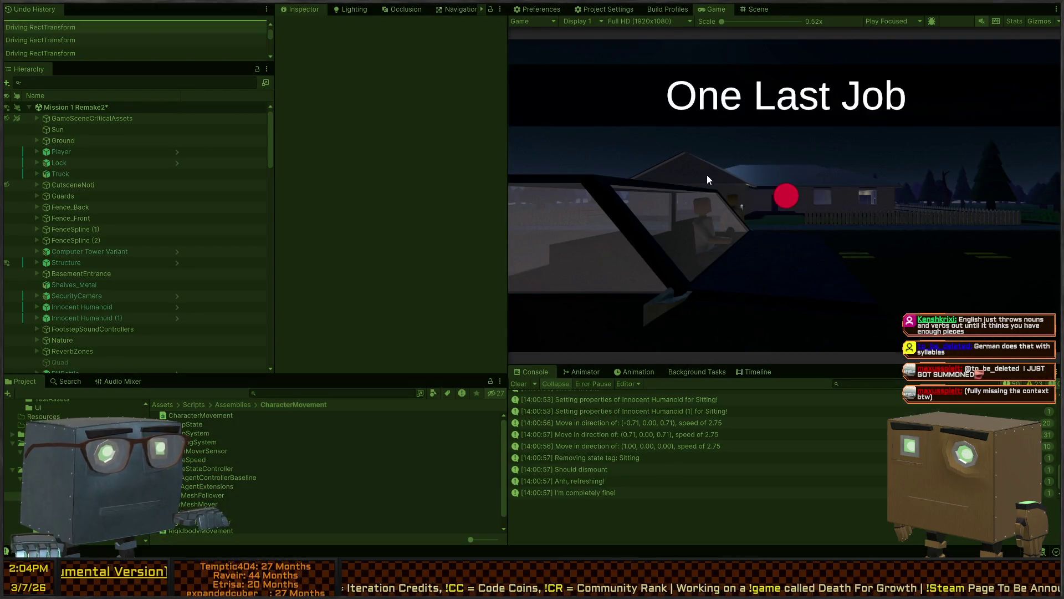
key("space")
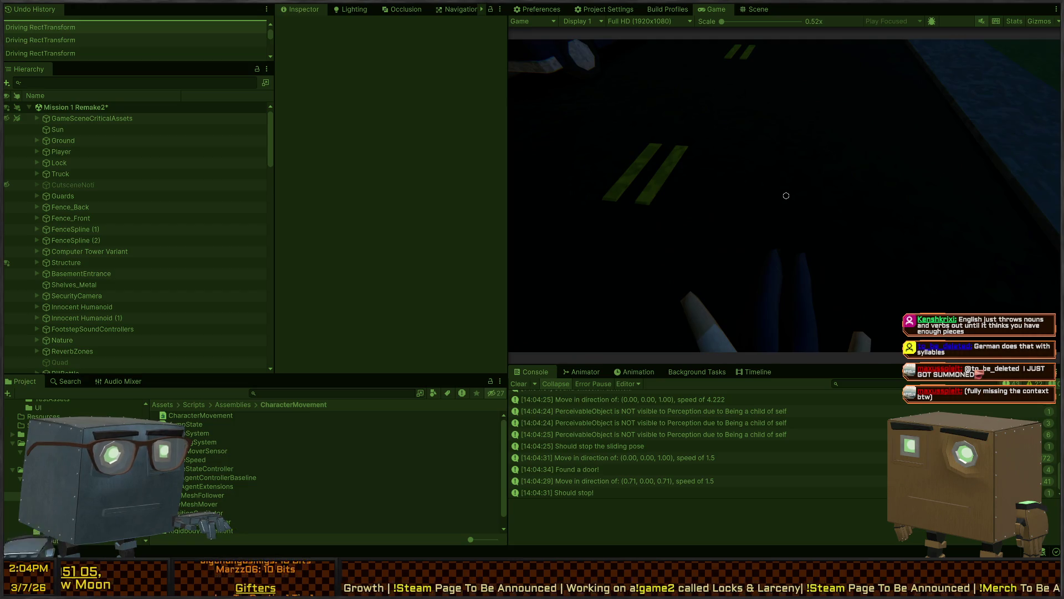
key("ctrl+p")
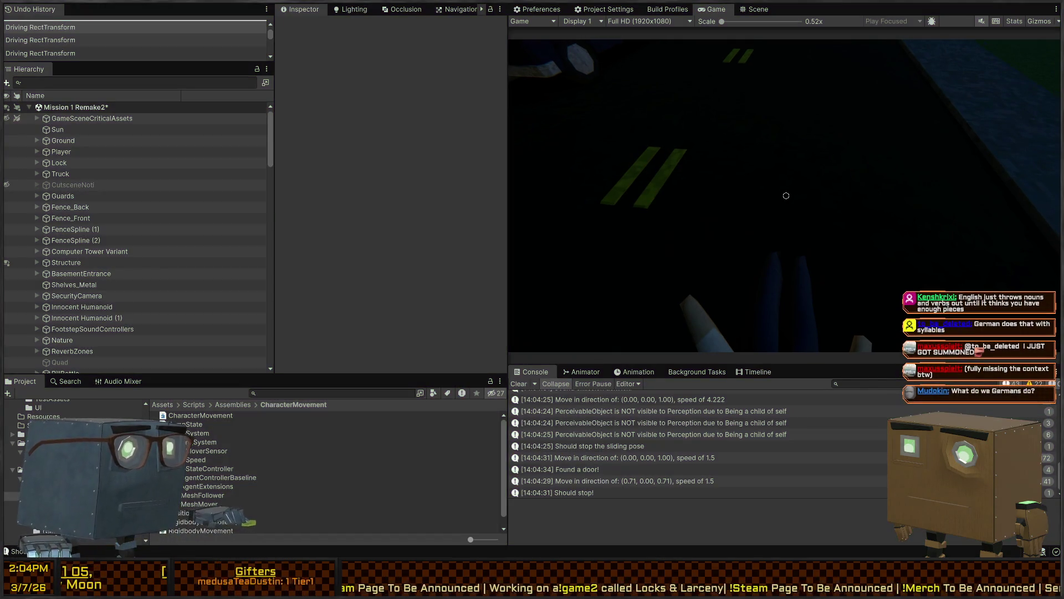
key("alt+Tab")
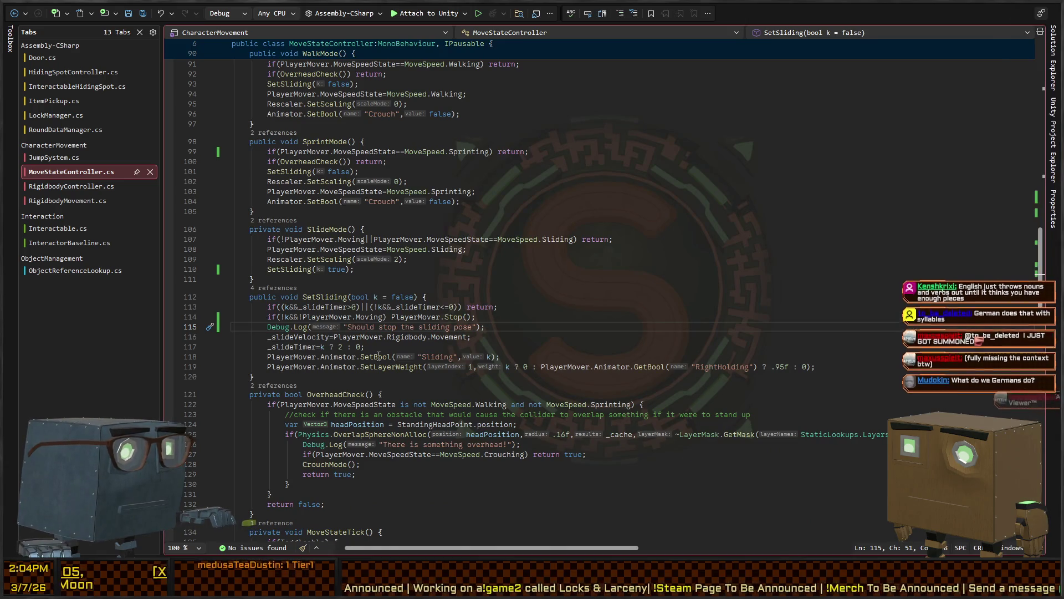
Select SetBool("Sliding" and search the solution for its usages, then close the results
key("Right")
key("Right")
key("Right")
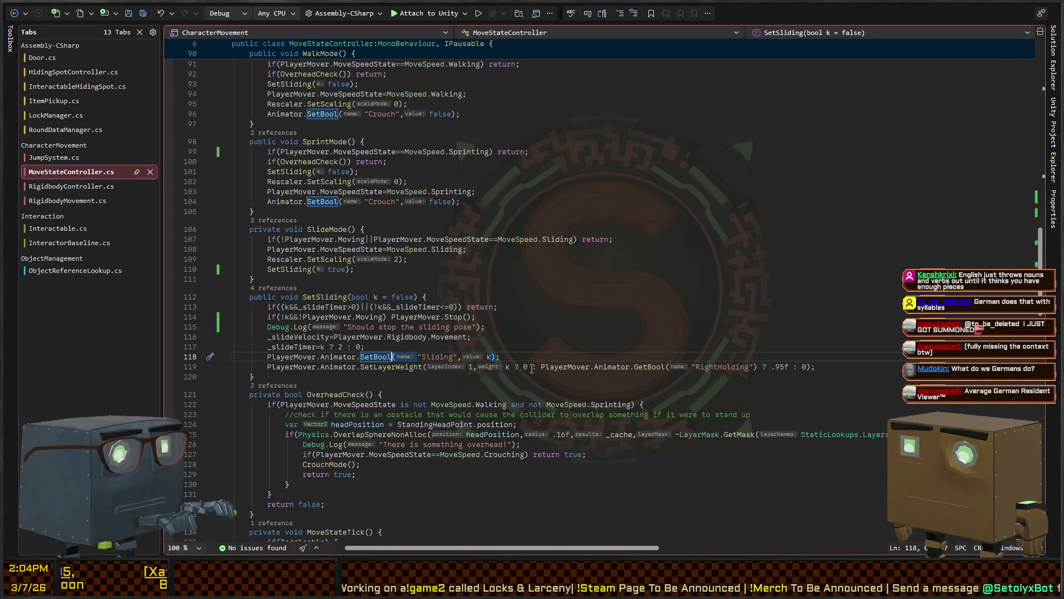
key("Right")
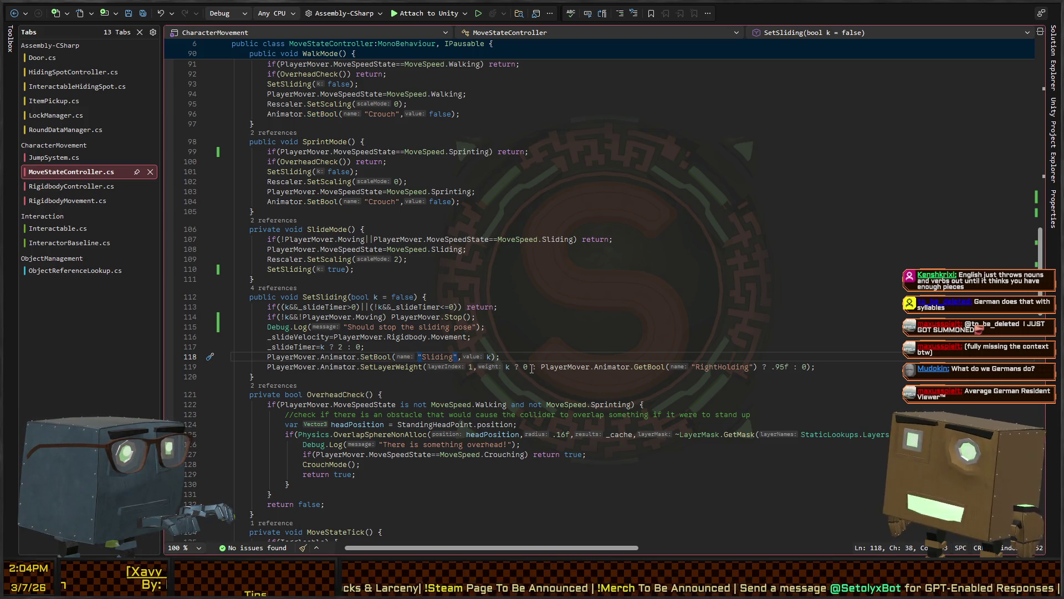
key("ctrl+Left")
key("ctrl+Left")
key("ctrl+shift+Right")
key("ctrl+shift+Right")
key("ctrl+shift+Right")
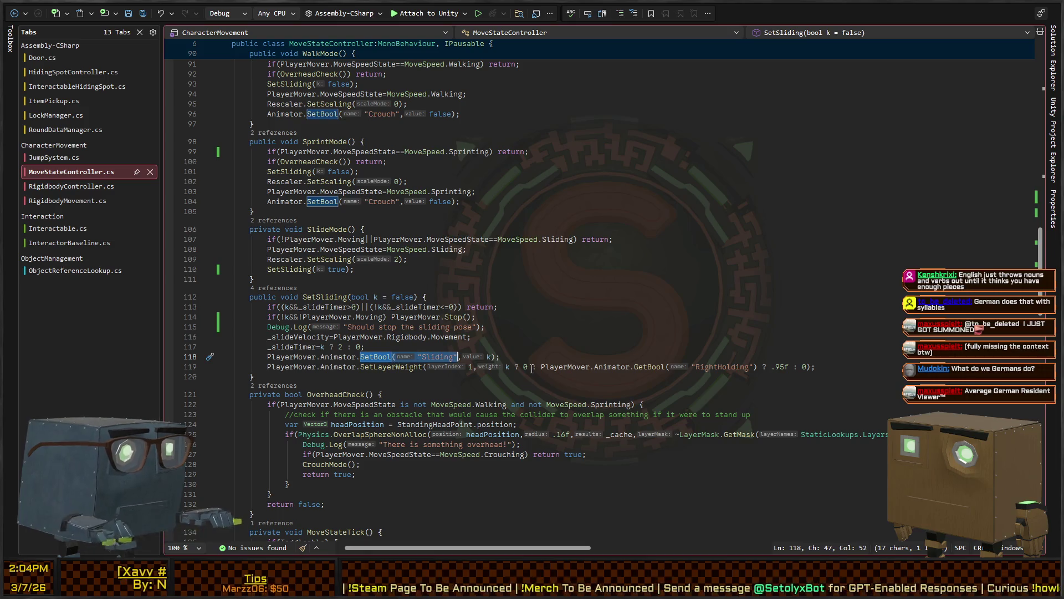
key("alt+Tab")
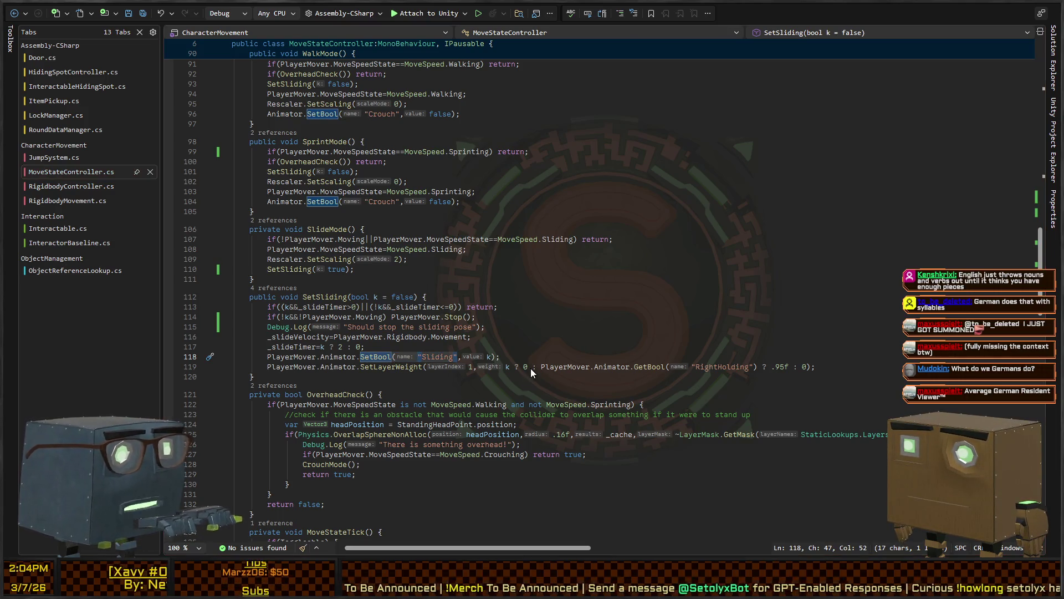
key("ctrl+shift+f")
key("Return")
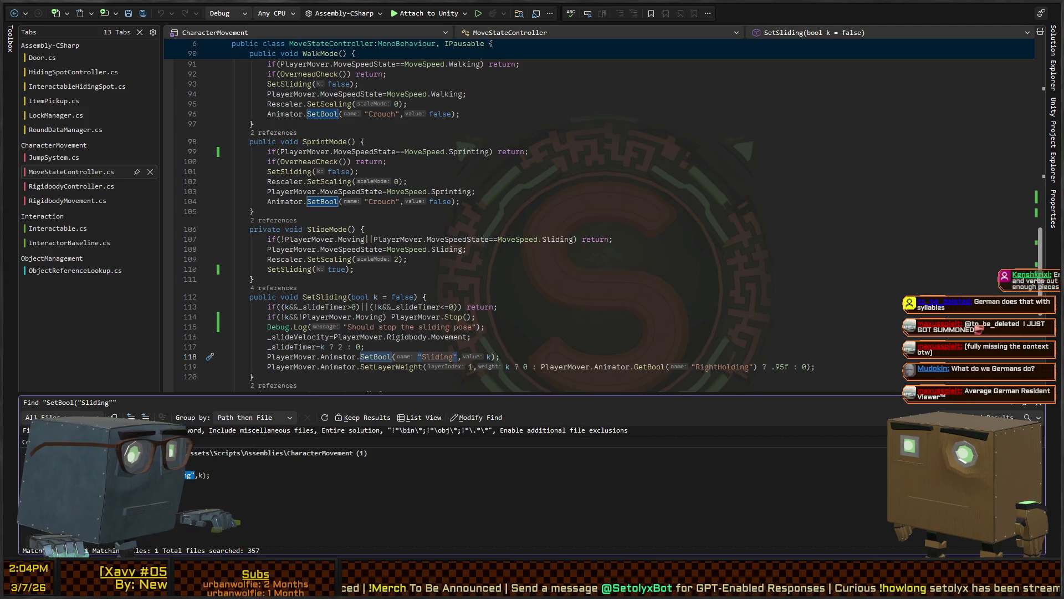
left_click(510, 288)
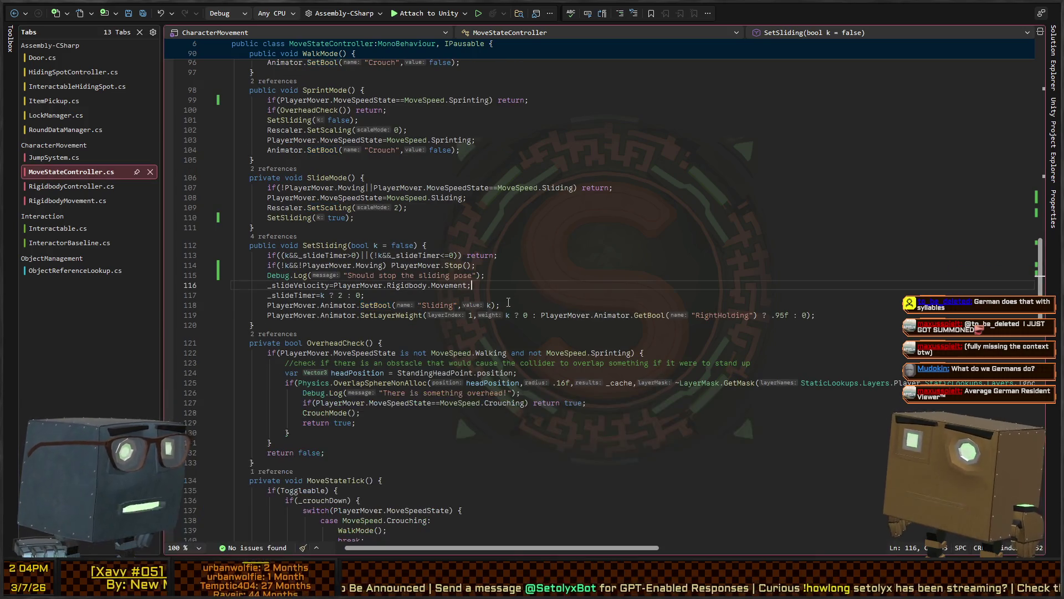
Change line 115's log to $"Should set the sliding pose to {k}", save, and switch to Unity
left_click(549, 309)
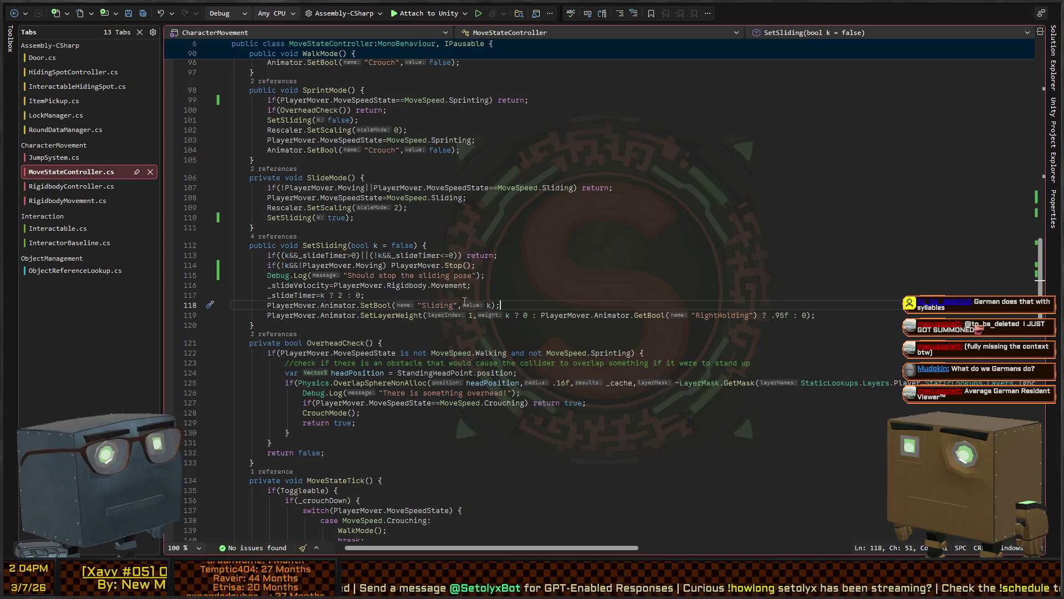
left_click(468, 275)
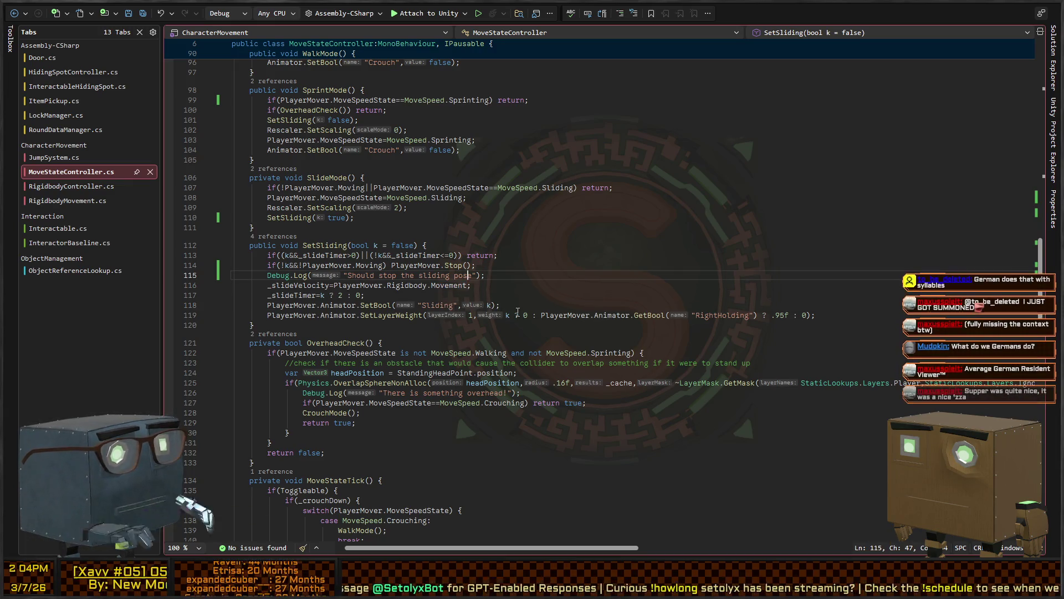
key("BackSpace")
key("BackSpace")
key("BackSpace")
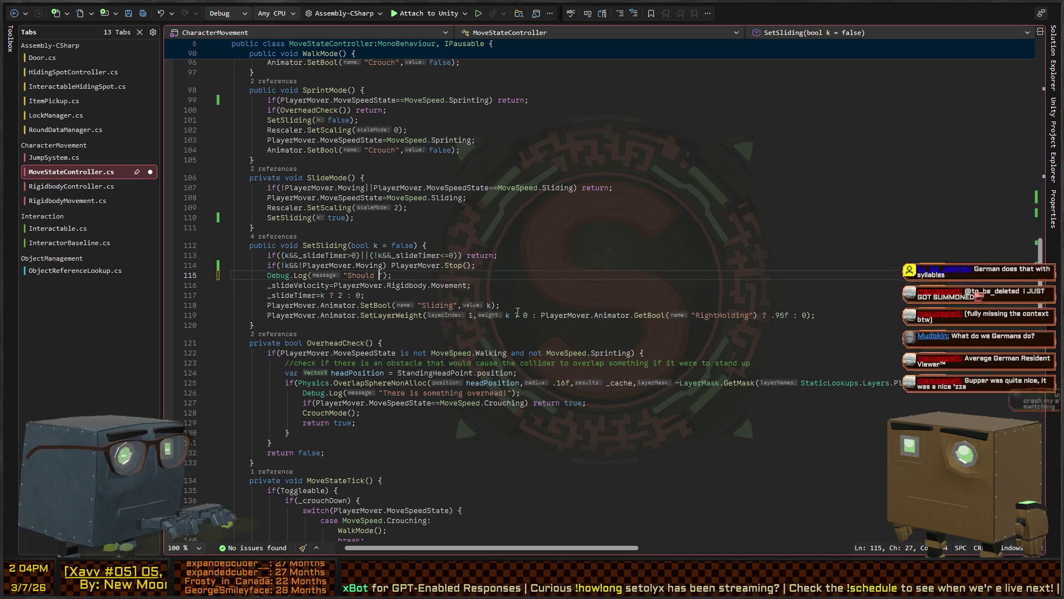
type("set the slid")
type("ing pose to {k}")
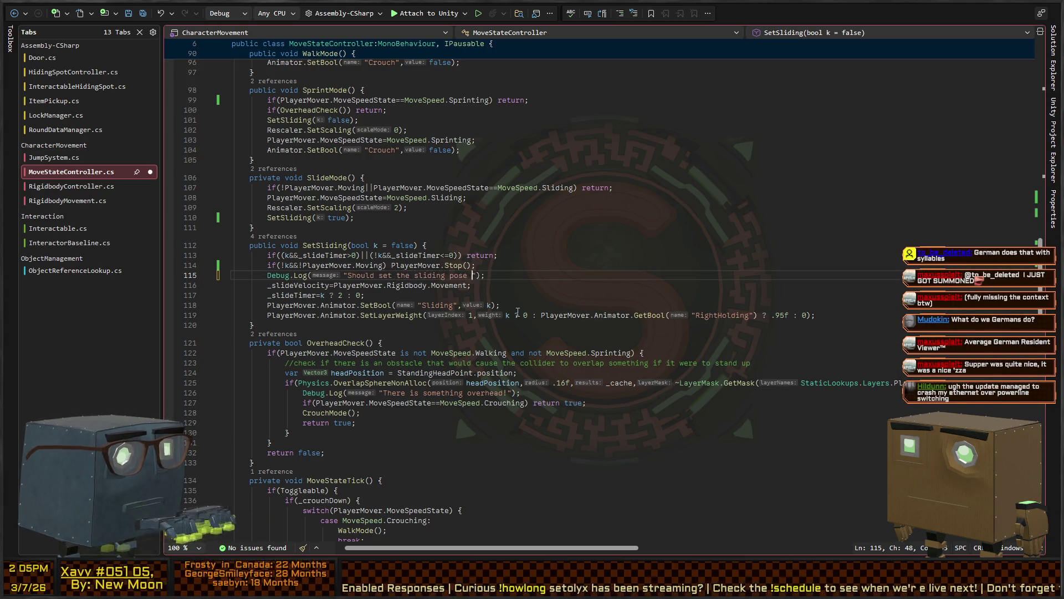
key("ctrl+Left")
key("ctrl+Left")
key("ctrl+Left")
type("$")
key("End")
key("ctrl+s")
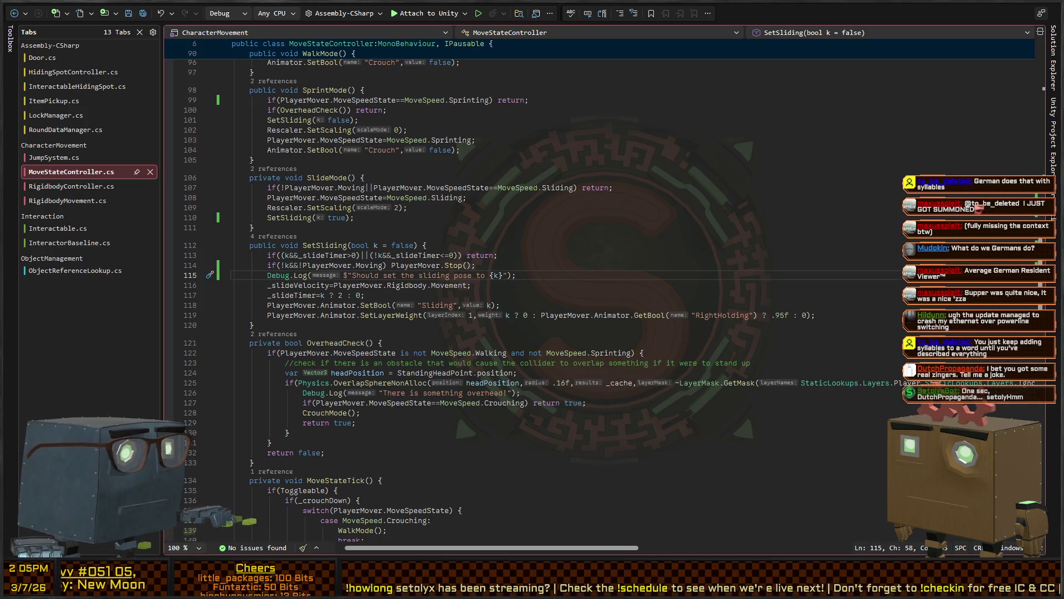
key("alt+Tab")
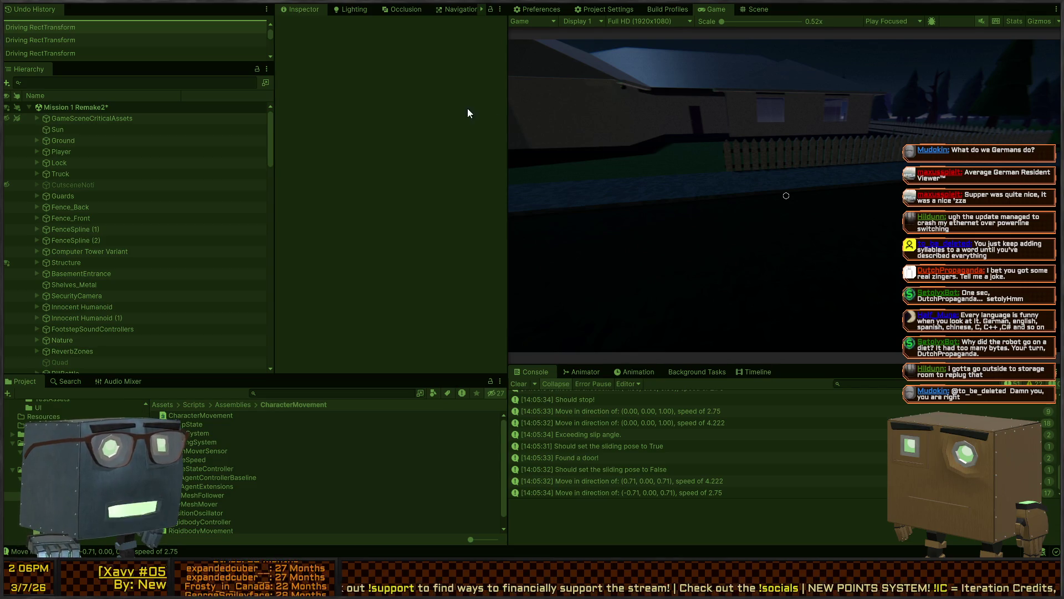
Fly the scene camera to the Player and move it toward the road in the running play test
left_click(756, 10)
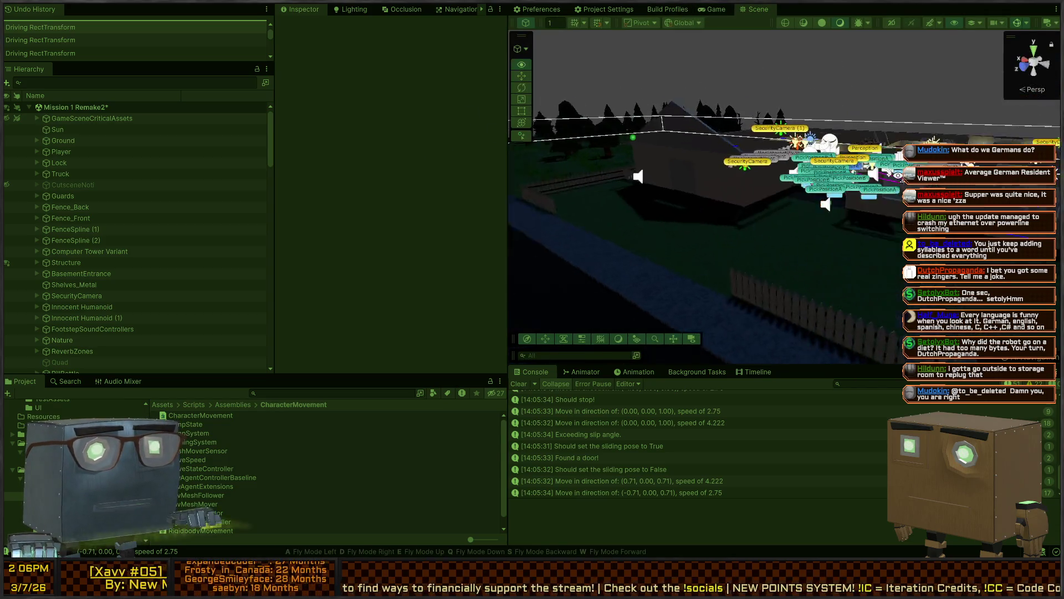
key("w")
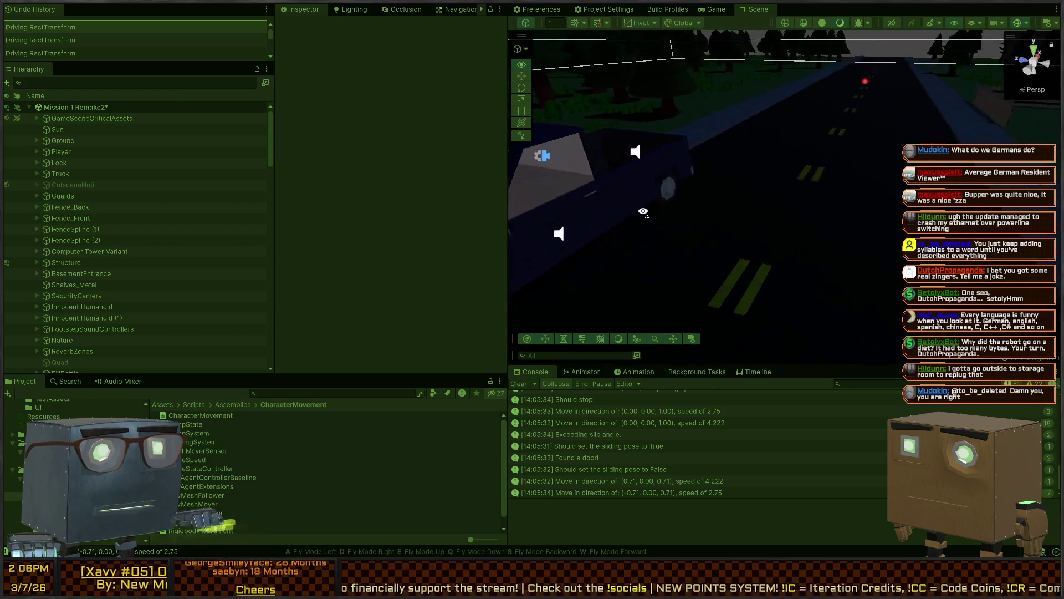
key("w")
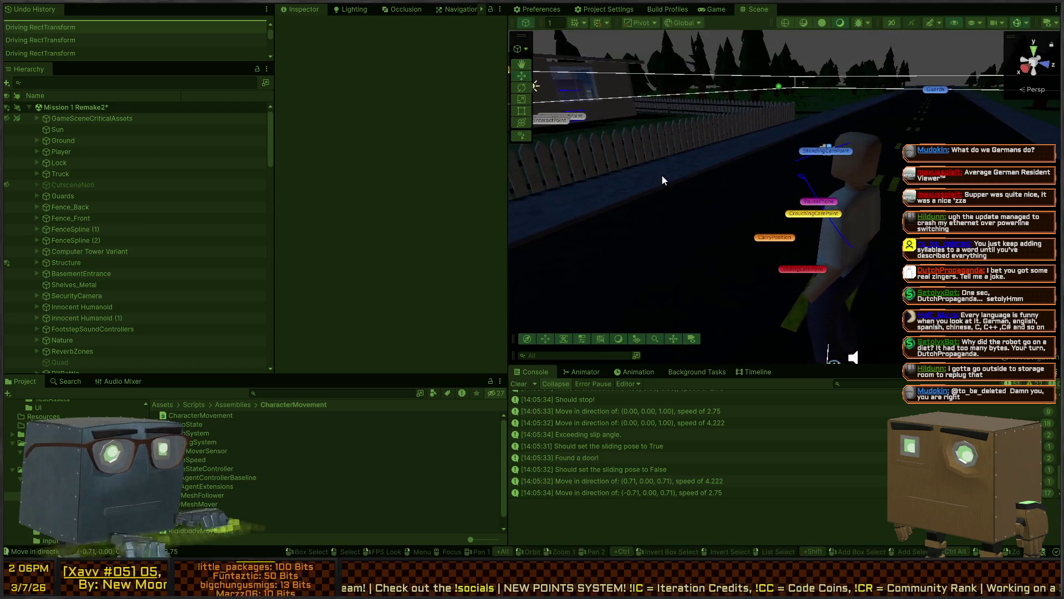
key("ctrl+2")
key("w")
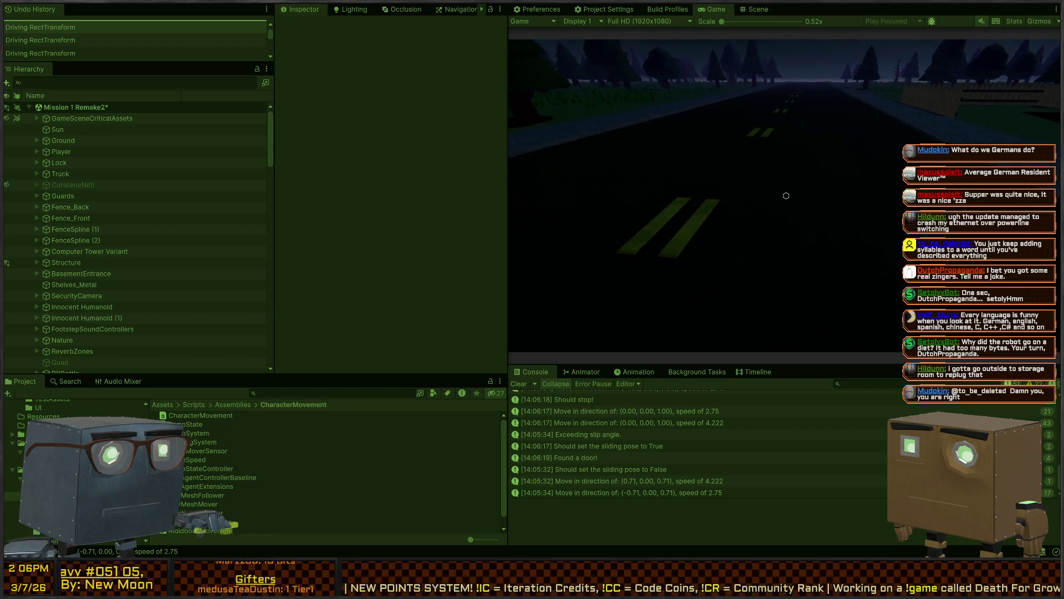
key("ctrl+1")
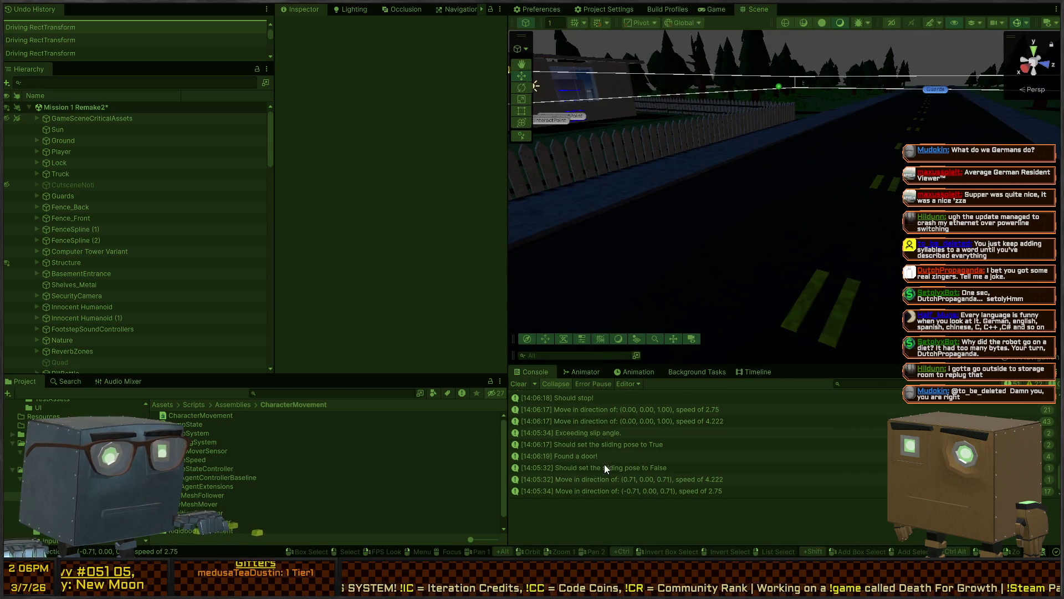
Check the sliding-pose False log, clear the console, walk the player forward, and stop play
left_click(593, 468)
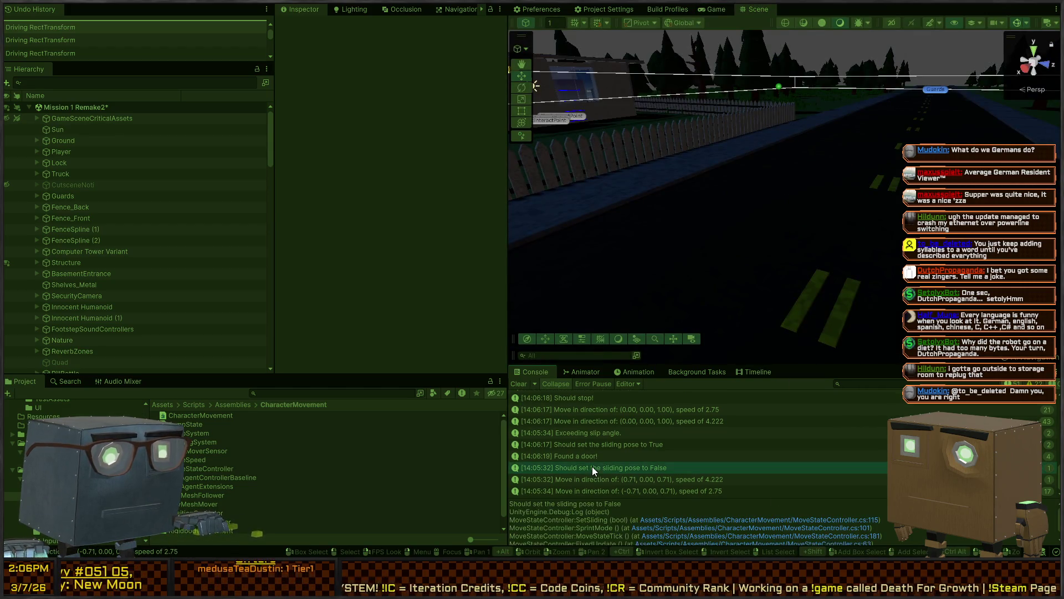
left_click(521, 387)
key("ctrl+2")
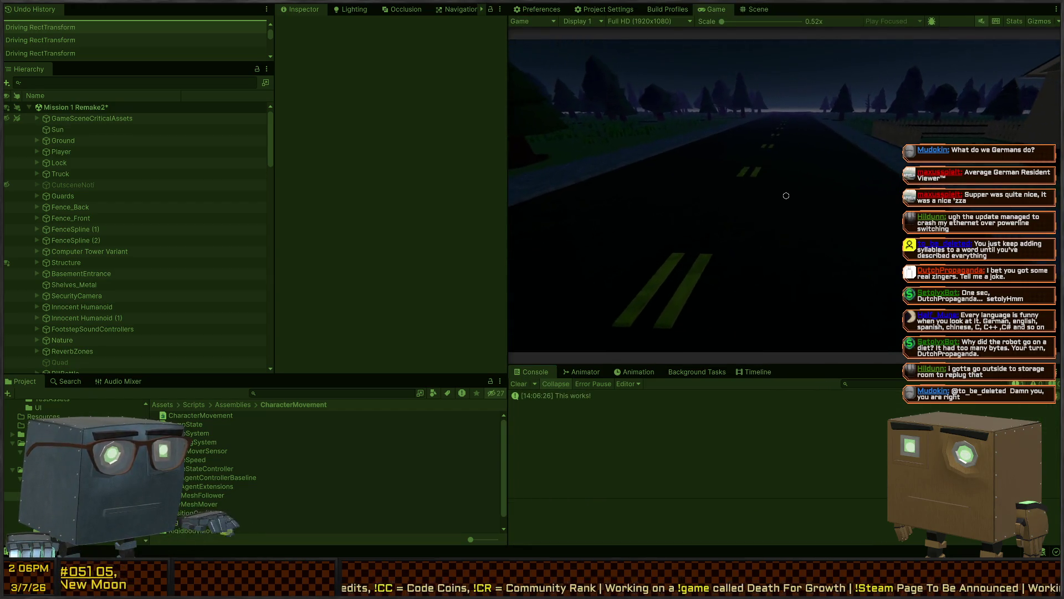
key("w")
key("w")
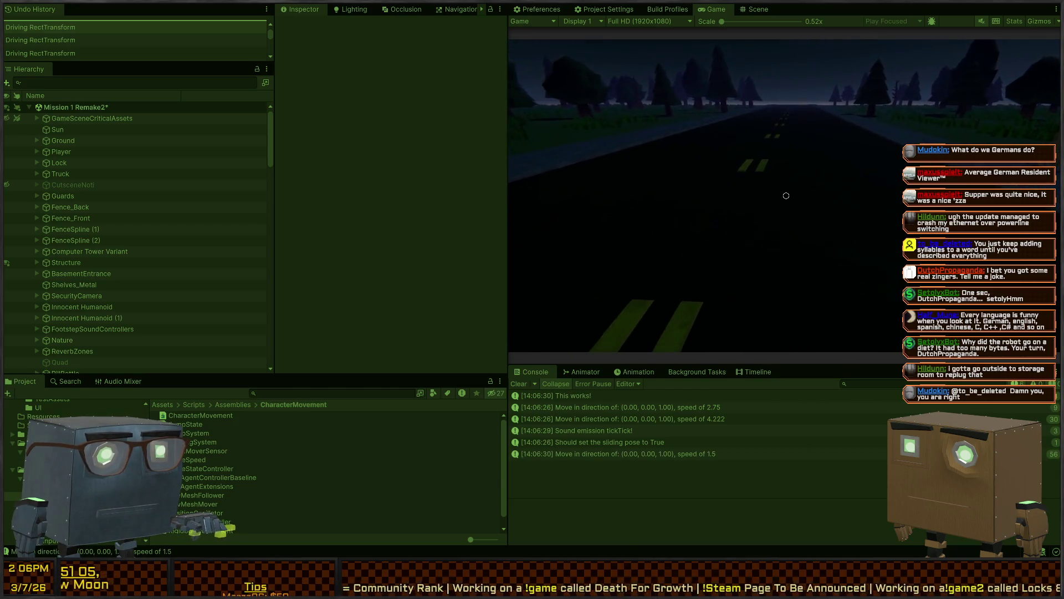
key("ctrl+1")
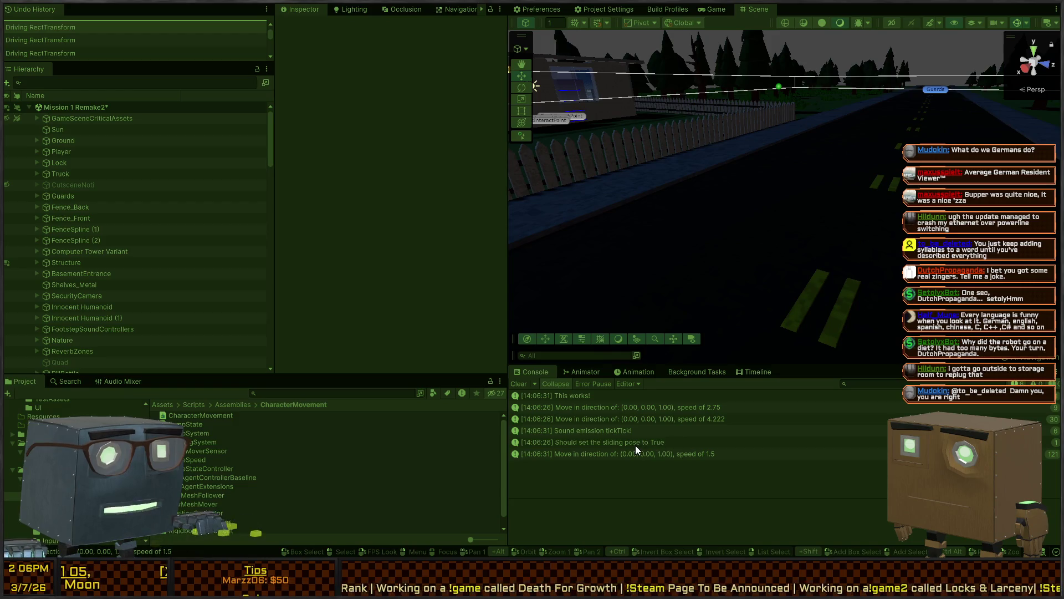
Review the sliding-pose and 'This works!' log stack traces, then go back to MoveStateController.cs
left_click(635, 444)
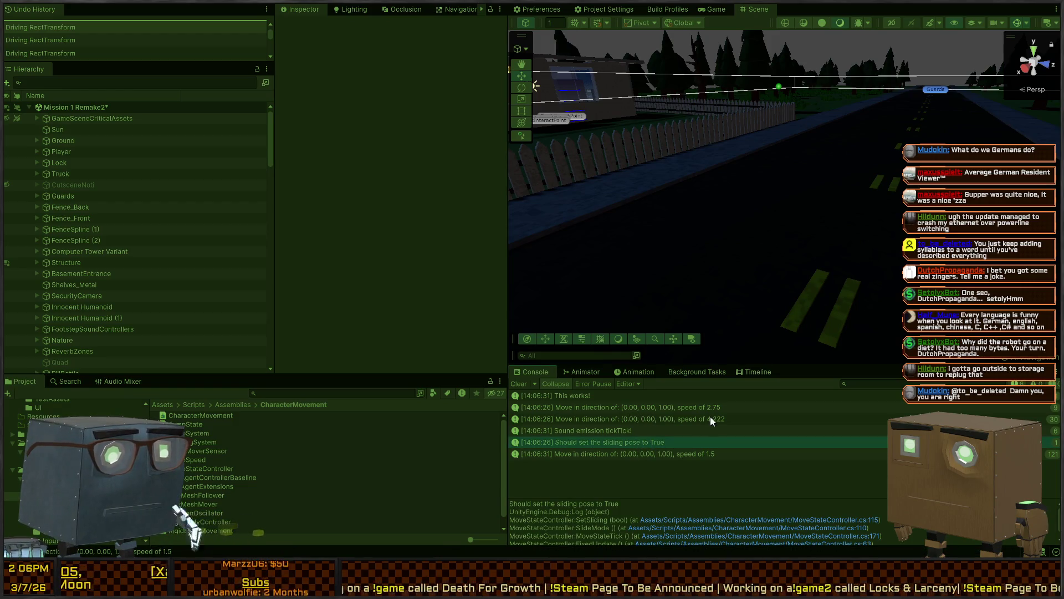
left_click(585, 396)
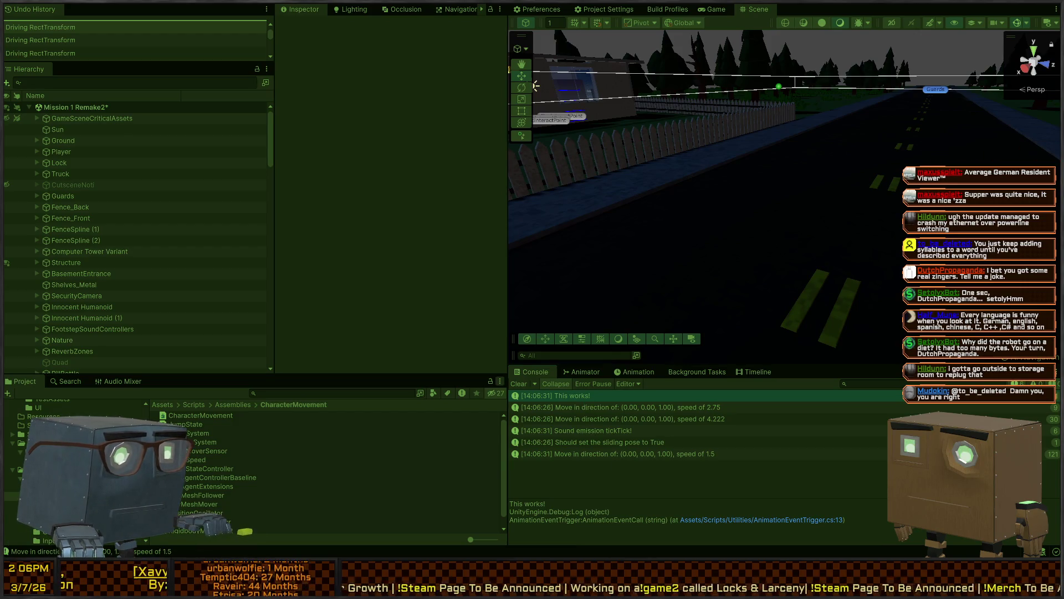
key("alt+Tab")
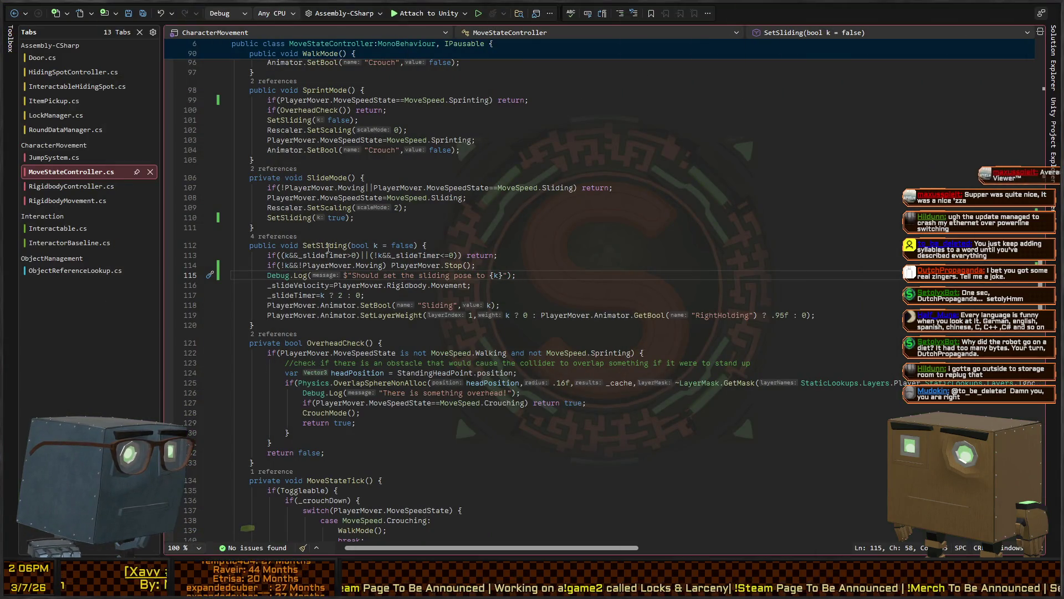
Insert var currentValue = PlayerMover.Animator.GetBool("Sliding") as SetSliding's first line
left_click(445, 247)
left_click(285, 255)
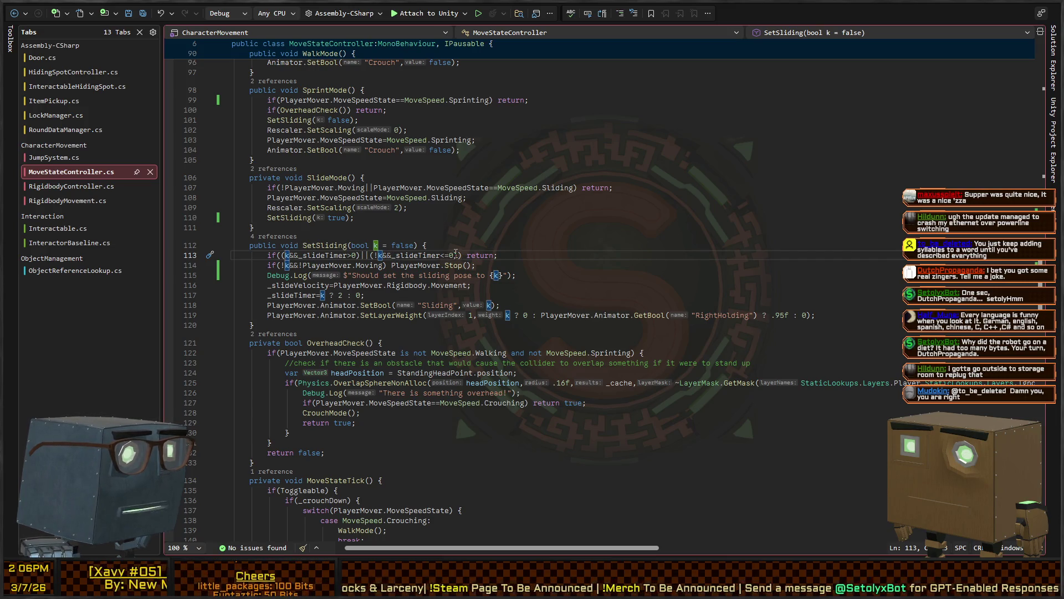
left_click(453, 255)
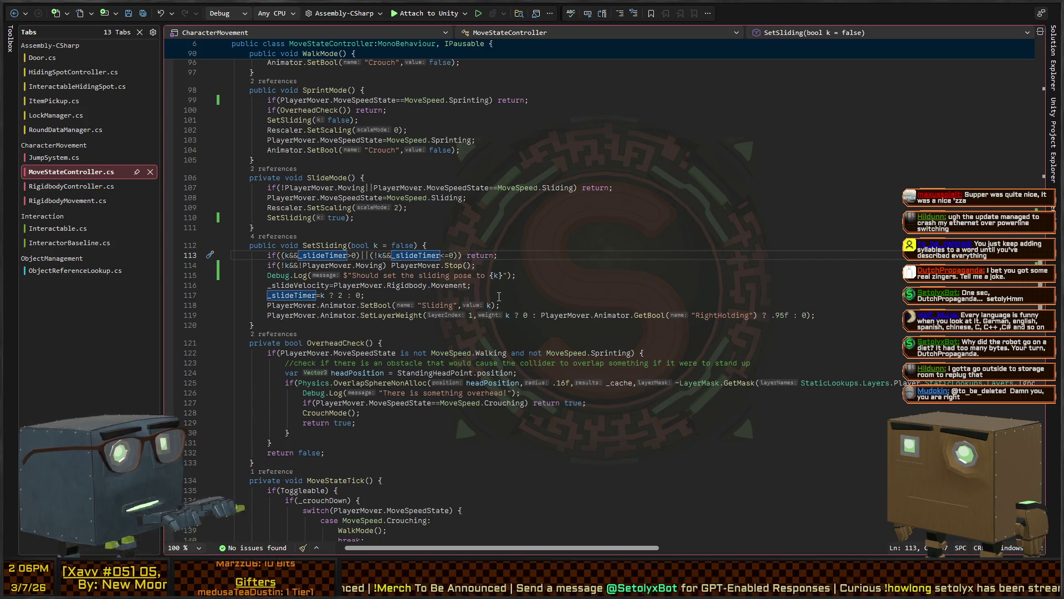
key("ctrl+Return")
type("var")
type("entValue= PlayerMover.Animator.GetBool(\"Sliding\"")
scroll(416, 200, "up", 20)
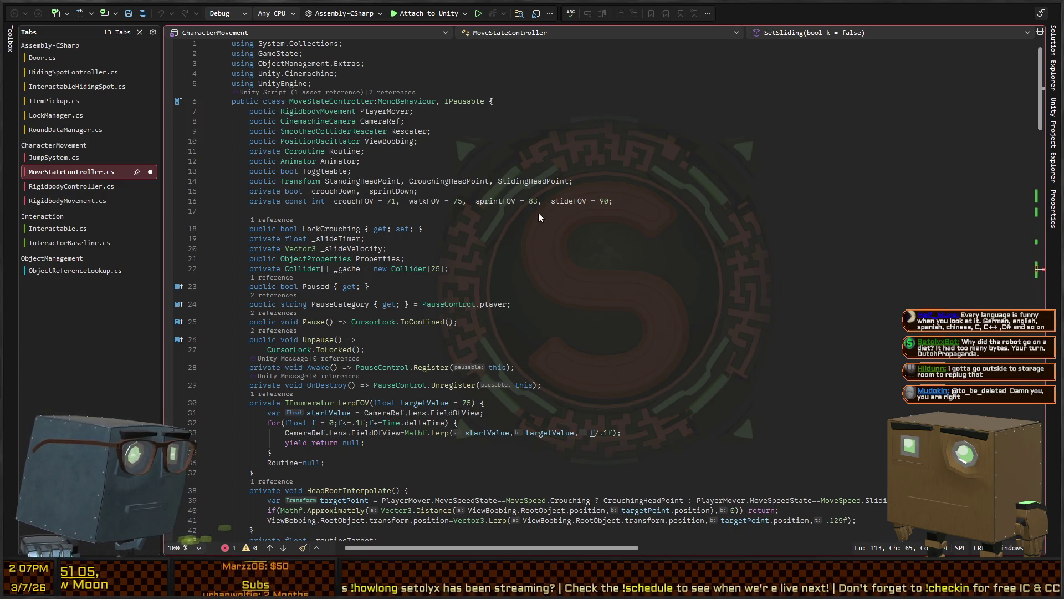
Open StaticLookups.cs and place the caret after the Unjamming constant in Animation.Bools
key("ctrl+t")
type("StaticLookups")
key("Return")
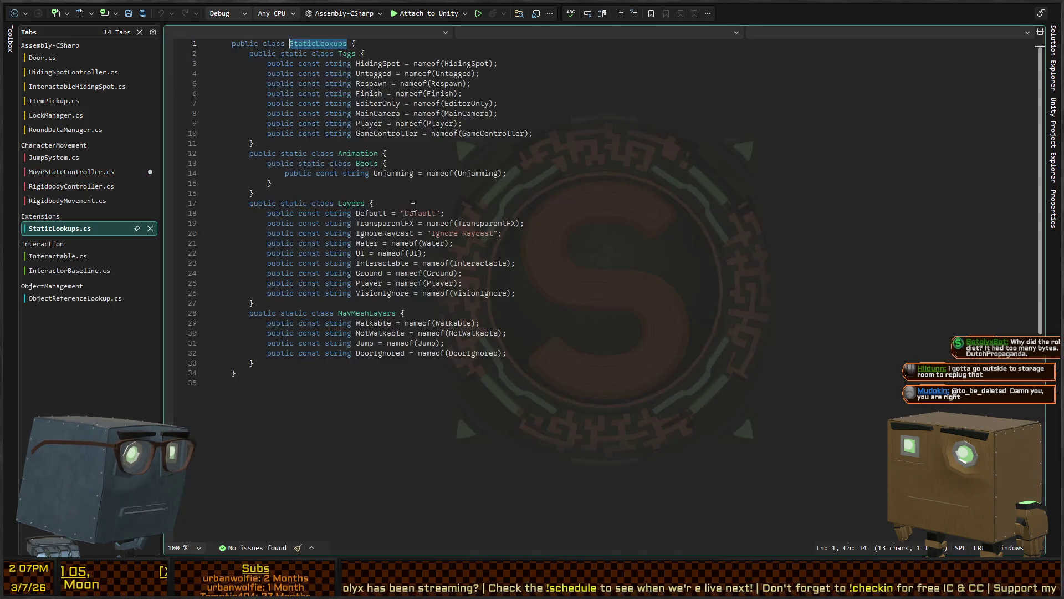
left_click(593, 204)
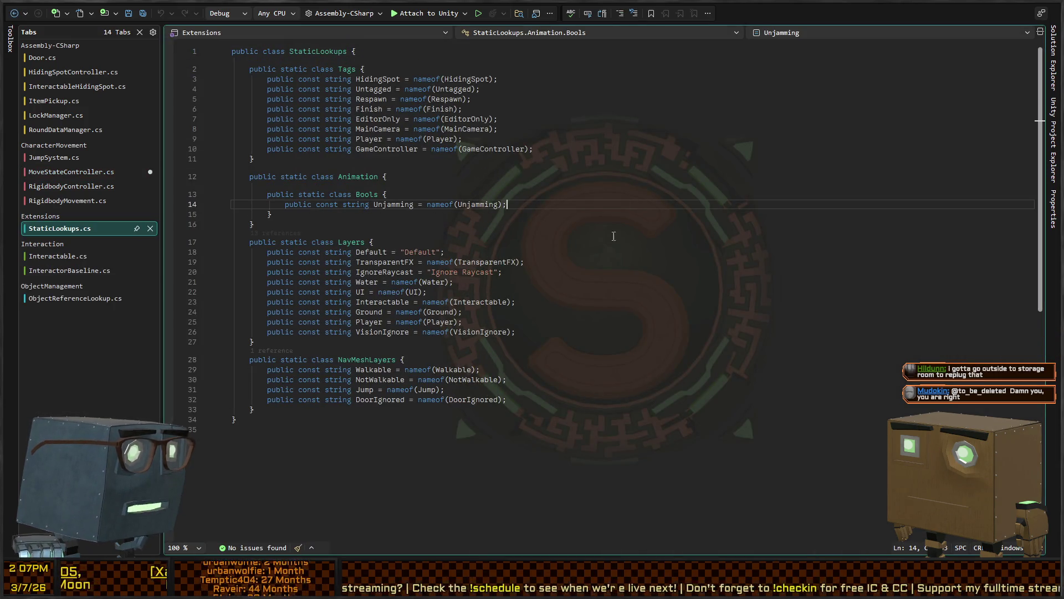
key("ctrl+Tab")
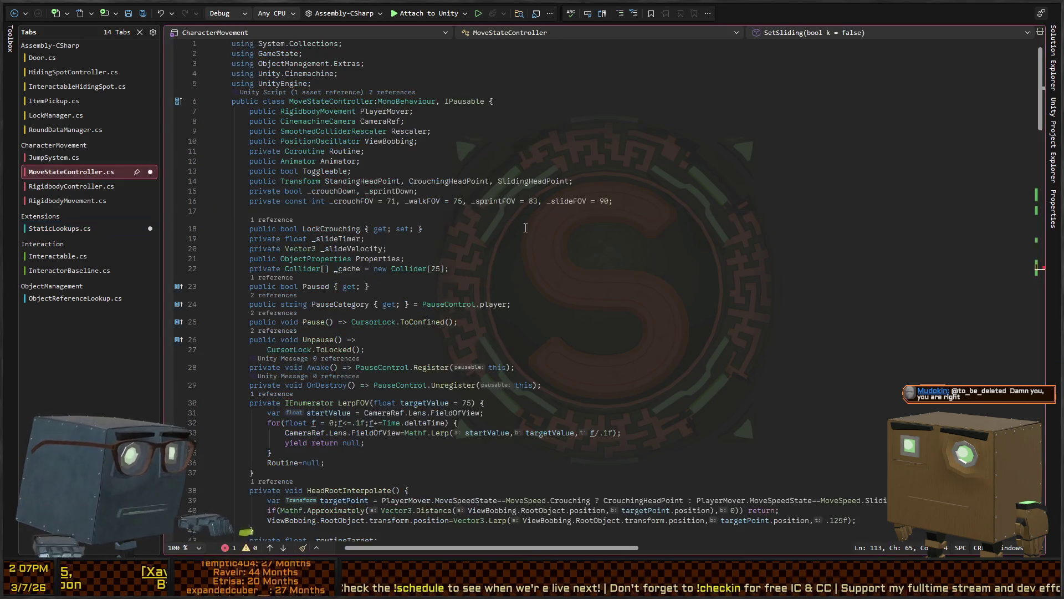
Replace the three "Crouch" animator strings with StaticLookups.Animation.Bools.Crouch
scroll(460, 245, "down", 20)
scroll(384, 247, "up", 6)
scroll(367, 309, "up", 4)
left_click(374, 278)
key("Down")
key("ctrl+shift+Right")
key("ctrl+shift+Right")
key("shift+alt+period")
key("shift+alt+period")
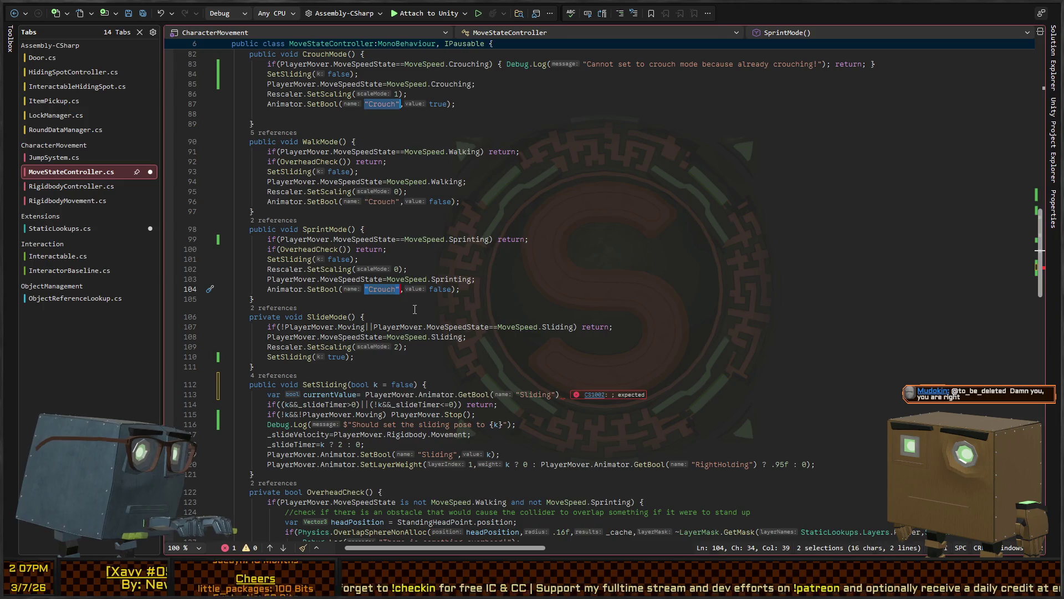
type("StaticLookup")
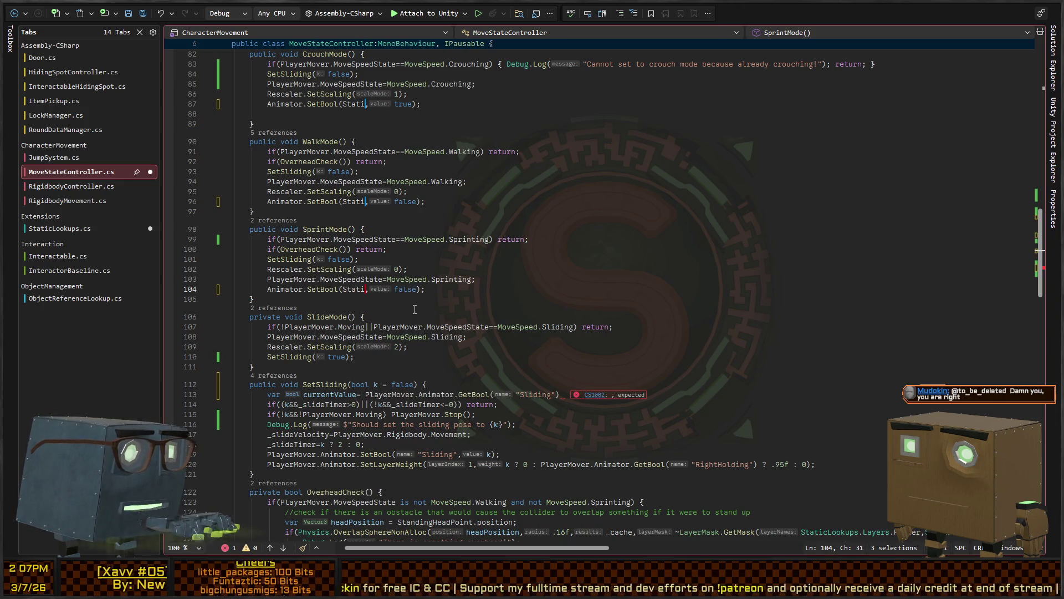
type("s.Animation")
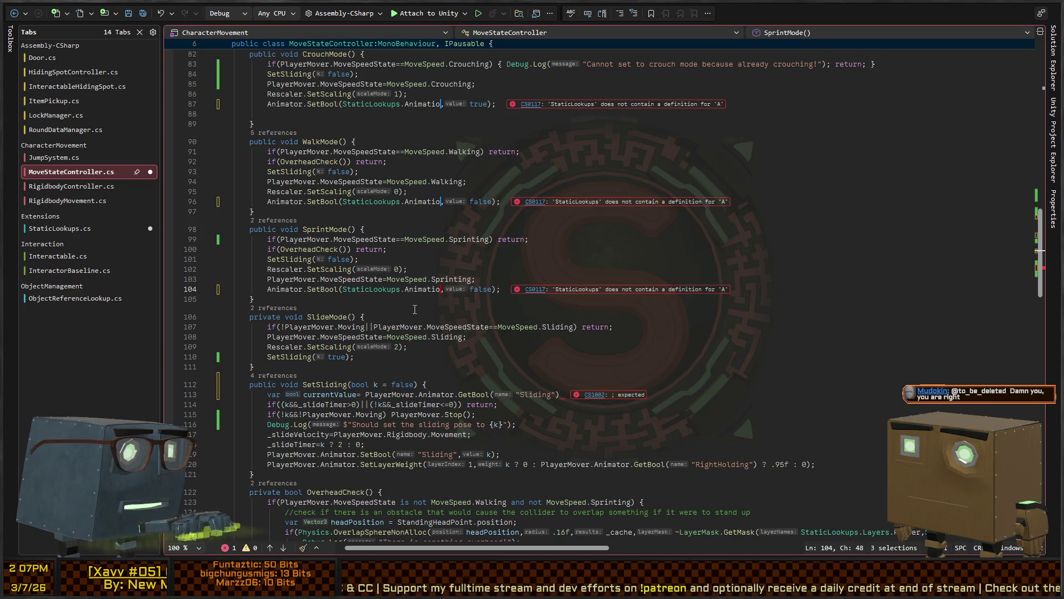
type(".Bools.Crouch")
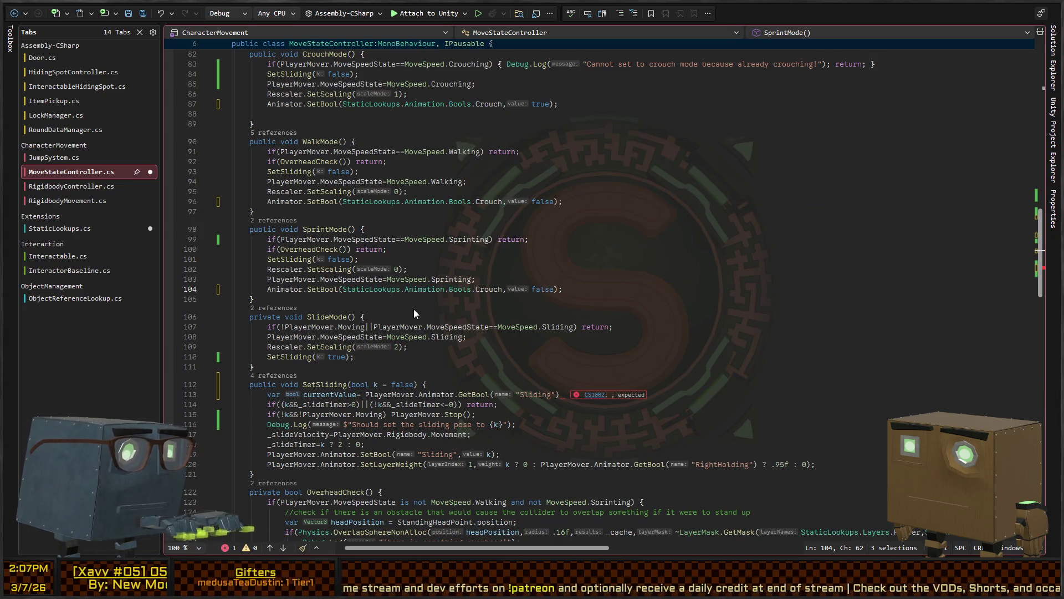
key("ctrl+Tab")
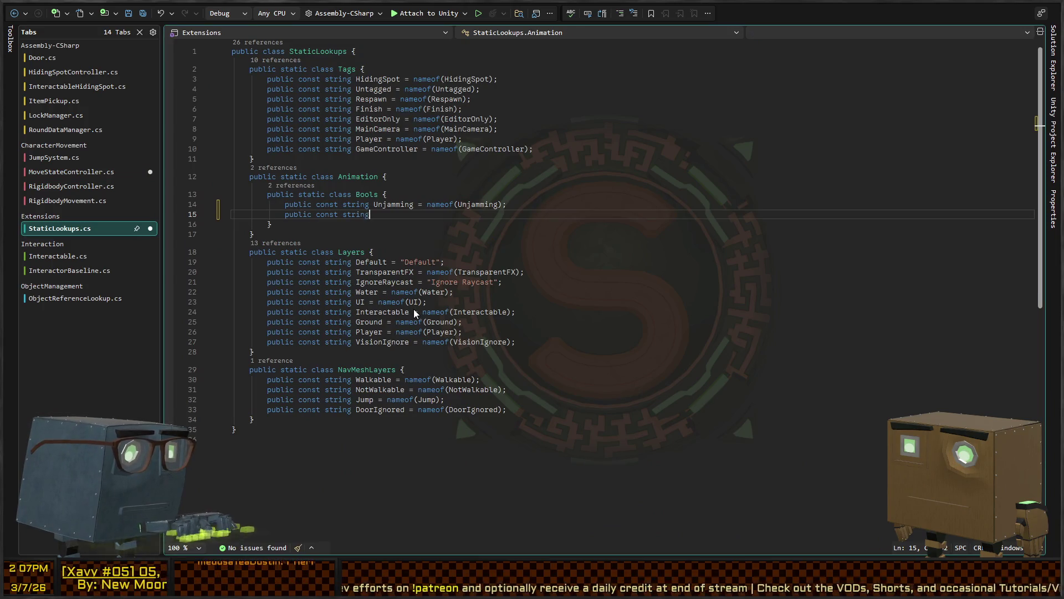
Add a Crouch = nameof(Crouch) constant to StaticLookups.Animation.Bools
key("BackSpace")
key("BackSpace")
key("BackSpace")
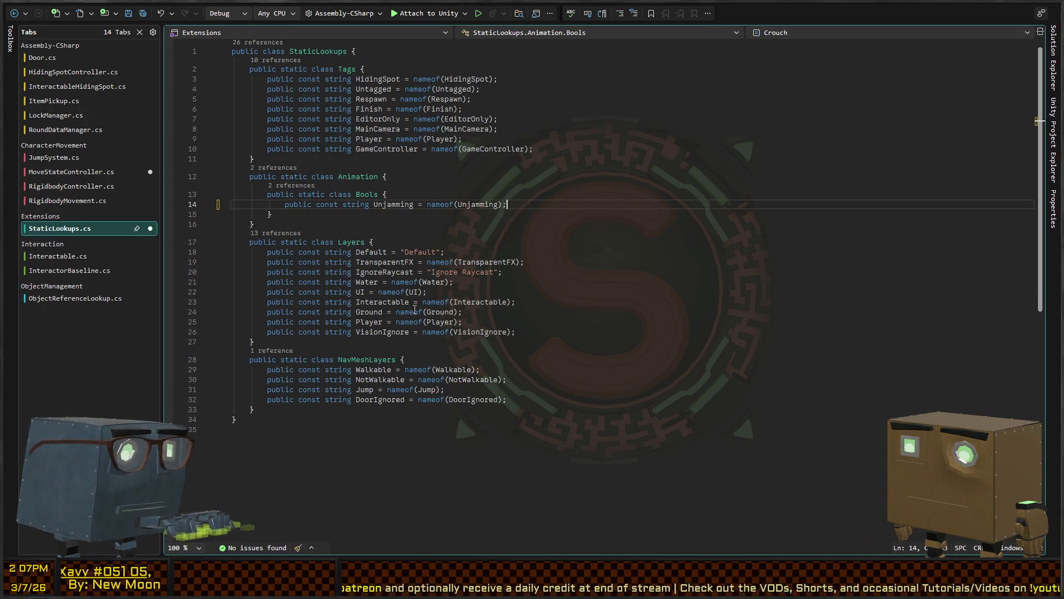
type(",")
key("Return")
key("Return")
key("Return")
key("Up")
key("Up")
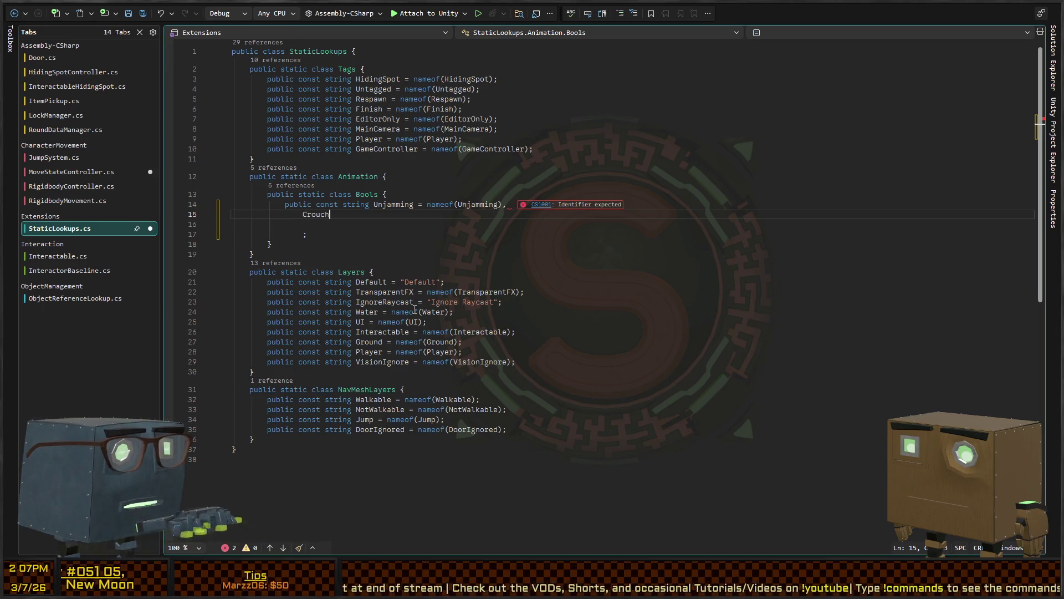
type("uch);")
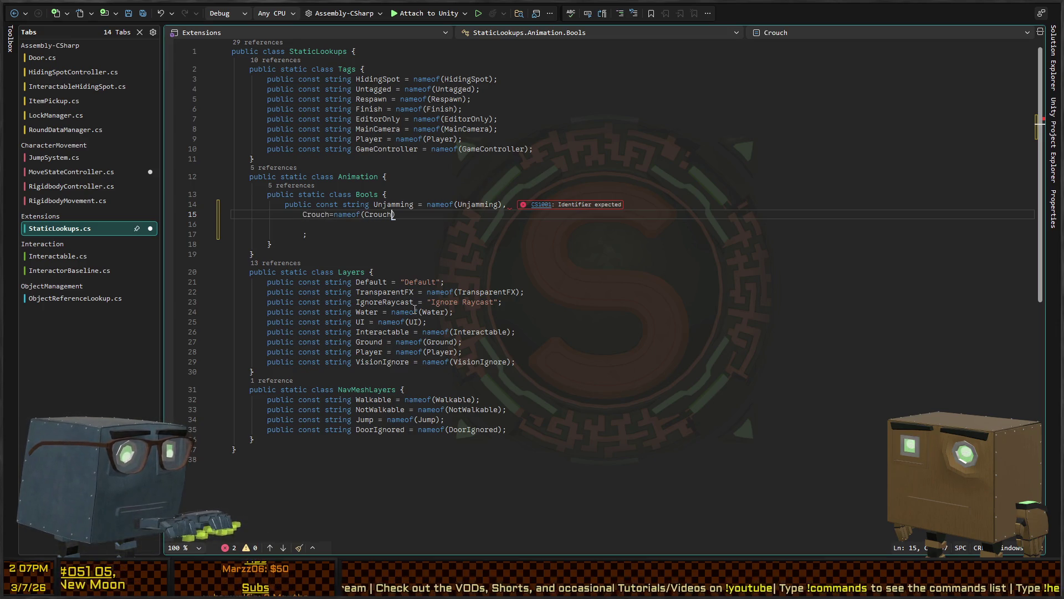
key("Return")
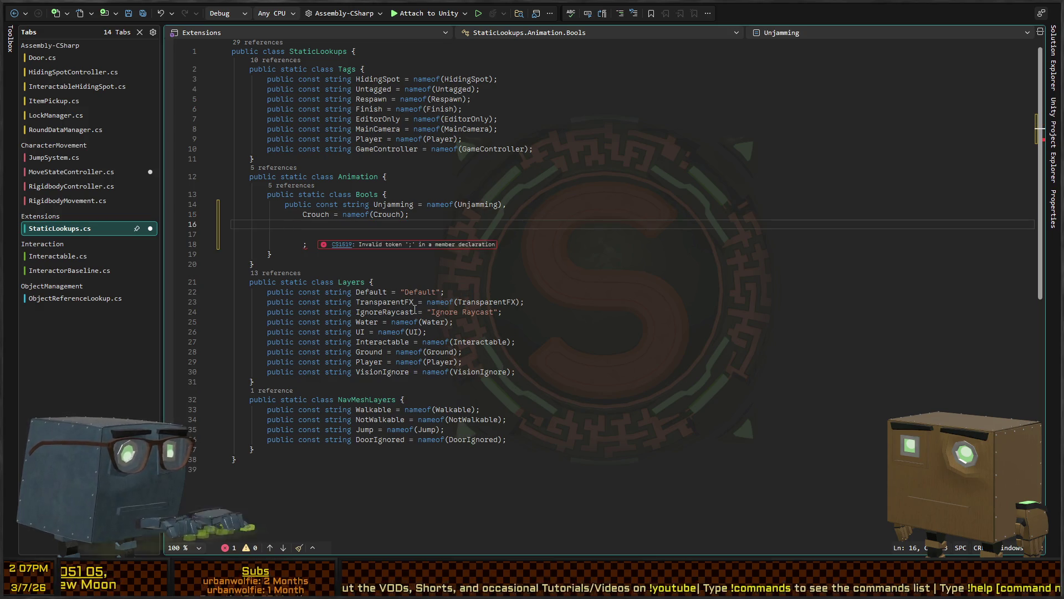
key("ctrl+Tab")
key("ctrl+Tab")
key("Up")
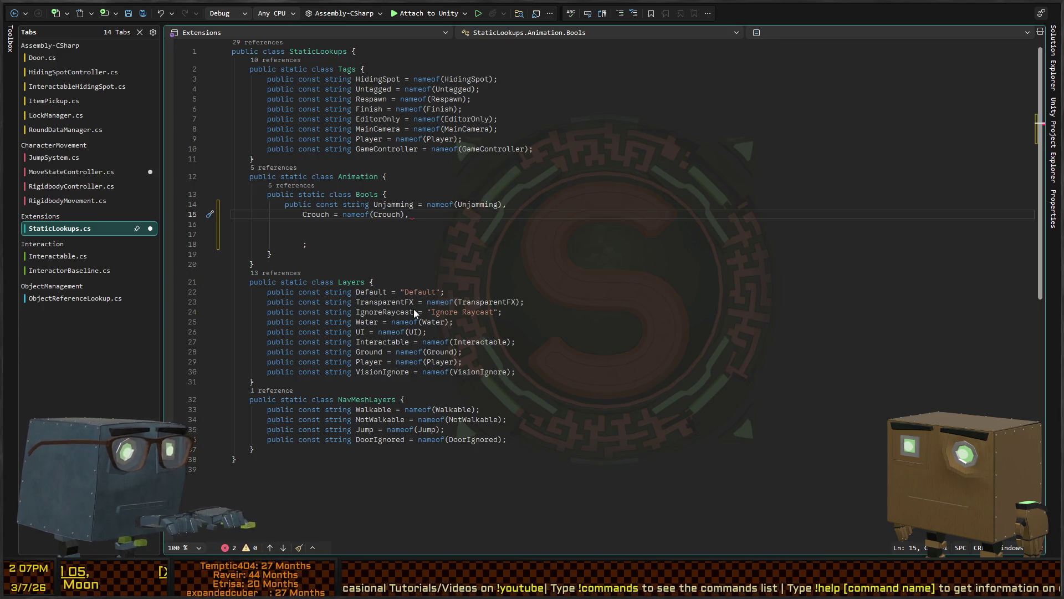
Replace both "Sliding" strings in SetSliding with StaticLookups.Animation.Bools.Sliding
key("ctrl+Tab")
scroll(568, 188, "up", 20)
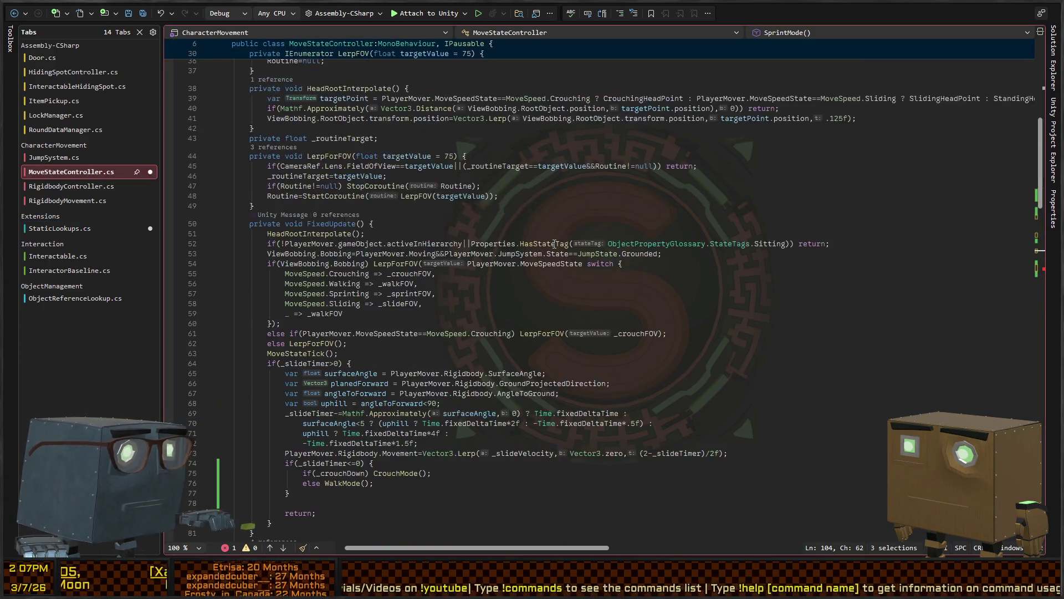
scroll(543, 225, "down", 20)
left_click(517, 295)
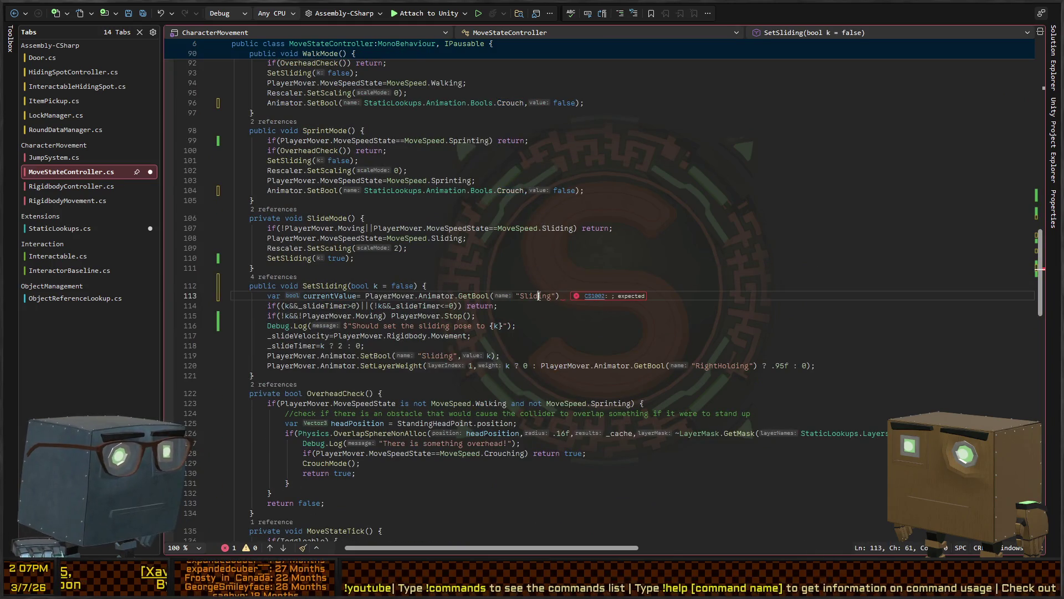
key("ctrl+shift+Right")
key("ctrl+shift+Right")
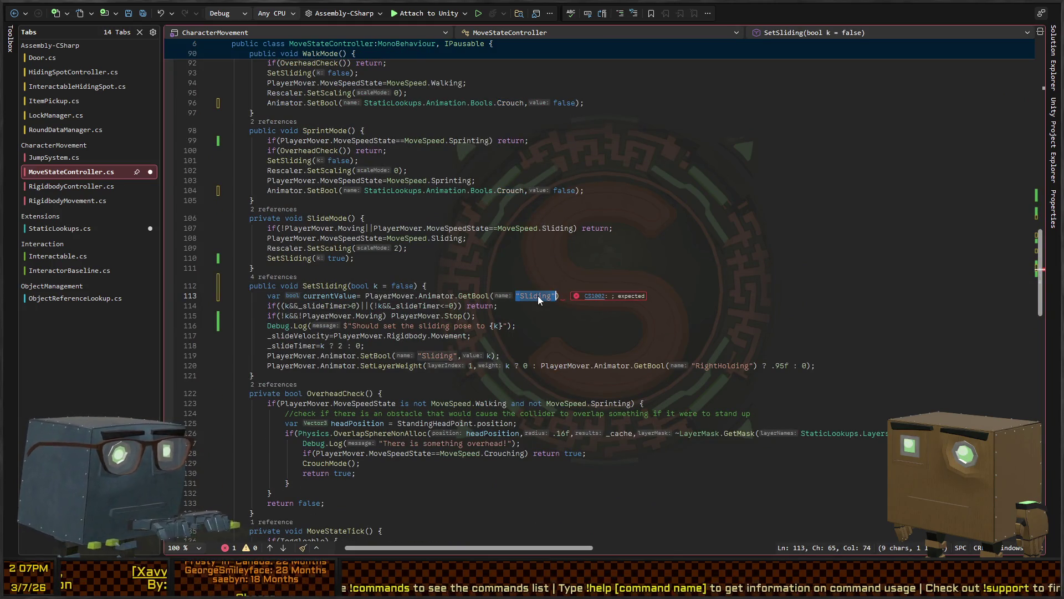
key("shift+alt+period")
type("Sli")
key("BackSpace")
key("BackSpace")
type("taticLookups.Animation.Bools.Sliding")
key("ctrl+Left")
key("ctrl+shift+Left")
key("ctrl+shift+Left")
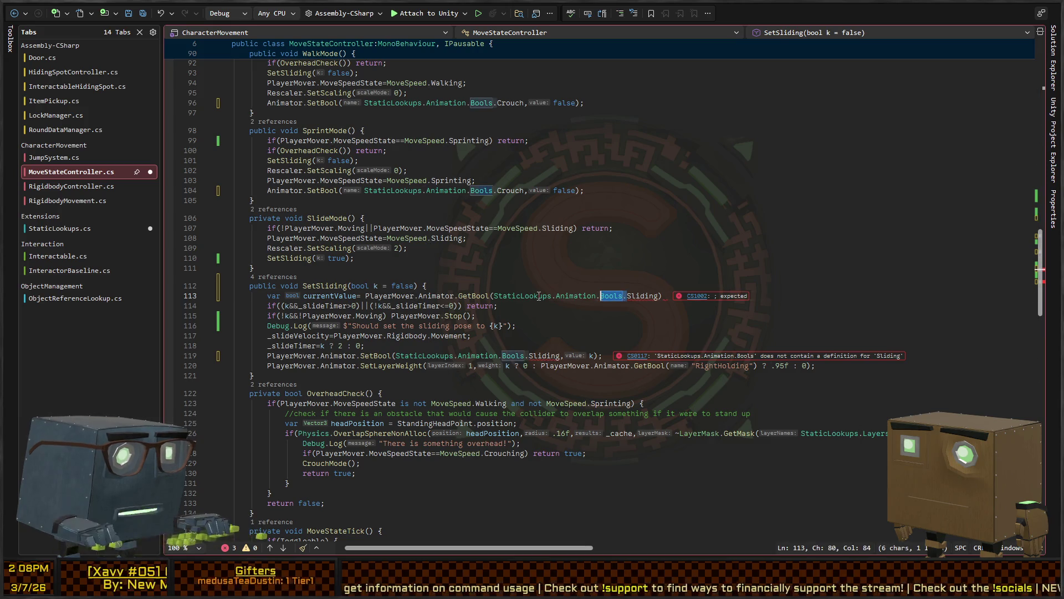
key("ctrl+shift+Left")
key("ctrl+shift+Left")
key("Left")
key("ctrl+Right")
key("ctrl+Right")
key("ctrl+Right")
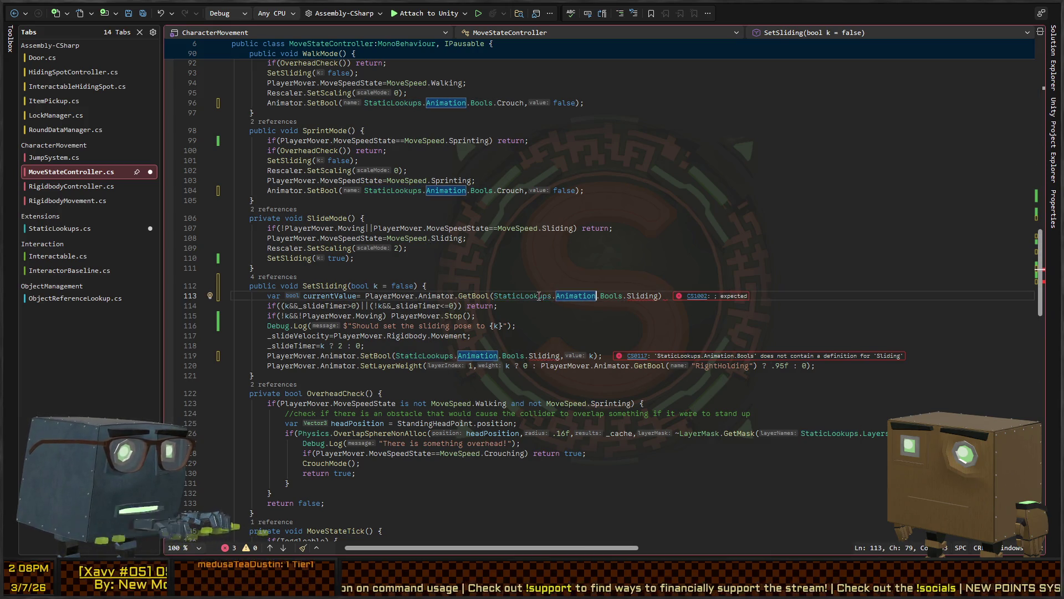
Add a Sliding = nameof(Sliding) constant to the Bools class
key("ctrl+Tab")
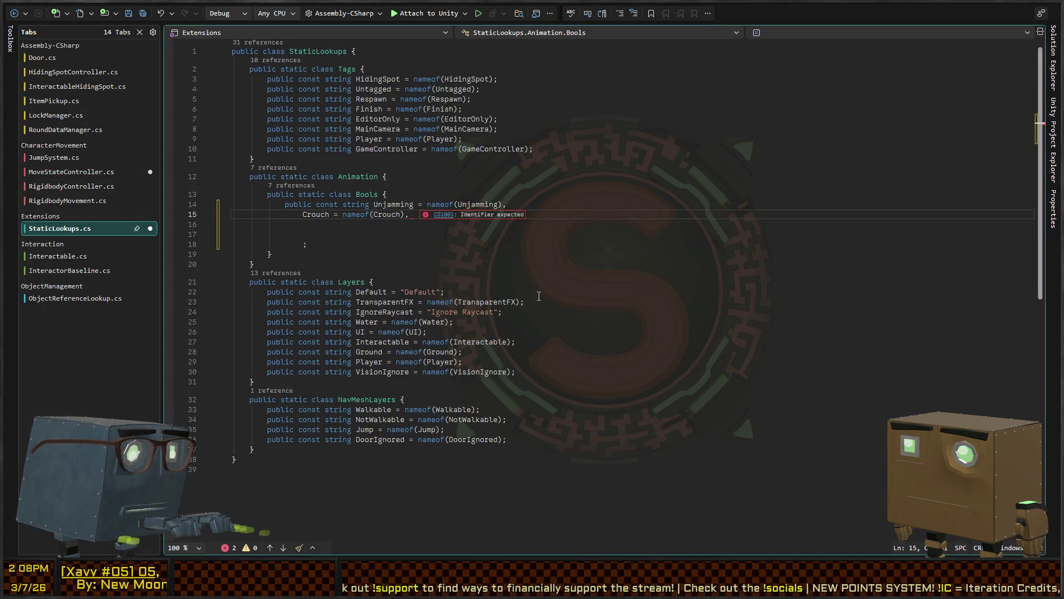
key("ctrl+Tab")
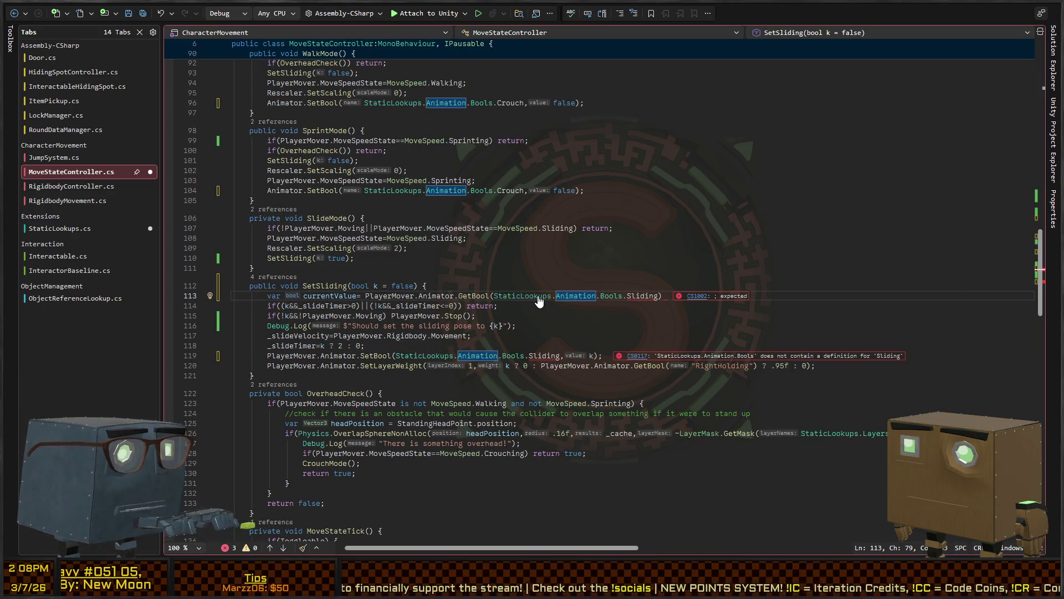
key("ctrl+Tab")
type("Sliding = ")
type("nameof(Sliding)")
type(";")
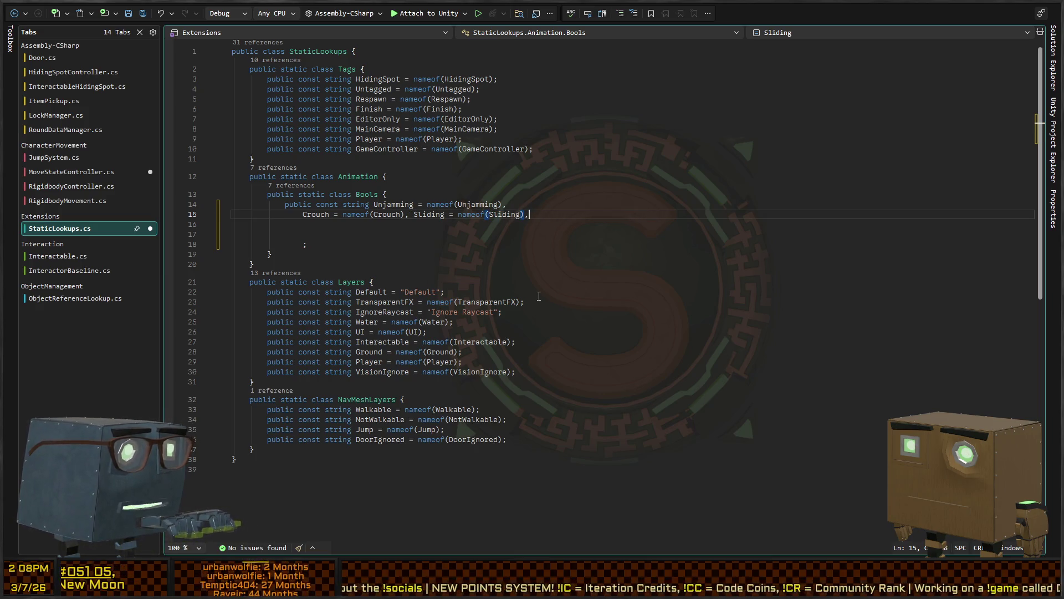